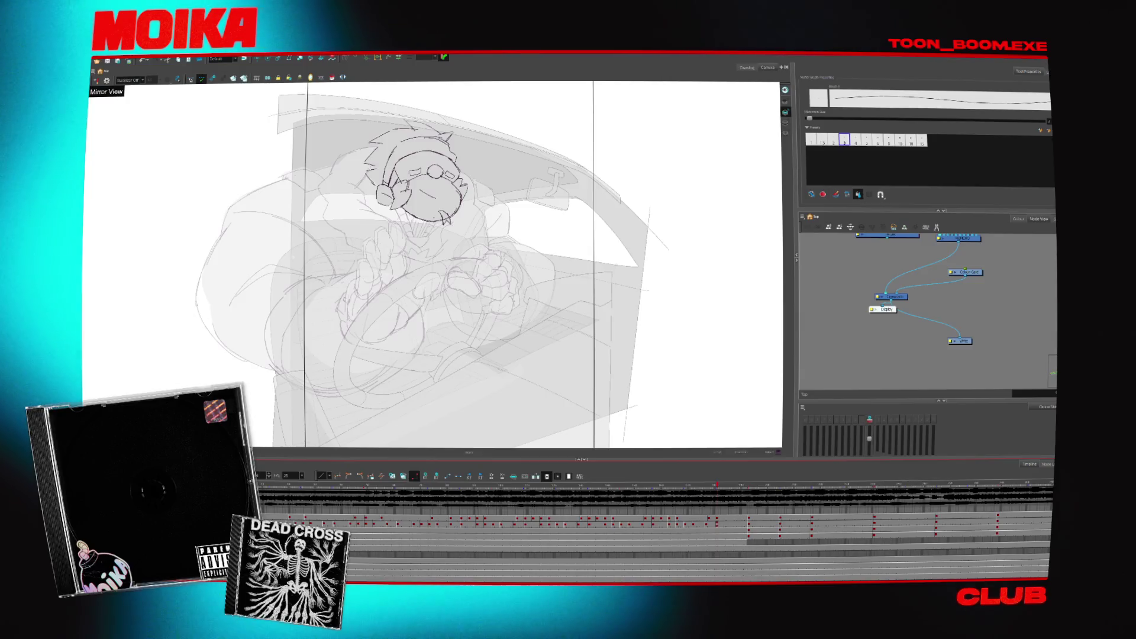
{"action": "scroll", "coordinate": [427, 205], "scroll_direction": "up", "scroll_amount": 2}
{"action": "scroll", "coordinate": [427, 204], "scroll_direction": "up", "scroll_amount": 2}
{"action": "scroll", "coordinate": [426, 205], "scroll_direction": "up", "scroll_amount": 3}
{"action": "scroll", "coordinate": [426, 205], "scroll_direction": "up", "scroll_amount": 2}
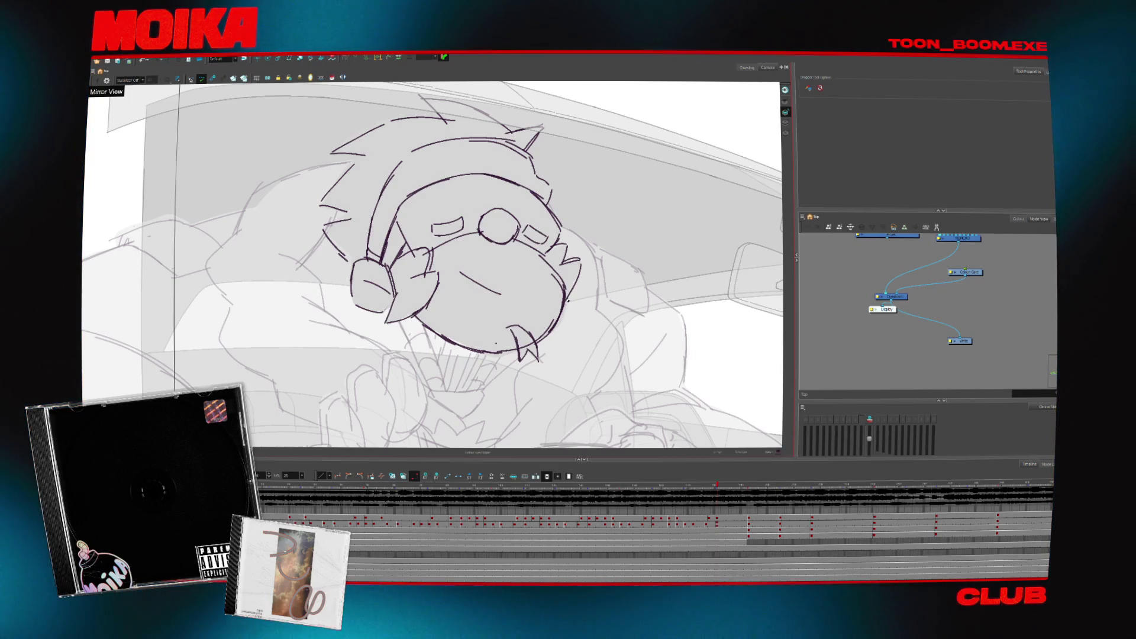
- Reset the canvas upright, zoom out to the full shot and step to the blank in-between frame
{"action": "key", "text": "alt+b"}
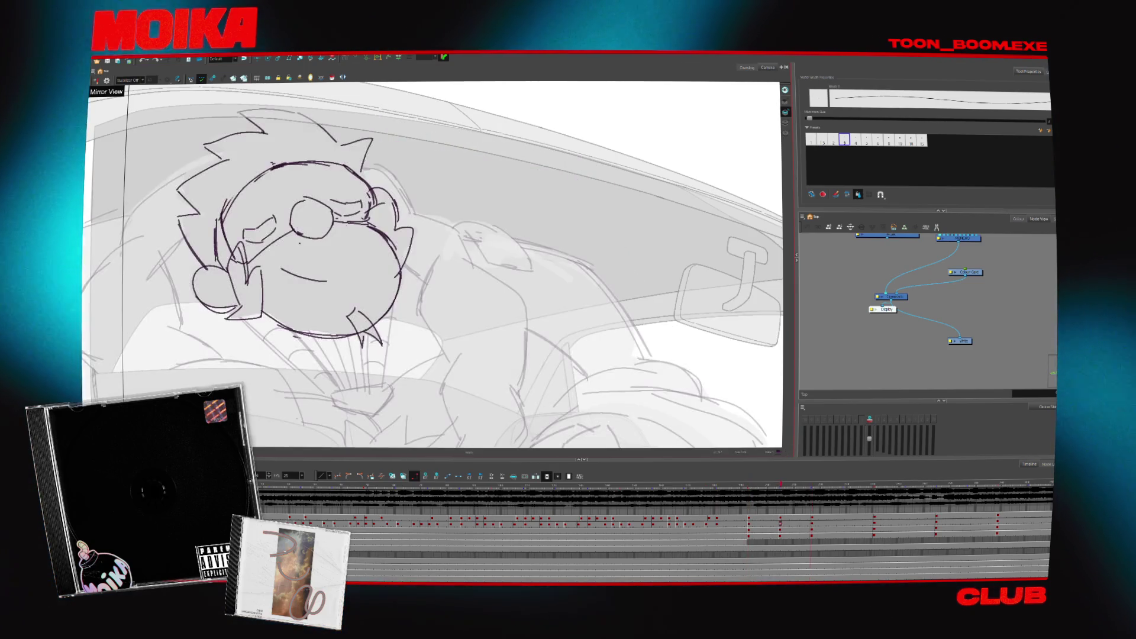
{"action": "key", "text": "alt+z"}
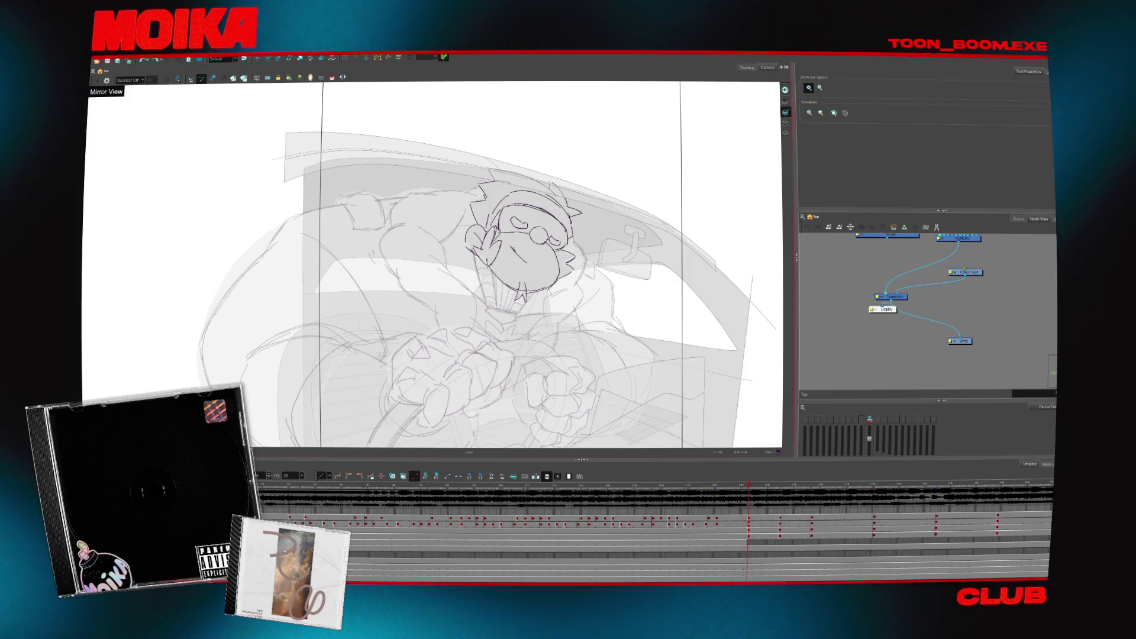
{"action": "key", "text": "period"}
{"action": "scroll", "coordinate": [468, 274], "scroll_direction": "up", "scroll_amount": 2}
{"action": "key", "text": "period"}
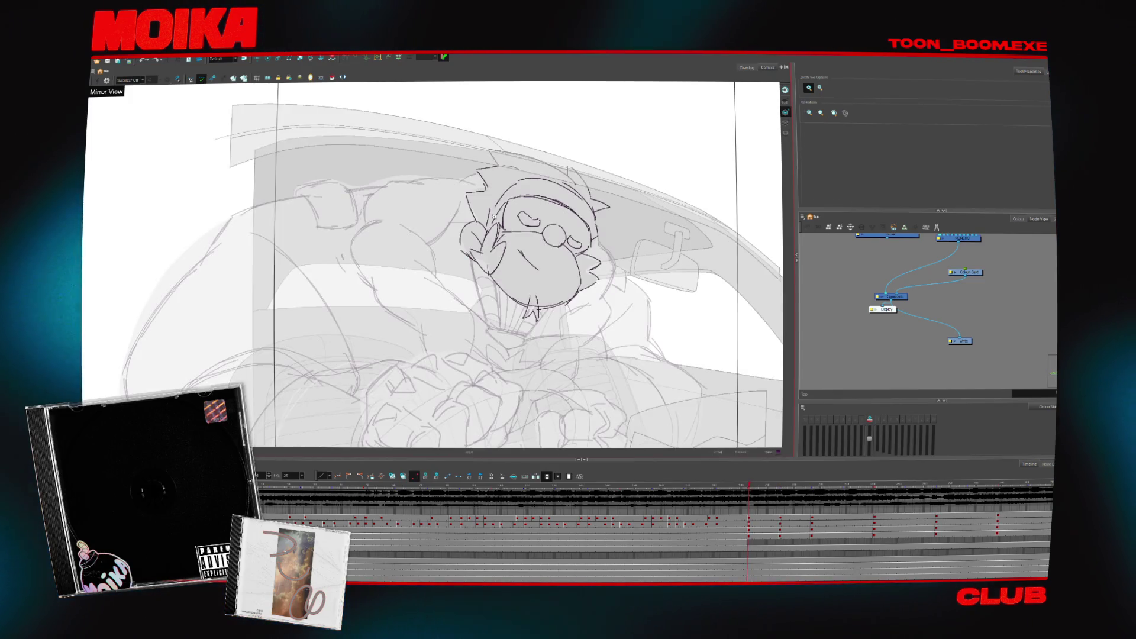
{"action": "key", "text": "period"}
{"action": "key", "text": "alt+b"}
{"action": "scroll", "coordinate": [524, 319], "scroll_direction": "down", "scroll_amount": 2}
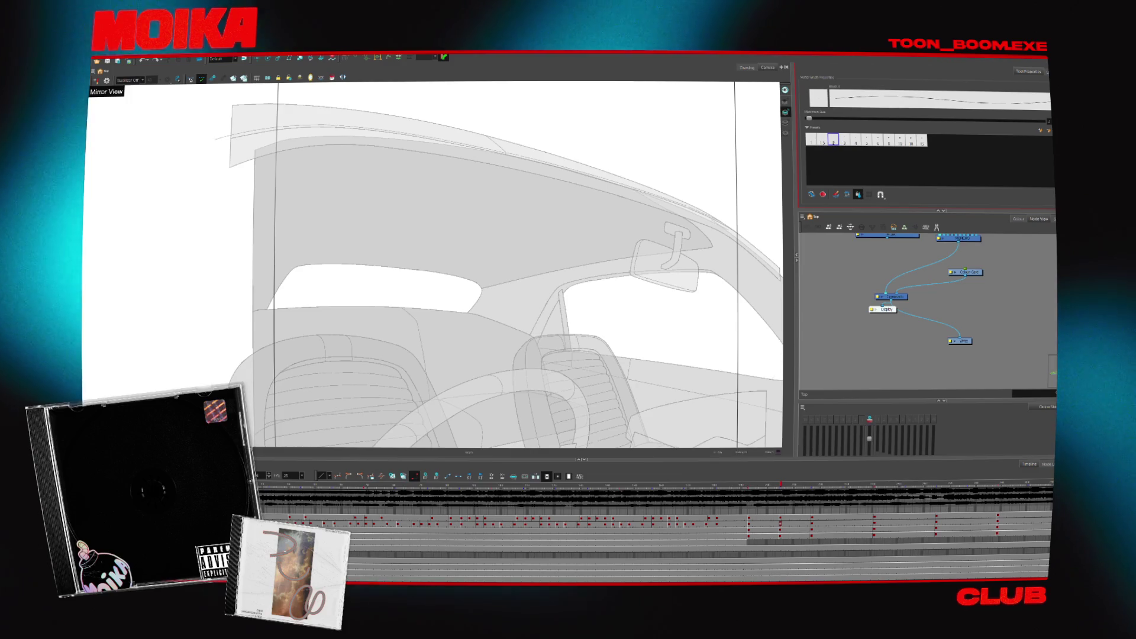
- Flip between the two neighbouring head poses and sketch a small head circle on the empty frame
{"action": "left_click_drag", "start_coordinate": [497, 294], "coordinate": [524, 319]}
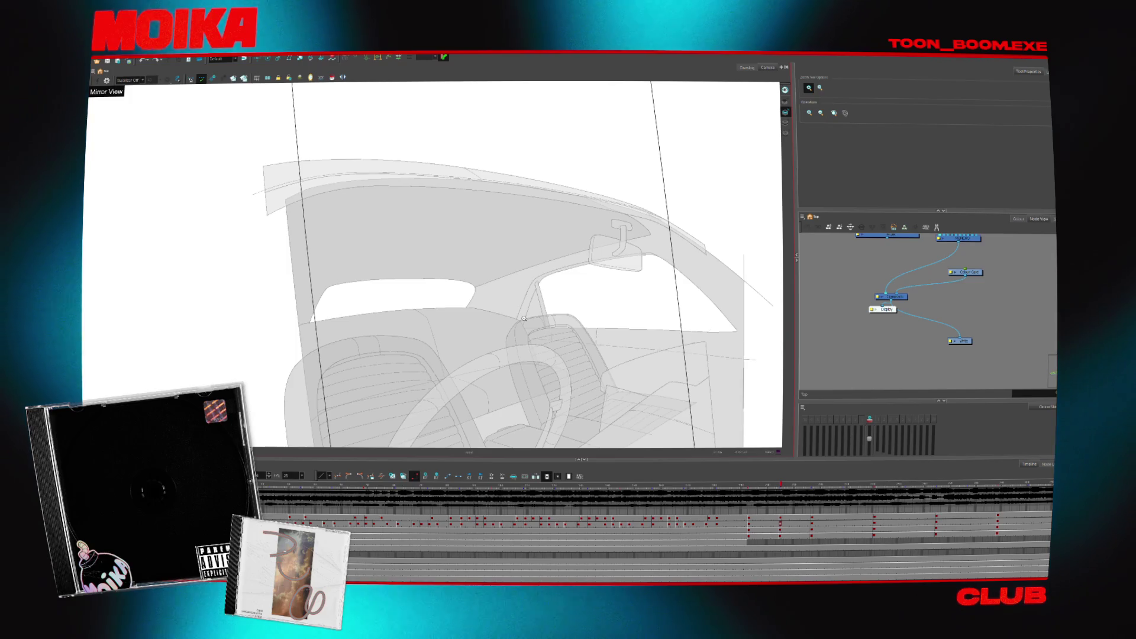
{"action": "key", "text": "alt+b"}
{"action": "key", "text": "period"}
{"action": "key", "text": "period"}
{"action": "key", "text": "period"}
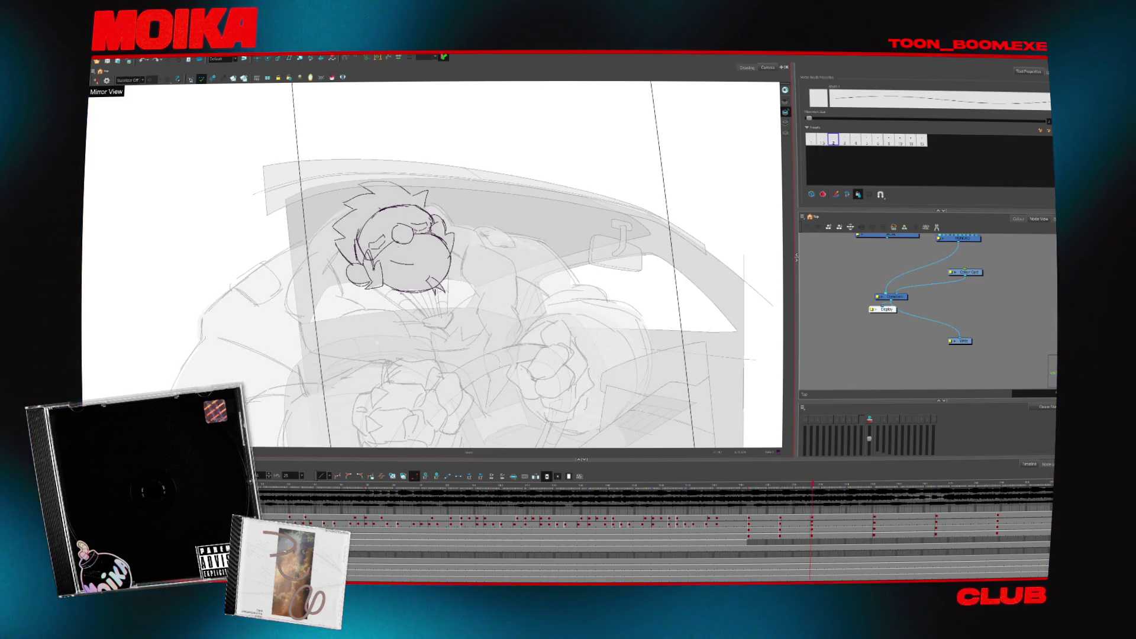
{"action": "key", "text": "comma"}
{"action": "key", "text": "period"}
{"action": "key", "text": "comma"}
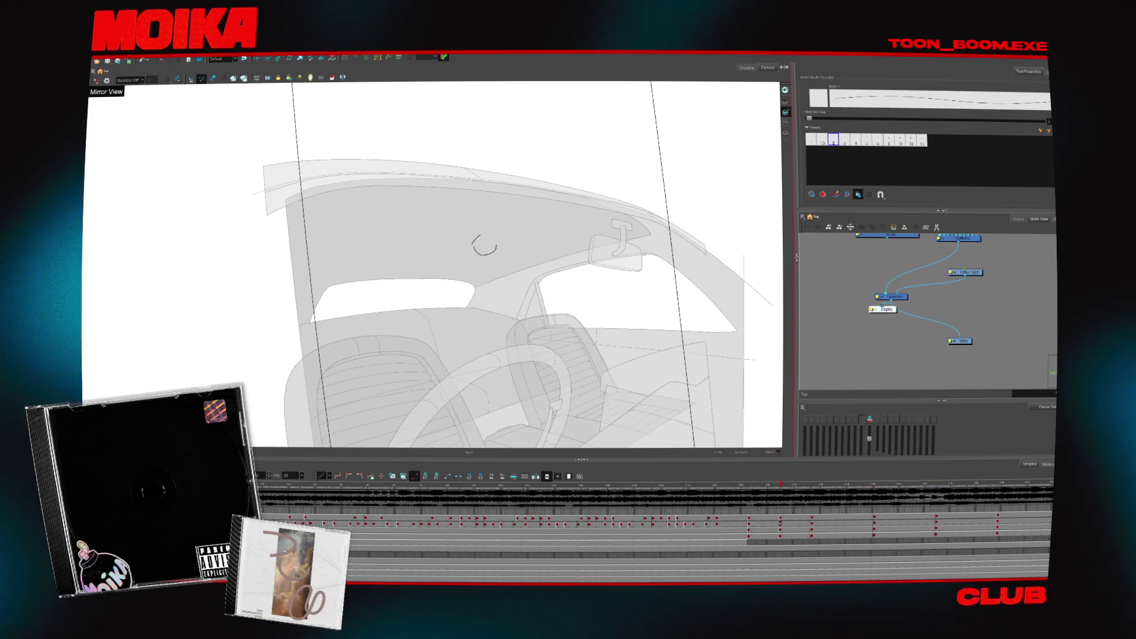
{"action": "key", "text": "period"}
{"action": "key", "text": "period"}
{"action": "key", "text": "comma"}
{"action": "key", "text": "comma"}
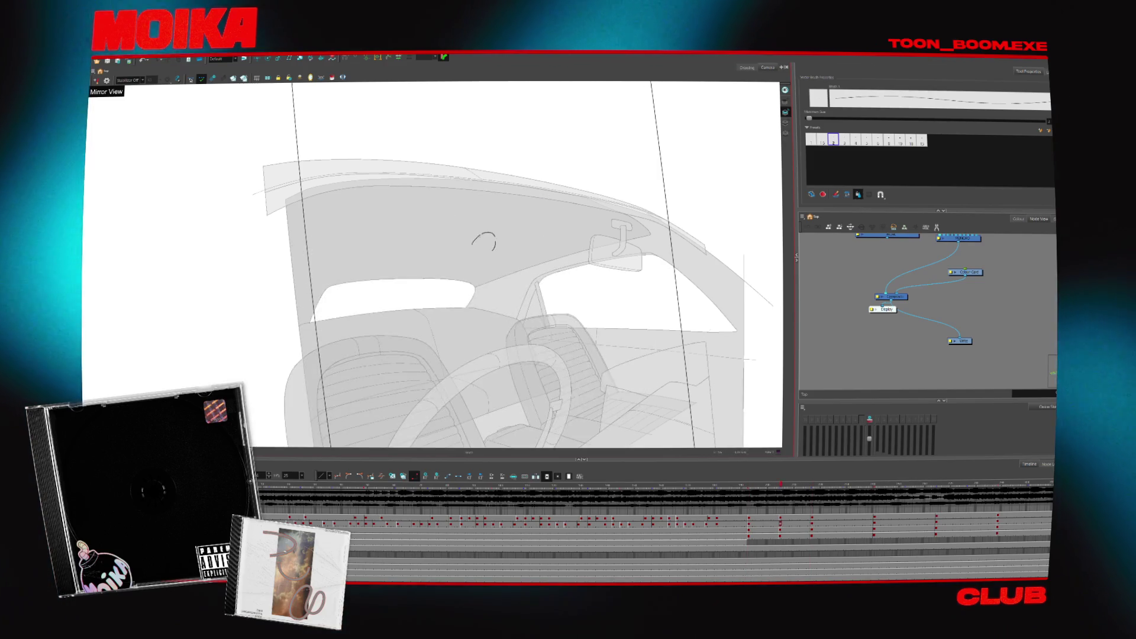
{"action": "left_click_drag", "start_coordinate": [475, 238], "coordinate": [480, 253]}
{"action": "key", "text": "period"}
- Draw a curve off the circle and trace the head's right and bottom contour
{"action": "key", "text": "comma"}
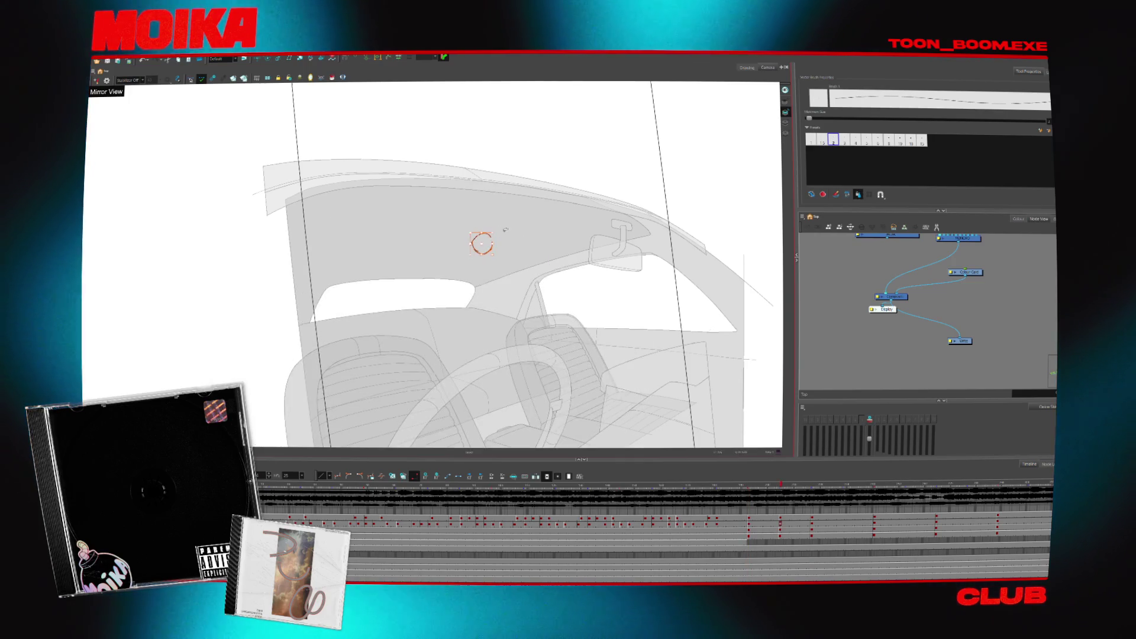
{"action": "key", "text": "comma"}
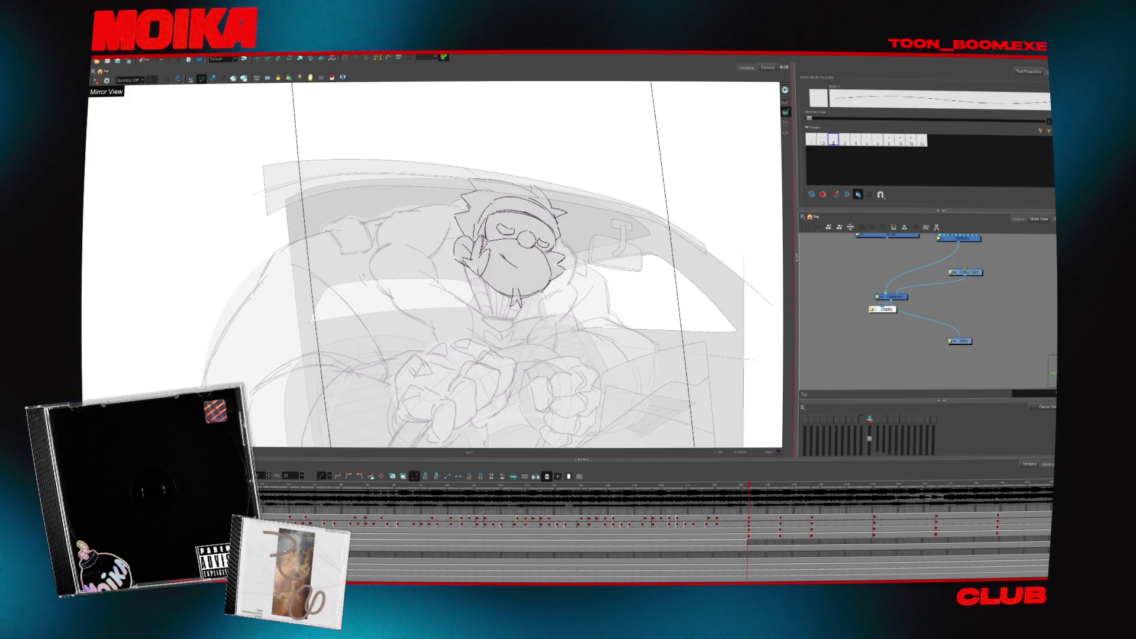
{"action": "left_click_drag", "start_coordinate": [479, 293], "coordinate": [497, 342]}
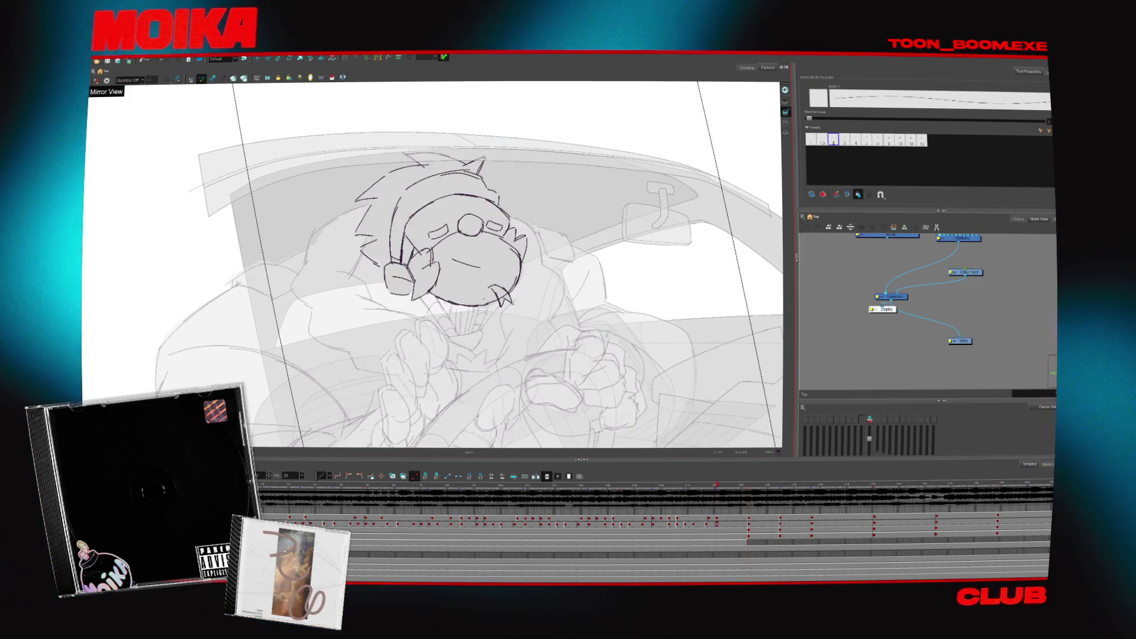
{"action": "key", "text": "period"}
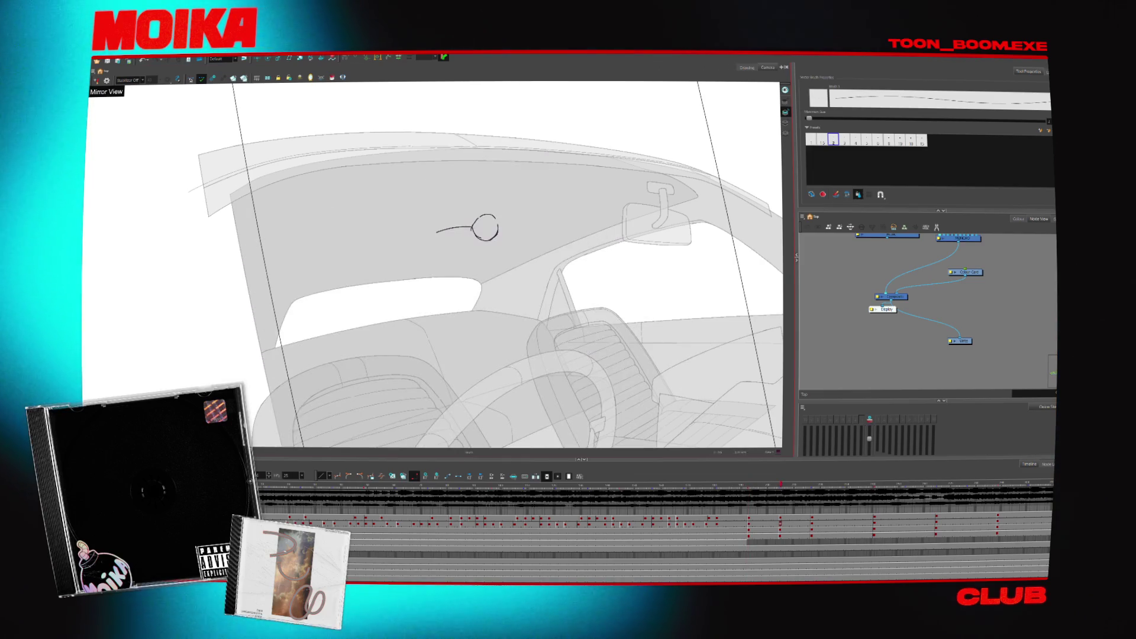
{"action": "left_click_drag", "start_coordinate": [491, 233], "coordinate": [511, 253]}
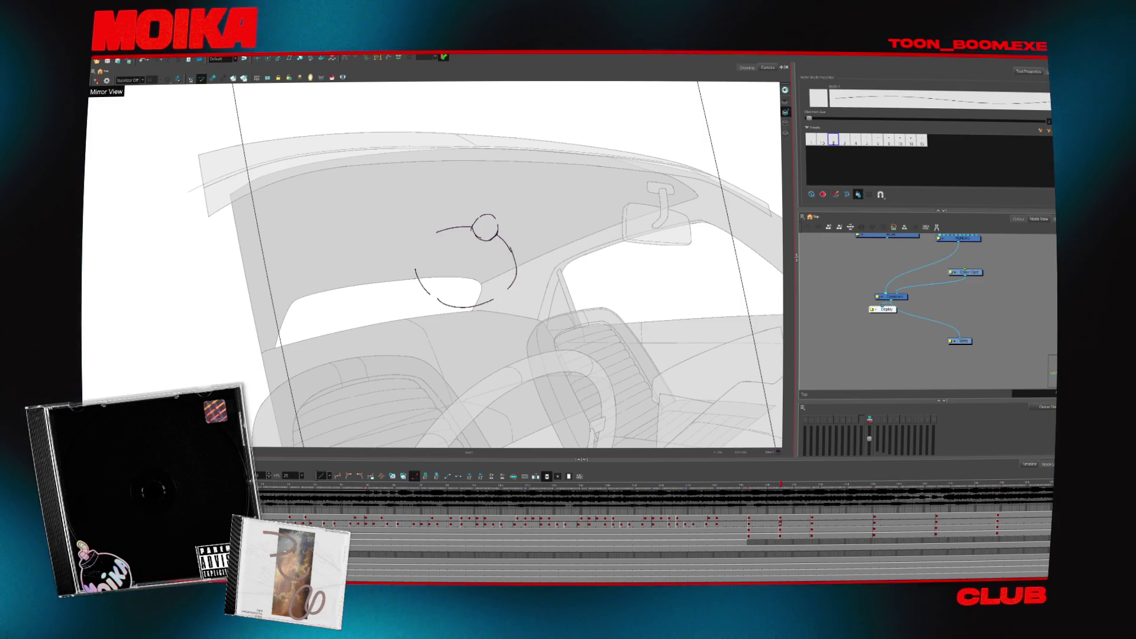
{"action": "key", "text": "comma"}
{"action": "key", "text": "period"}
{"action": "left_click_drag", "start_coordinate": [498, 238], "coordinate": [439, 308]}
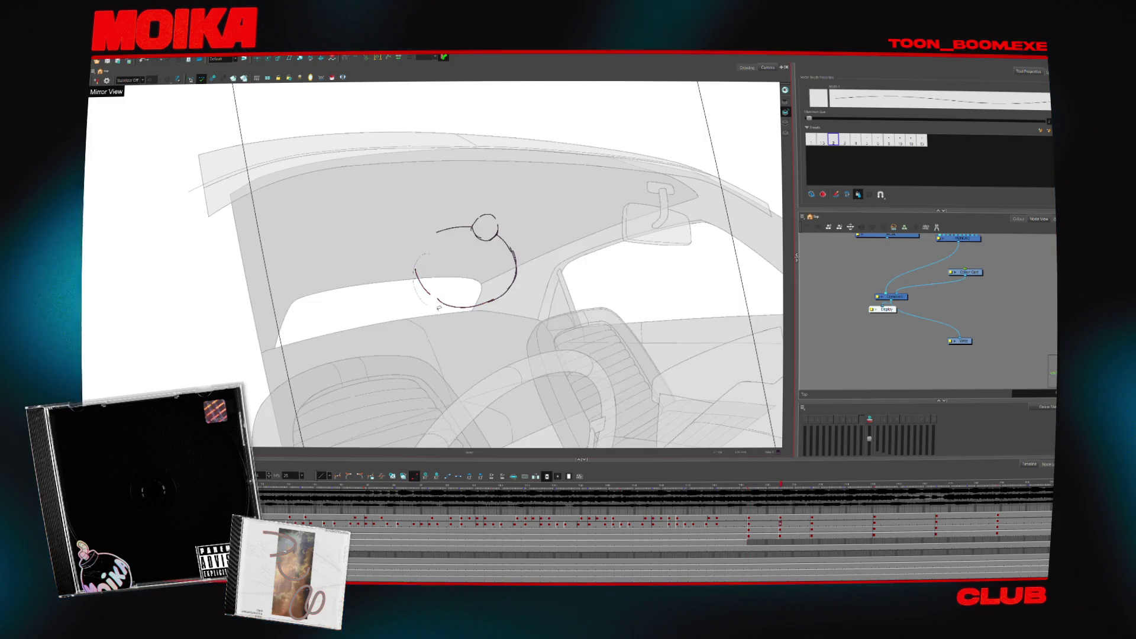
- Flip against both neighbouring poses, then draw an arc across the top of the head
{"action": "key", "text": "comma"}
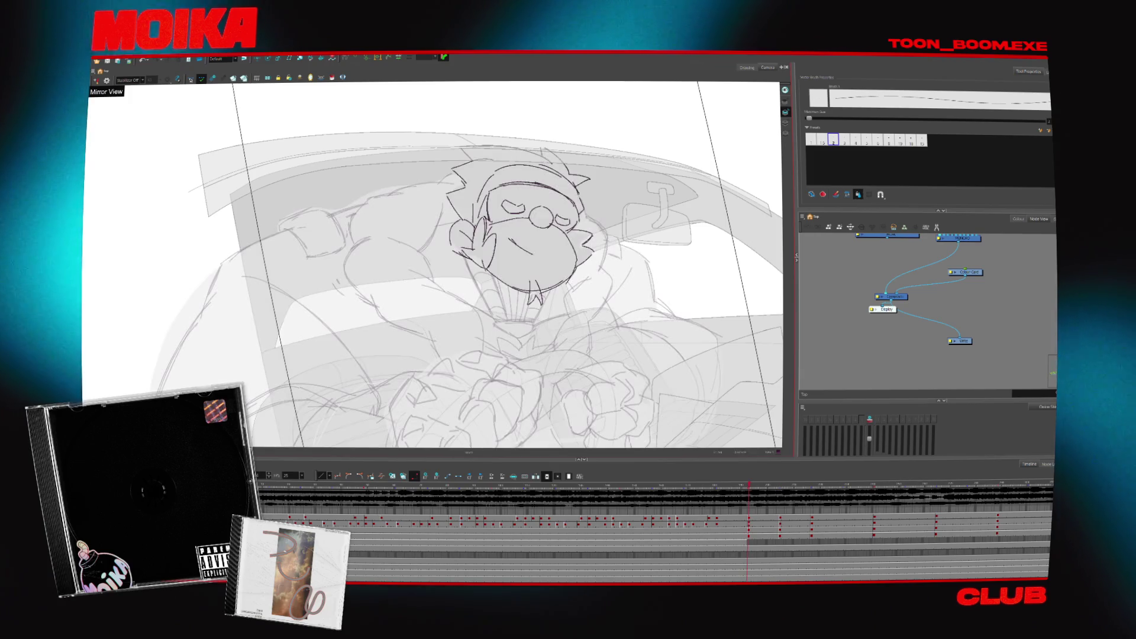
{"action": "key", "text": "period"}
{"action": "key", "text": "comma"}
{"action": "key", "text": "period"}
{"action": "key", "text": "comma"}
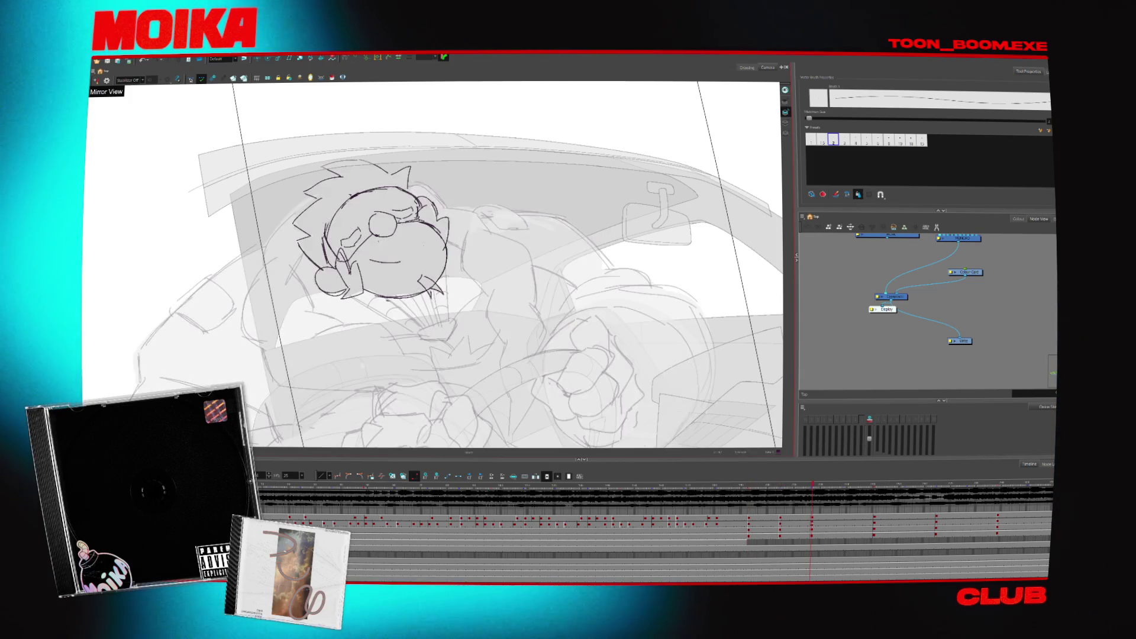
{"action": "key", "text": "period"}
{"action": "key", "text": "comma"}
{"action": "key", "text": "period"}
{"action": "key", "text": "period"}
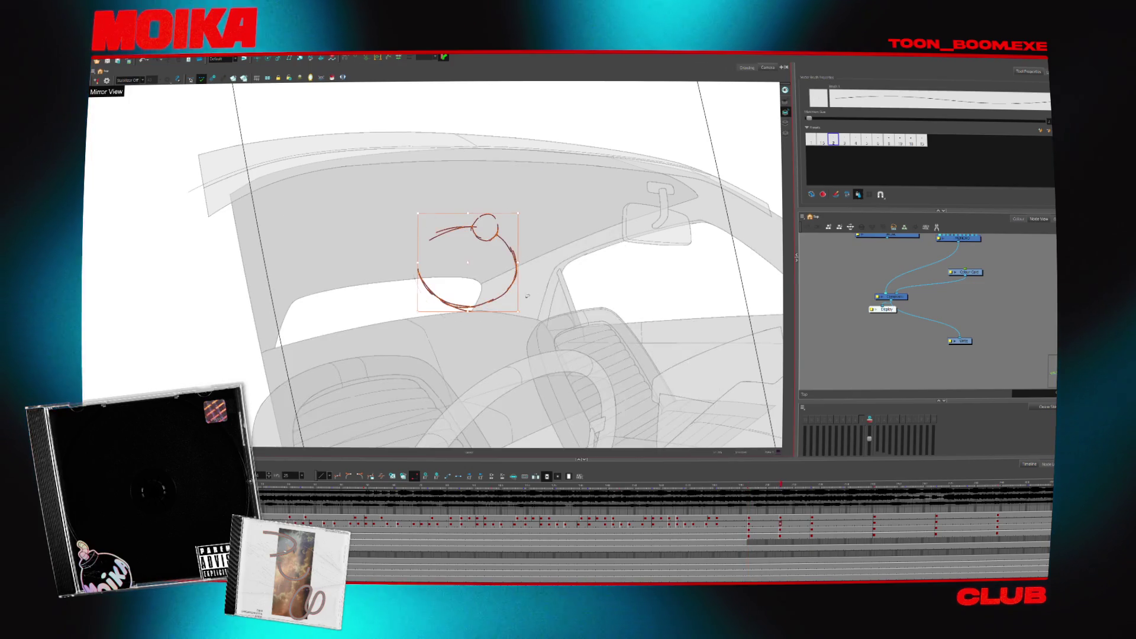
{"action": "key", "text": "comma"}
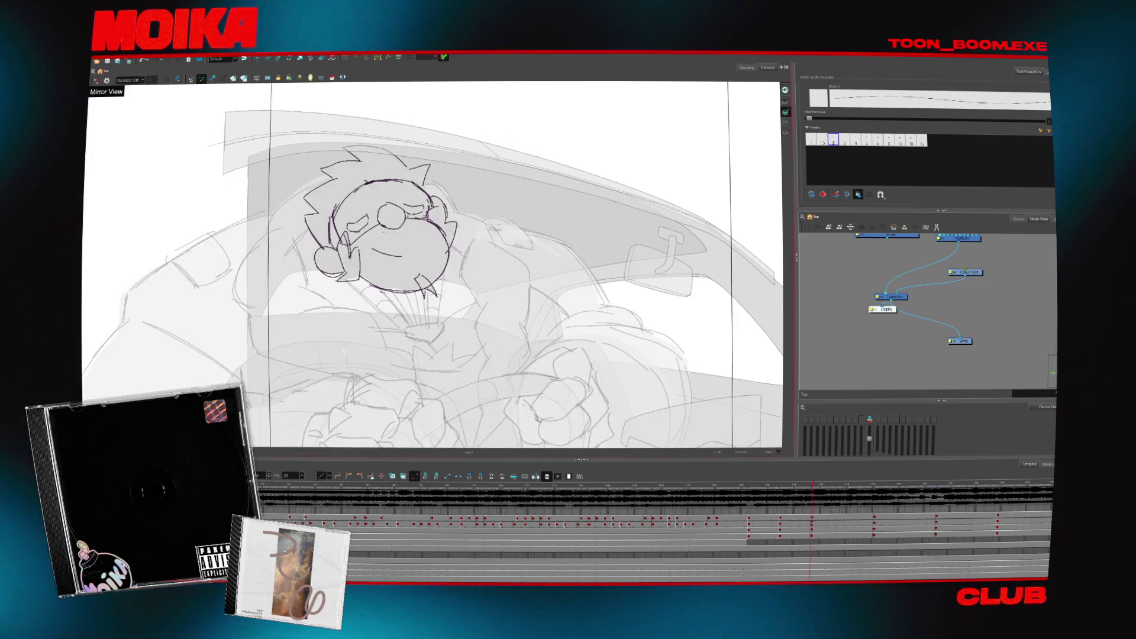
{"action": "key", "text": "period"}
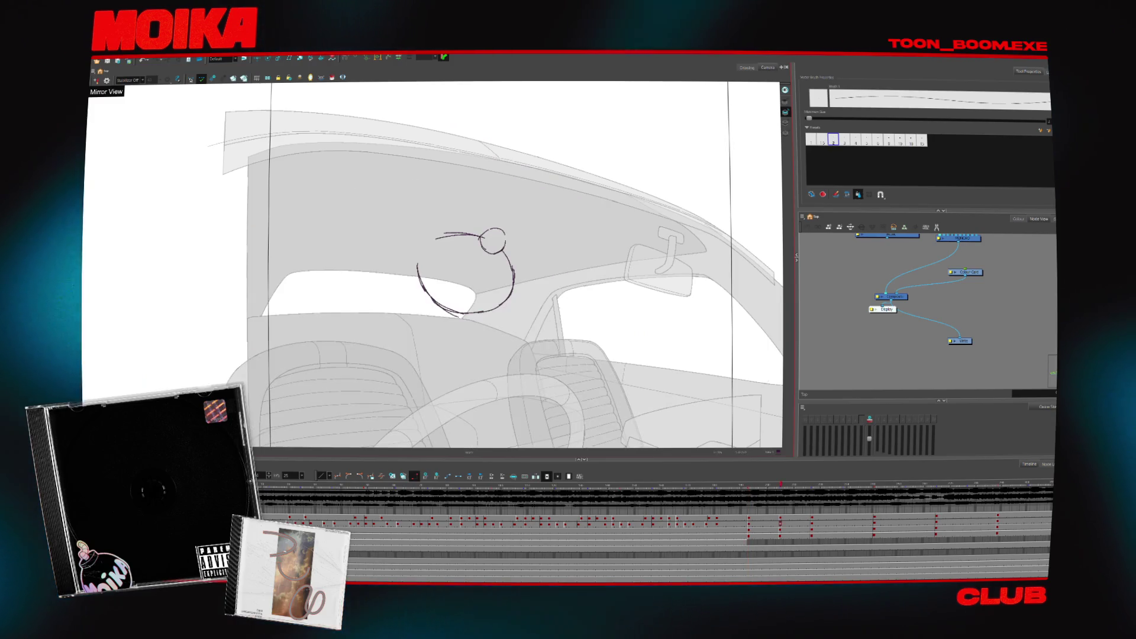
{"action": "key", "text": "period"}
{"action": "key", "text": "comma"}
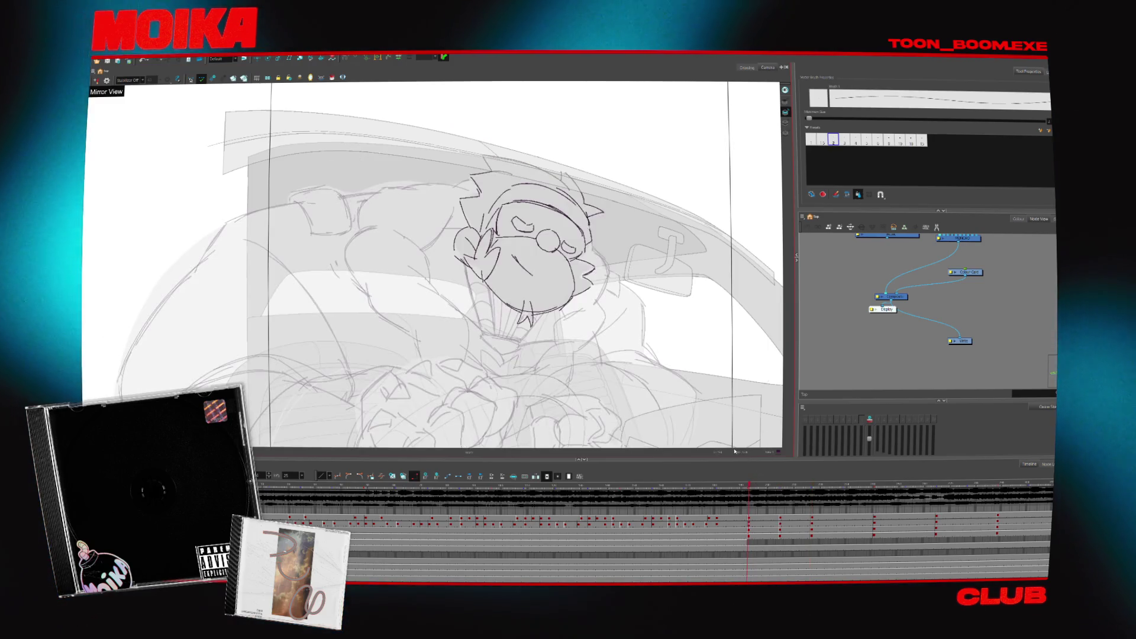
{"action": "key", "text": "comma"}
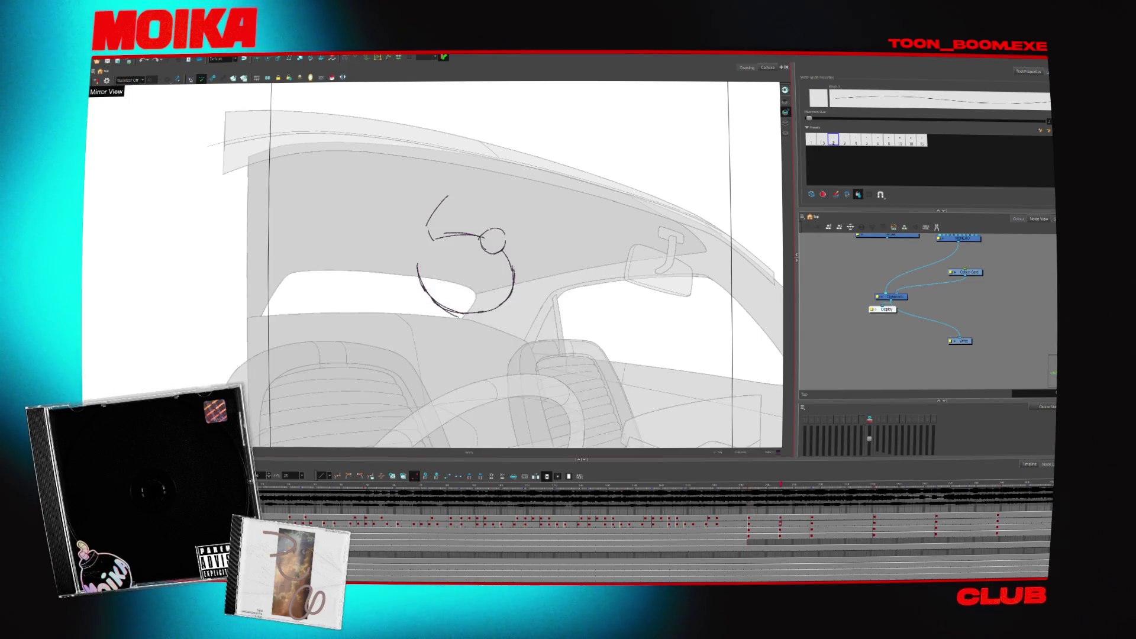
{"action": "left_click_drag", "start_coordinate": [450, 195], "coordinate": [525, 227]}
- Check the outline against its neighbour, drop the lower-right arc and undo back to the sketch
{"action": "key", "text": "period"}
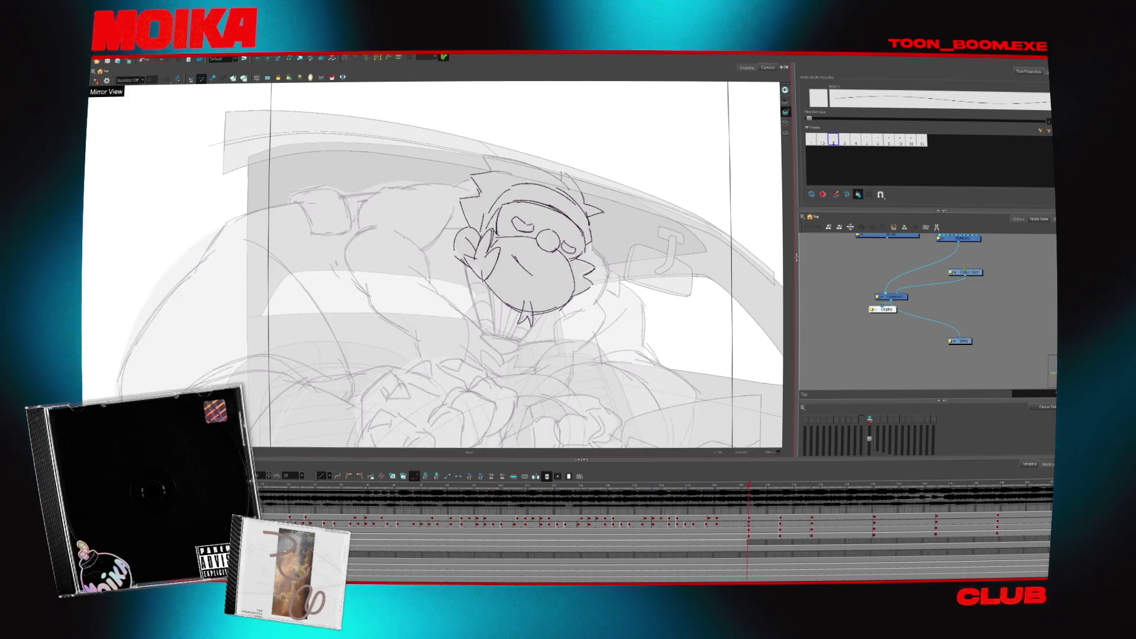
{"action": "key", "text": "comma"}
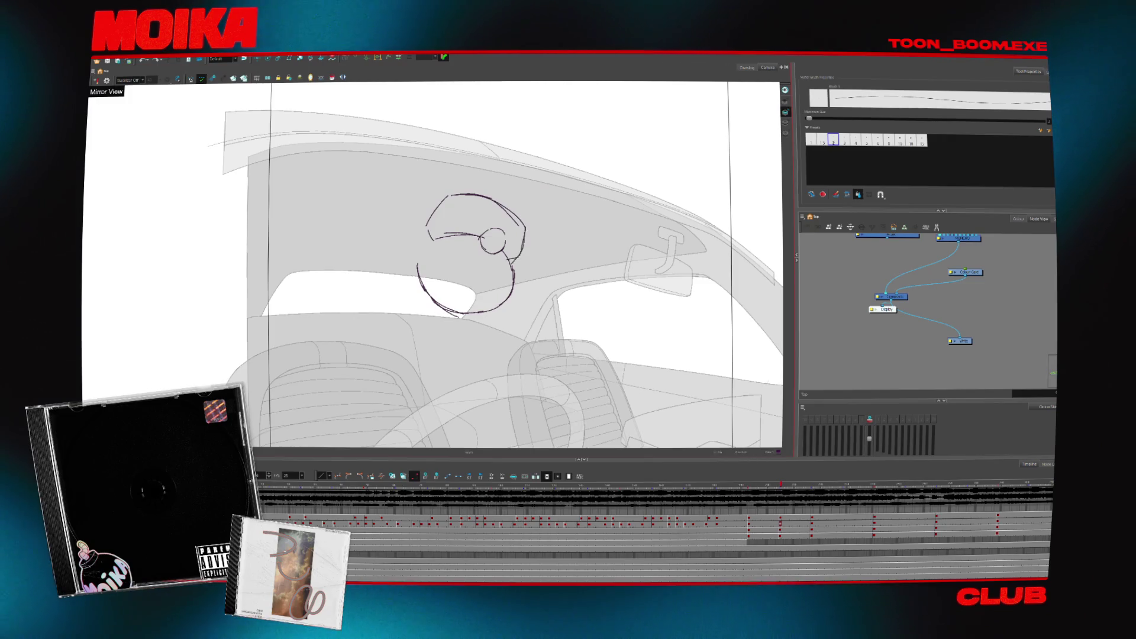
{"action": "key", "text": "period"}
{"action": "key", "text": "comma"}
{"action": "key", "text": "ctrl+z"}
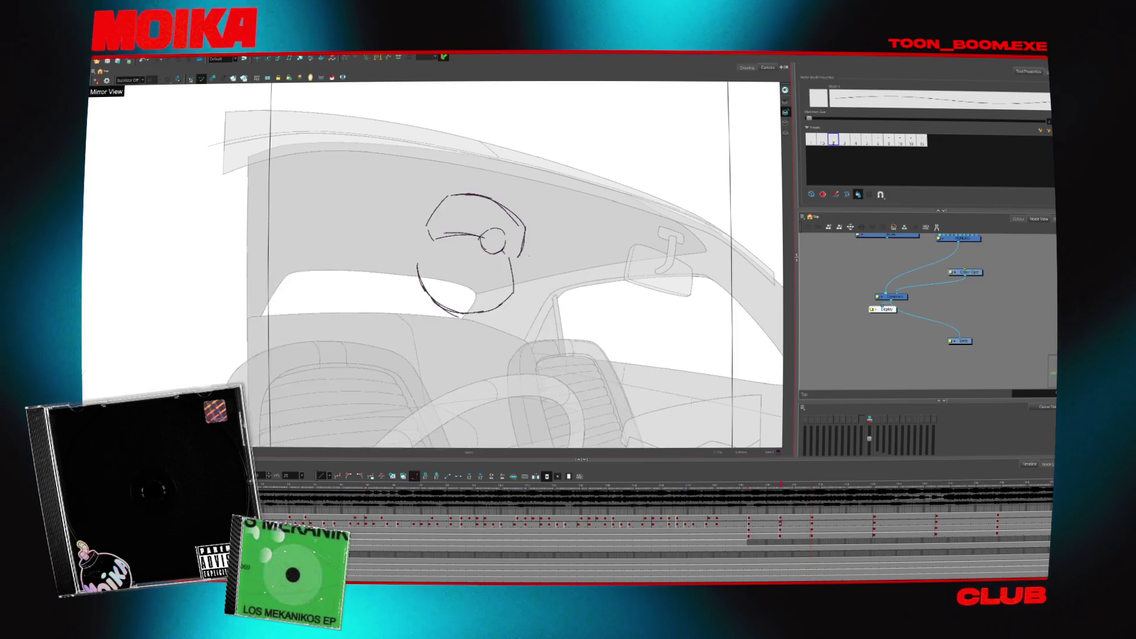
- Draw the nose on the head's right, jagged hair on its left and a curved face stroke
{"action": "left_click_drag", "start_coordinate": [522, 255], "coordinate": [526, 286]}
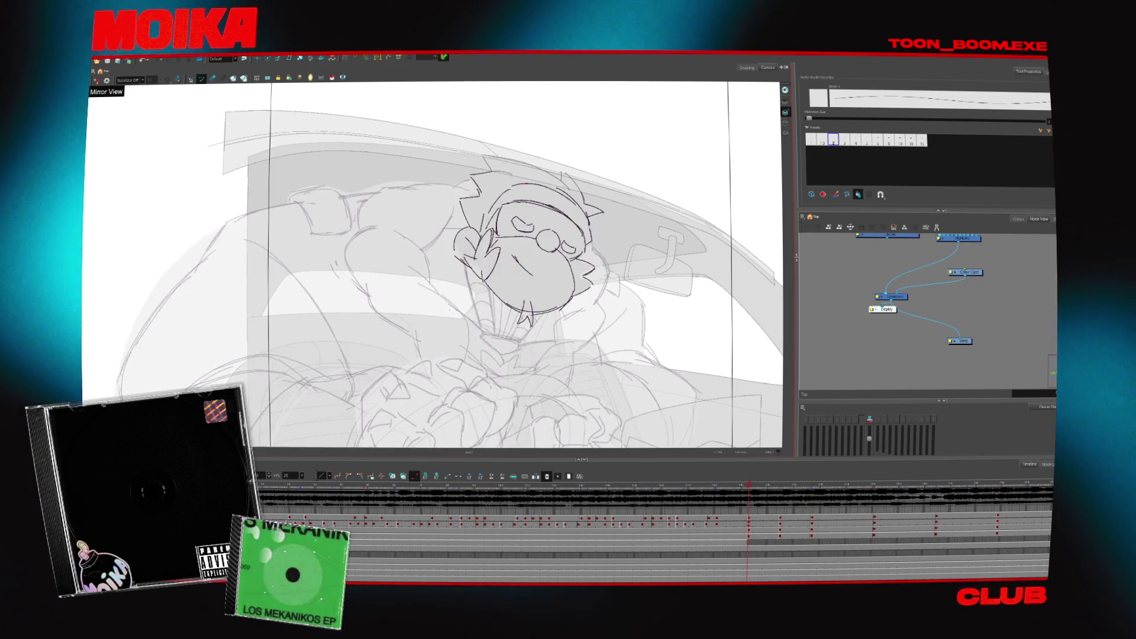
{"action": "left_click_drag", "start_coordinate": [433, 244], "coordinate": [428, 274]}
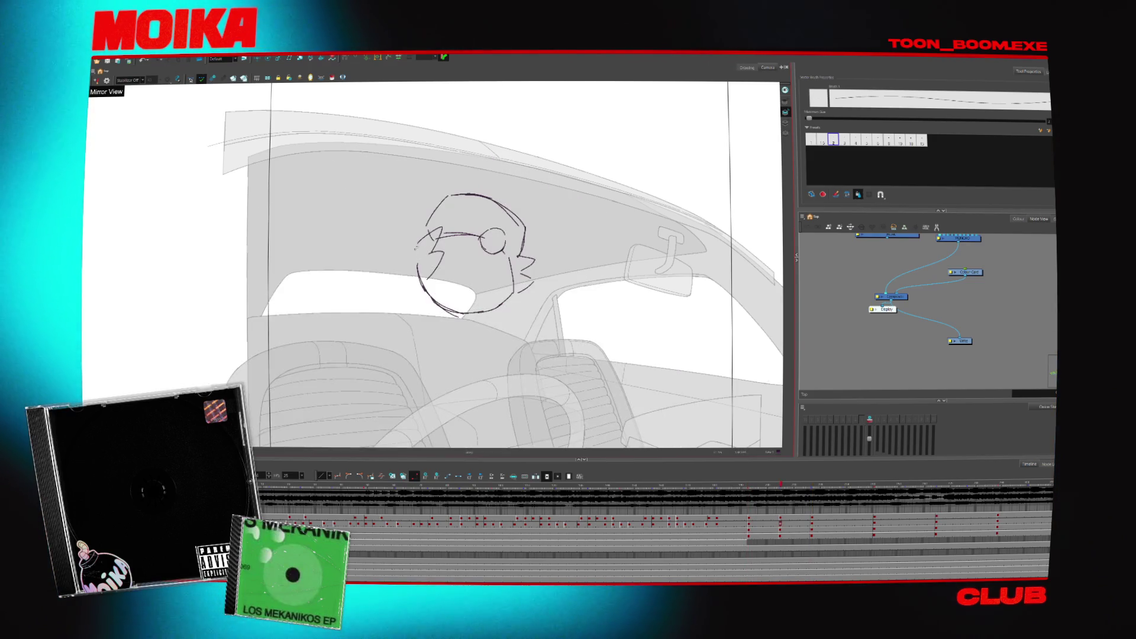
{"action": "left_click_drag", "start_coordinate": [416, 244], "coordinate": [410, 273]}
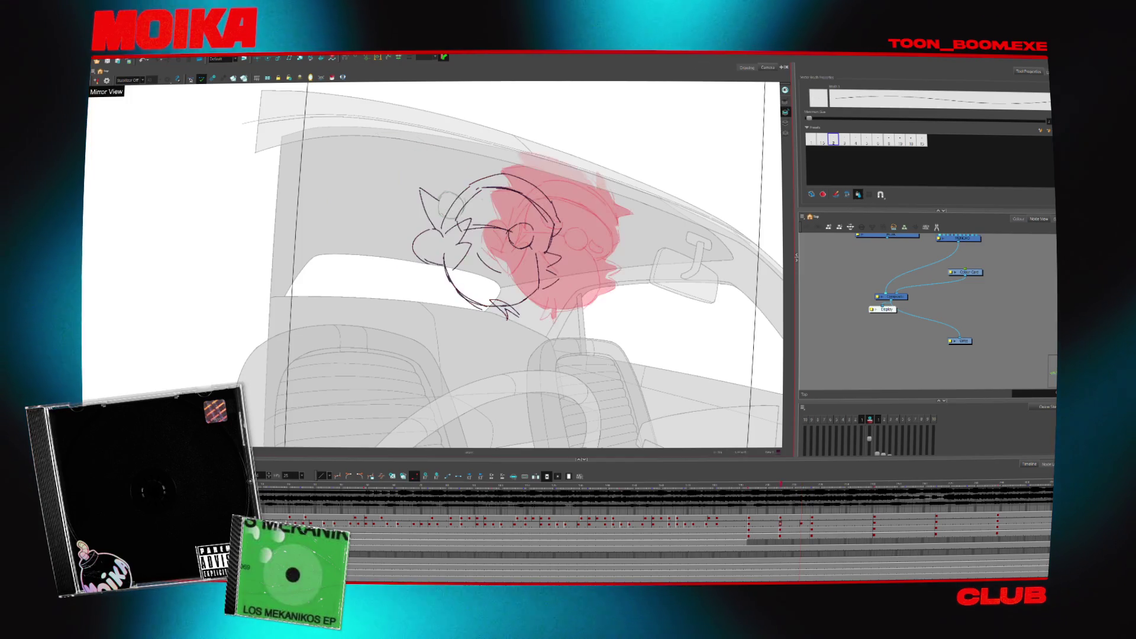
- Sketch round glasses over the eyes with a thin pencil, checked in mirrored view
{"action": "key", "text": "."}
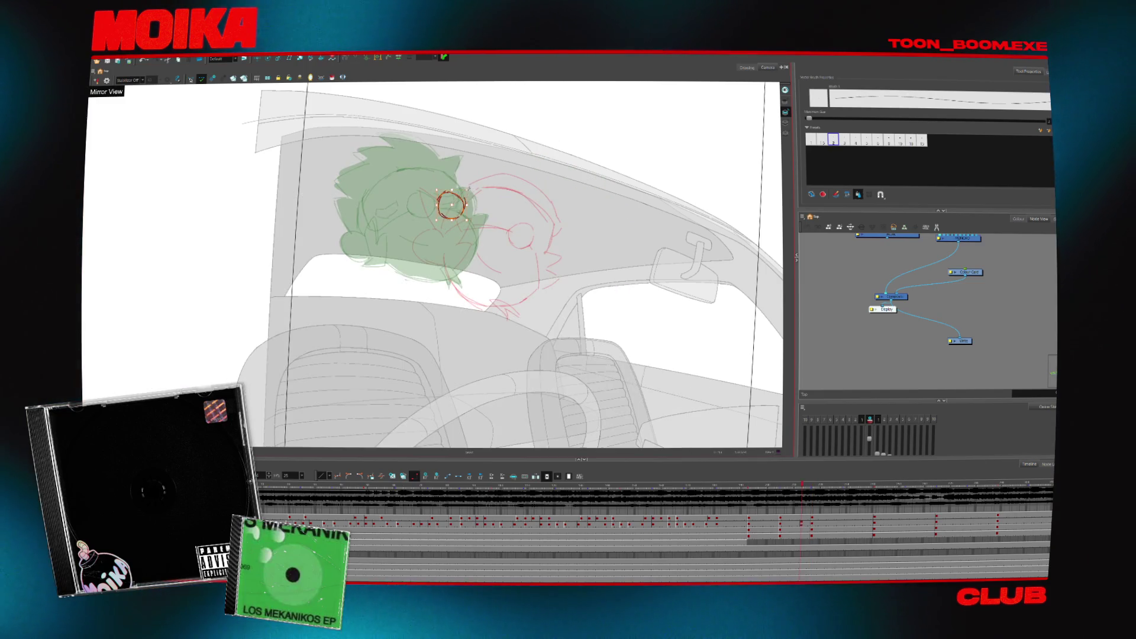
{"action": "key", "text": "."}
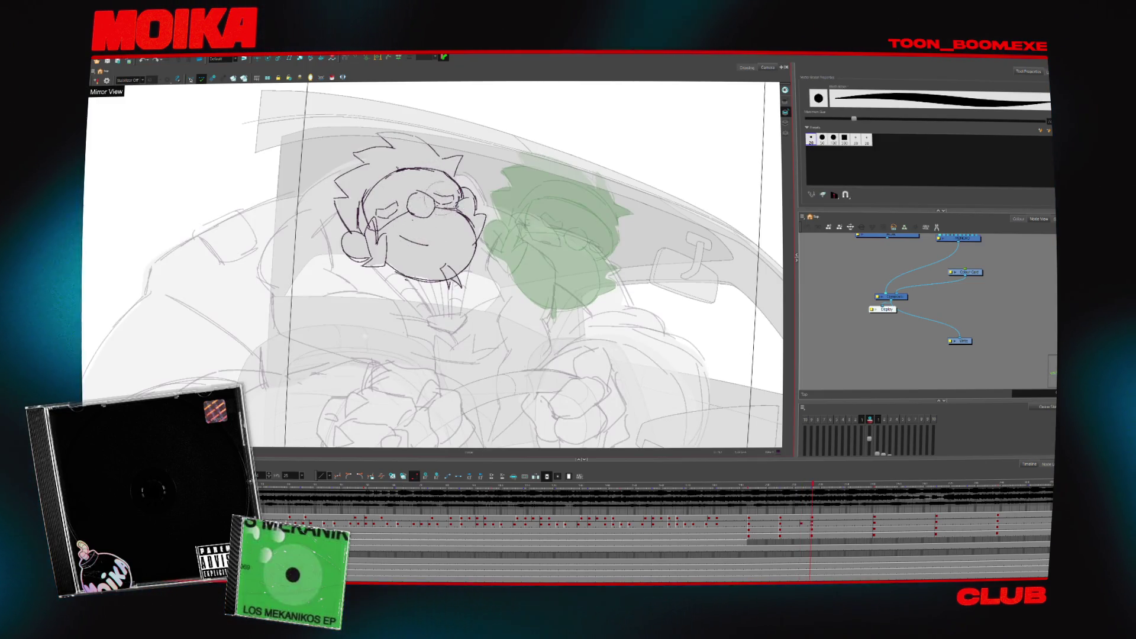
{"action": "left_click", "coordinate": [107, 80]}
{"action": "key", "text": "alt+slash"}
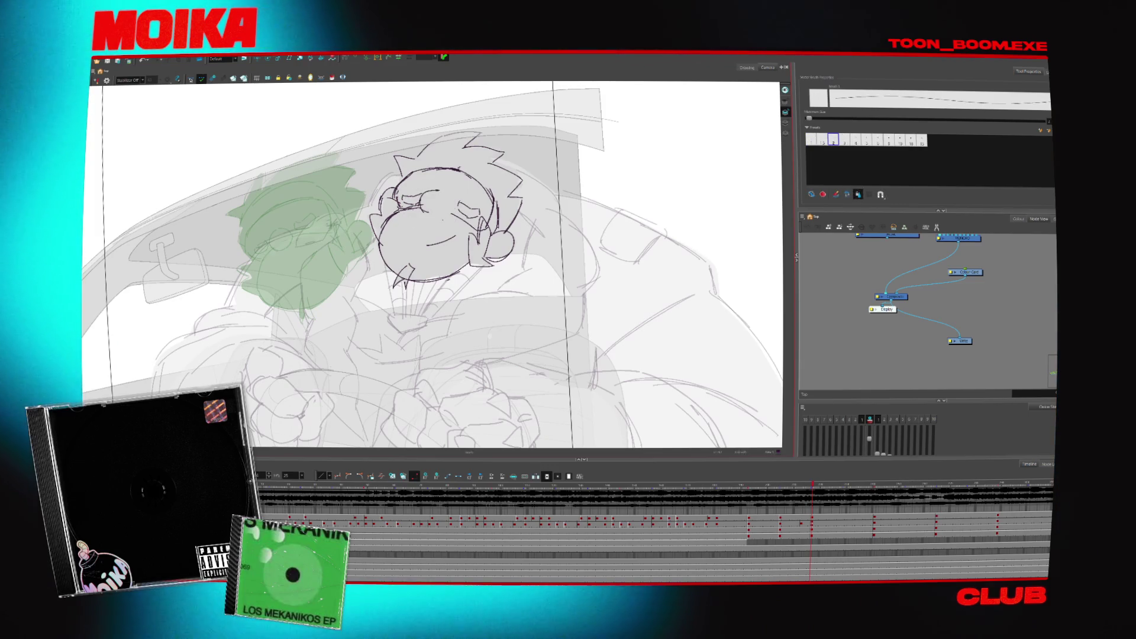
{"action": "left_click_drag", "start_coordinate": [418, 191], "coordinate": [441, 196]}
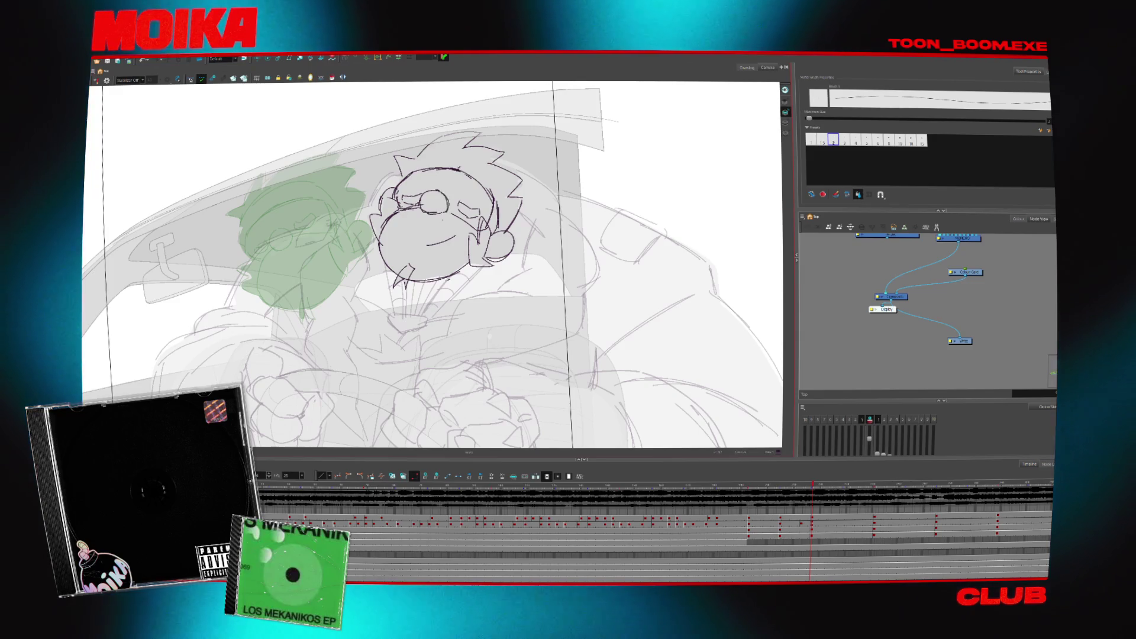
{"action": "left_click", "coordinate": [106, 80]}
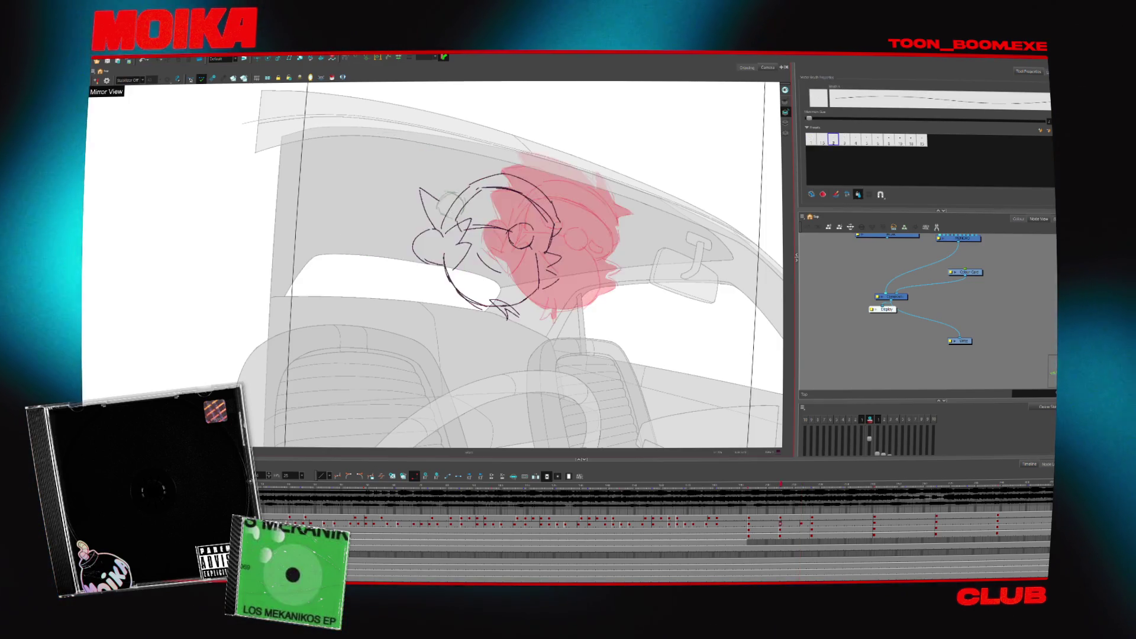
- Mirror the view to check the head's proportions, then select the dark head strokes
{"action": "left_click", "coordinate": [451, 205]}
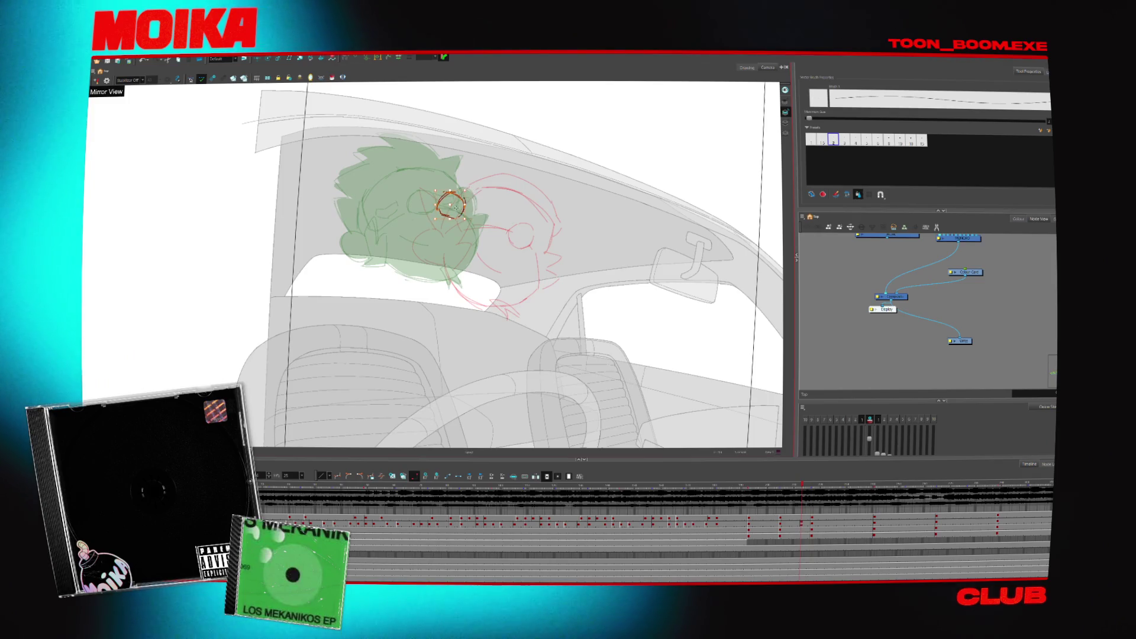
{"action": "key", "text": "Escape"}
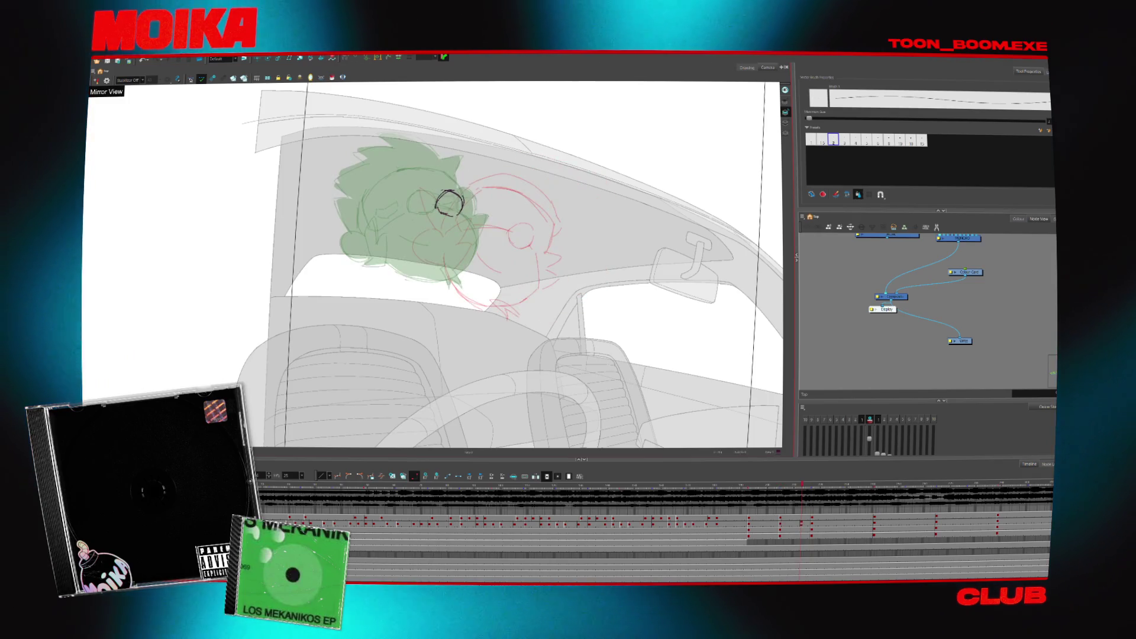
{"action": "left_click", "coordinate": [108, 80]}
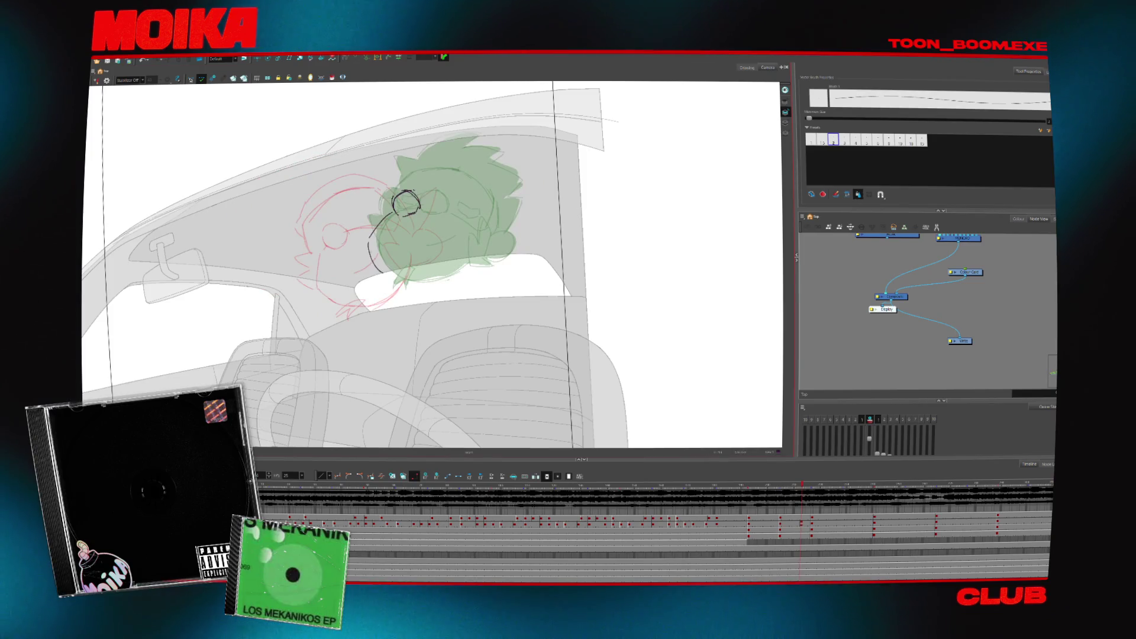
{"action": "left_click", "coordinate": [106, 80]}
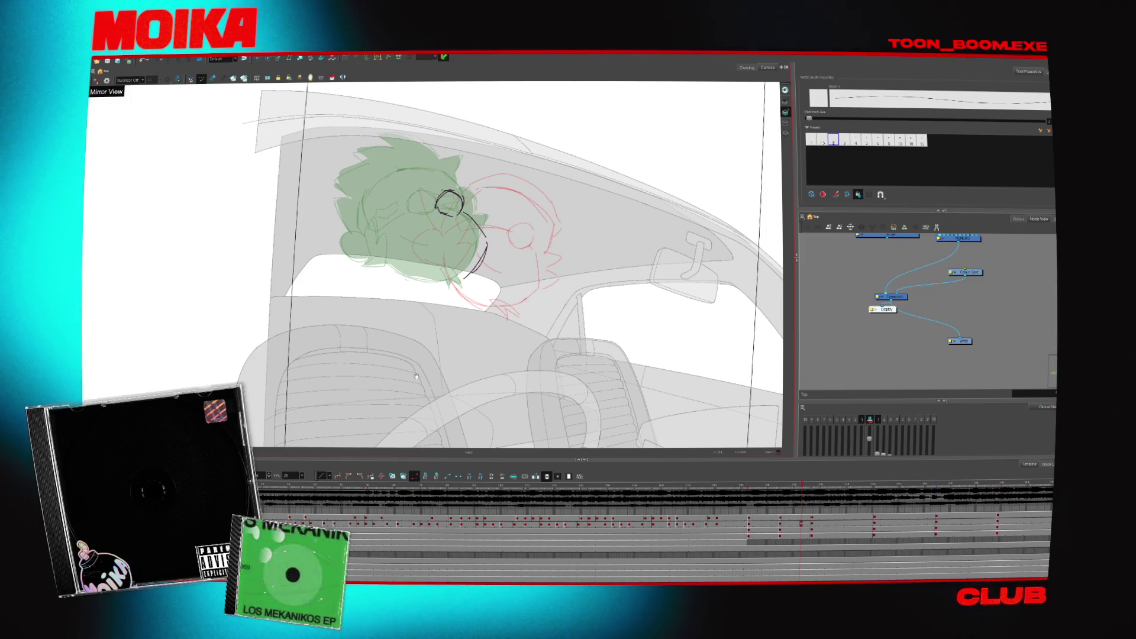
{"action": "scroll", "coordinate": [416, 376], "scroll_direction": "up", "scroll_amount": 2}
{"action": "left_click", "coordinate": [517, 265]}
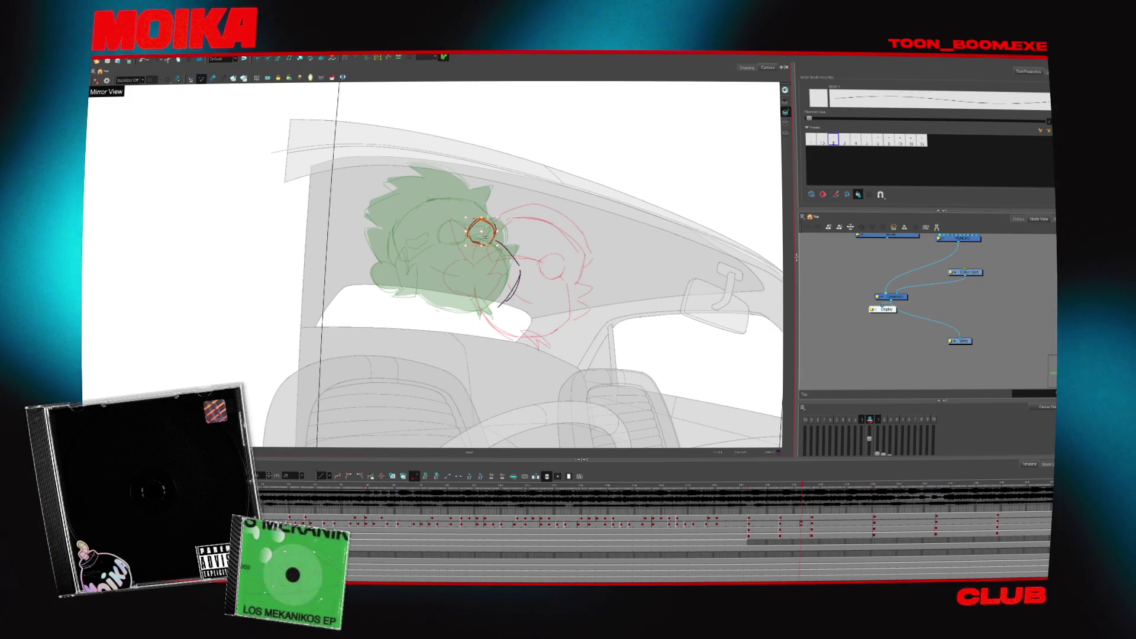
- Flip back and forth through the head-turn drawings to judge the in-between
{"action": "key", "text": "comma"}
{"action": "key", "text": "period"}
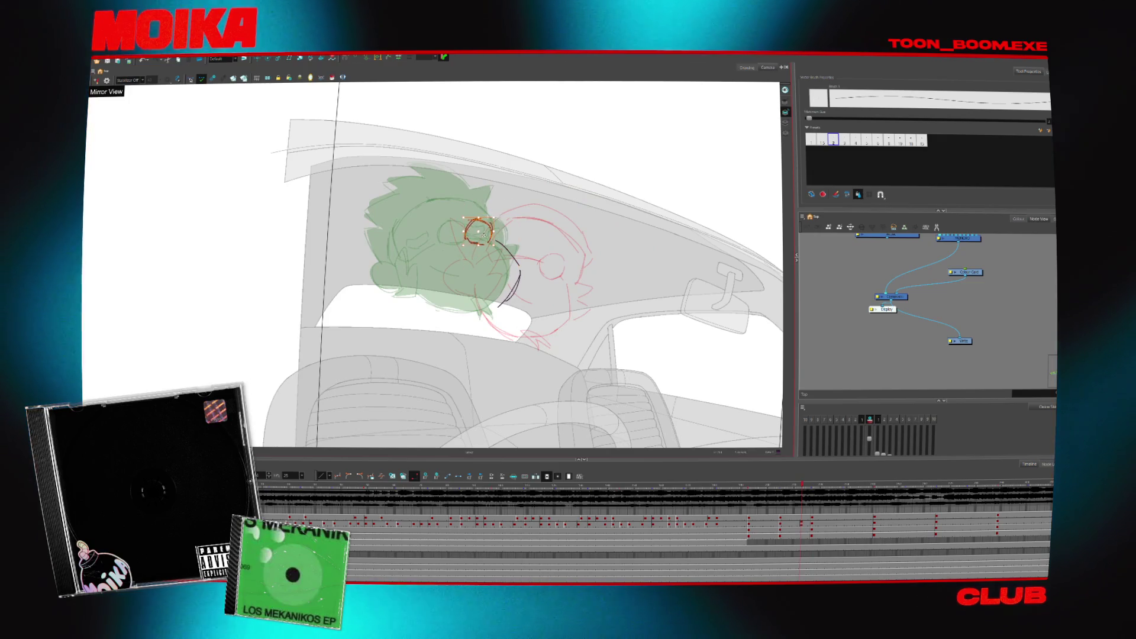
{"action": "key", "text": "period"}
{"action": "key", "text": "period"}
{"action": "key", "text": "period"}
{"action": "key", "text": "comma"}
{"action": "key", "text": "comma"}
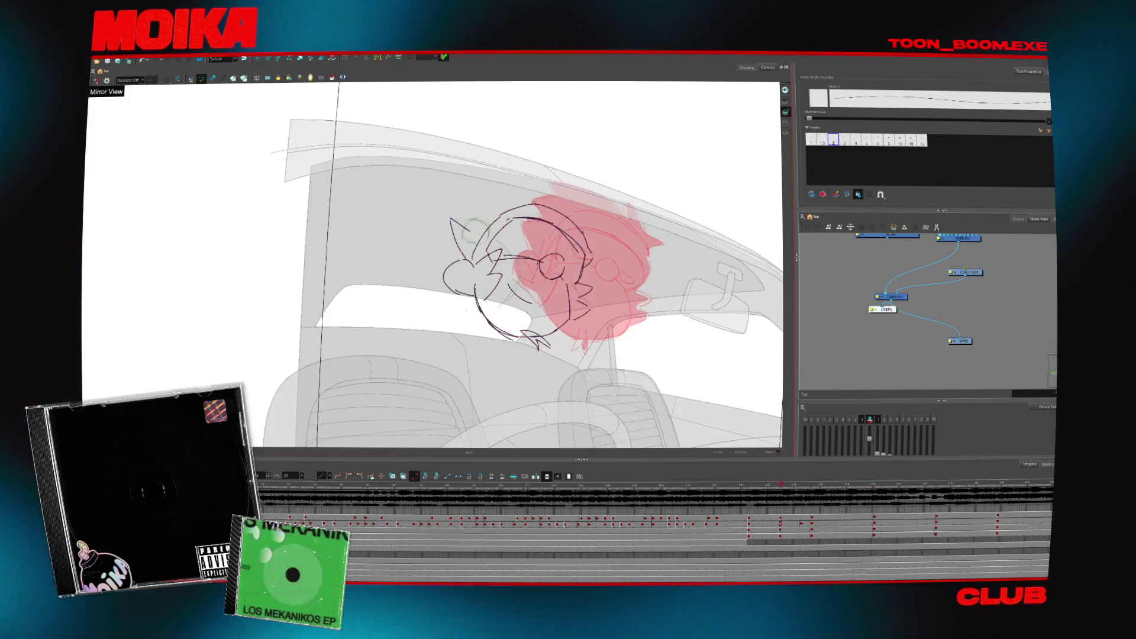
{"action": "key", "text": "period"}
{"action": "key", "text": "period"}
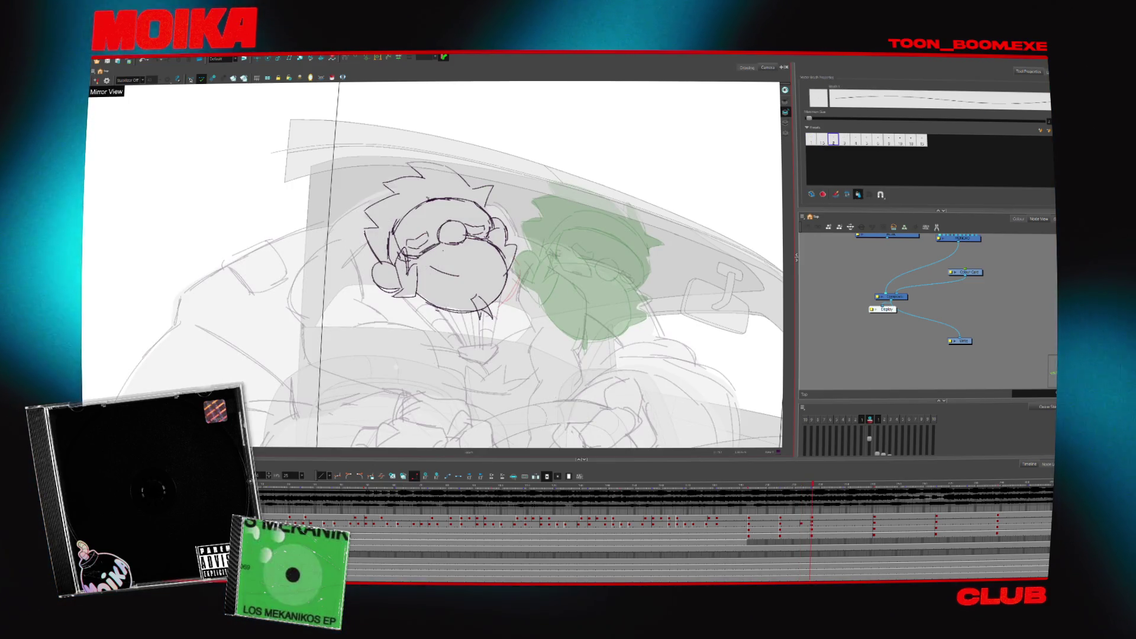
{"action": "key", "text": "comma"}
{"action": "key", "text": "comma"}
{"action": "key", "text": "comma"}
{"action": "key", "text": "comma"}
{"action": "key", "text": "comma"}
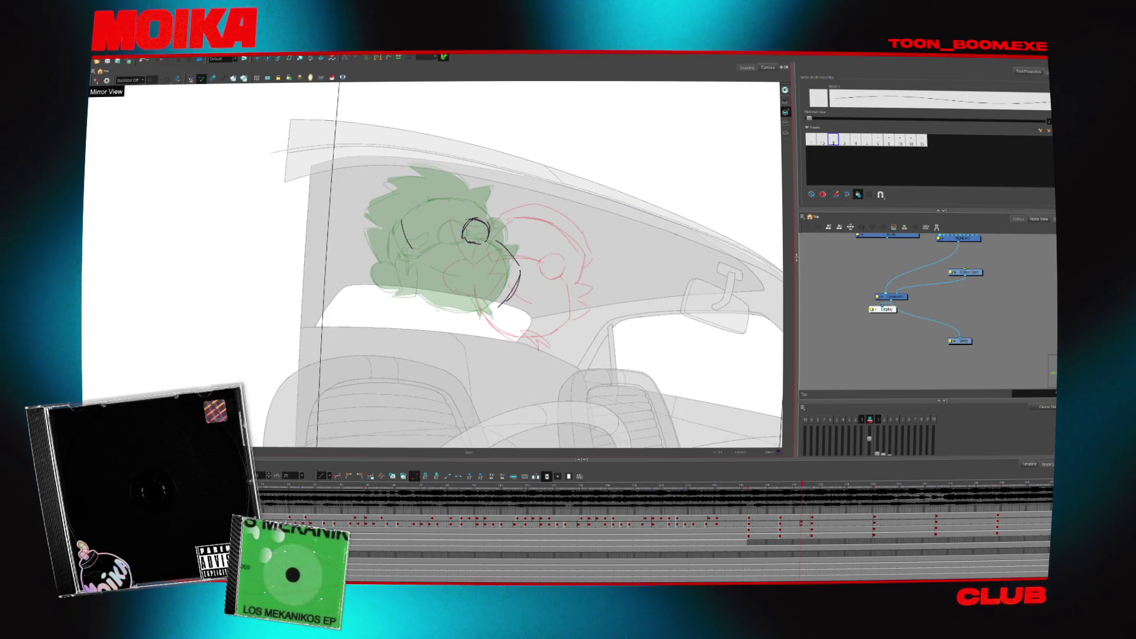
{"action": "key", "text": "comma"}
{"action": "key", "text": "comma"}
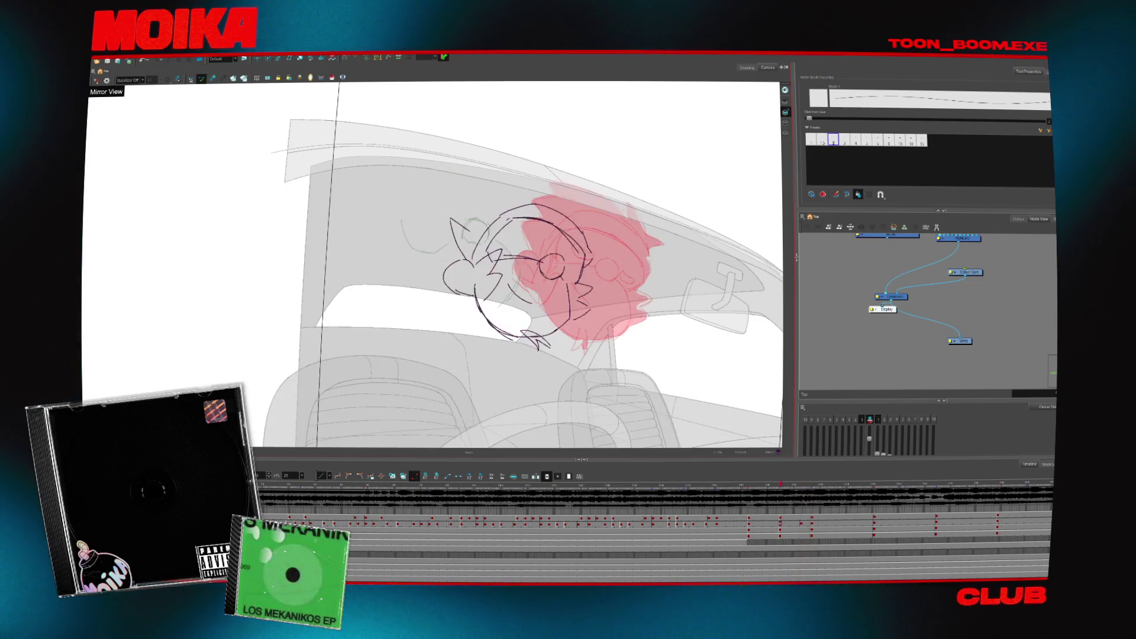
{"action": "key", "text": "period"}
{"action": "key", "text": "period"}
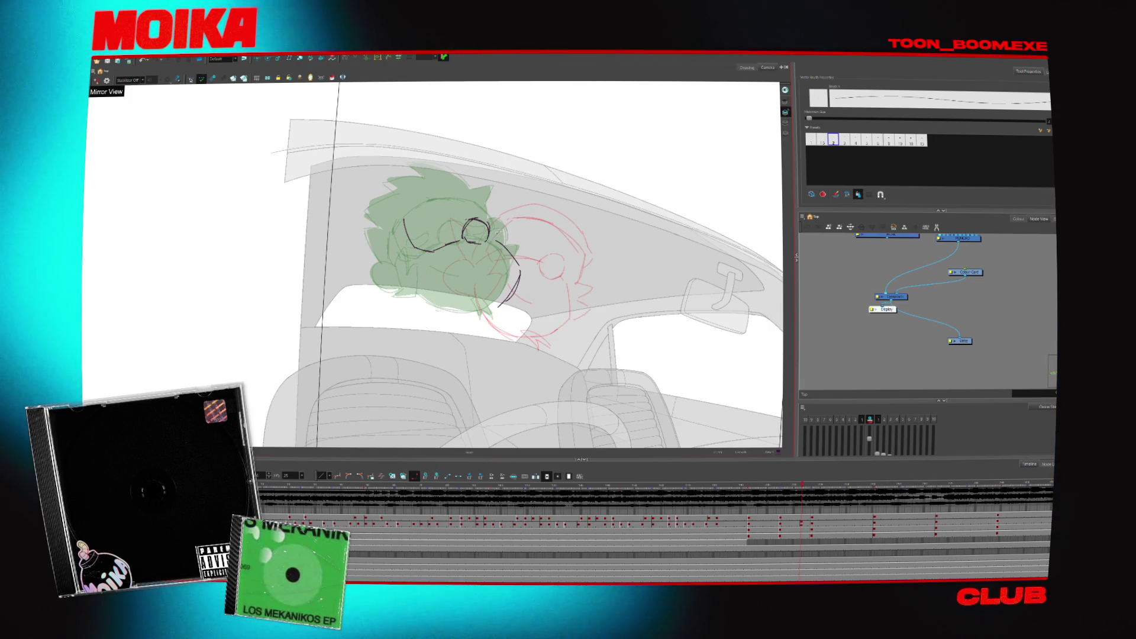
{"action": "key", "text": "comma"}
{"action": "key", "text": "comma"}
{"action": "key", "text": "comma"}
{"action": "key", "text": "comma"}
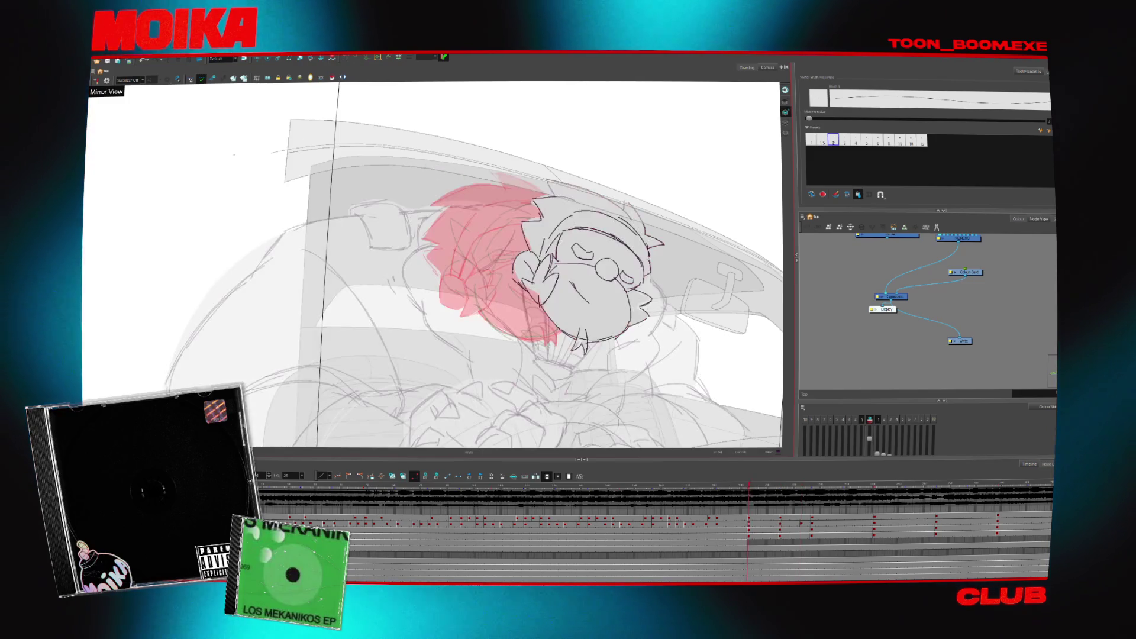
{"action": "key", "text": "period"}
{"action": "key", "text": "period"}
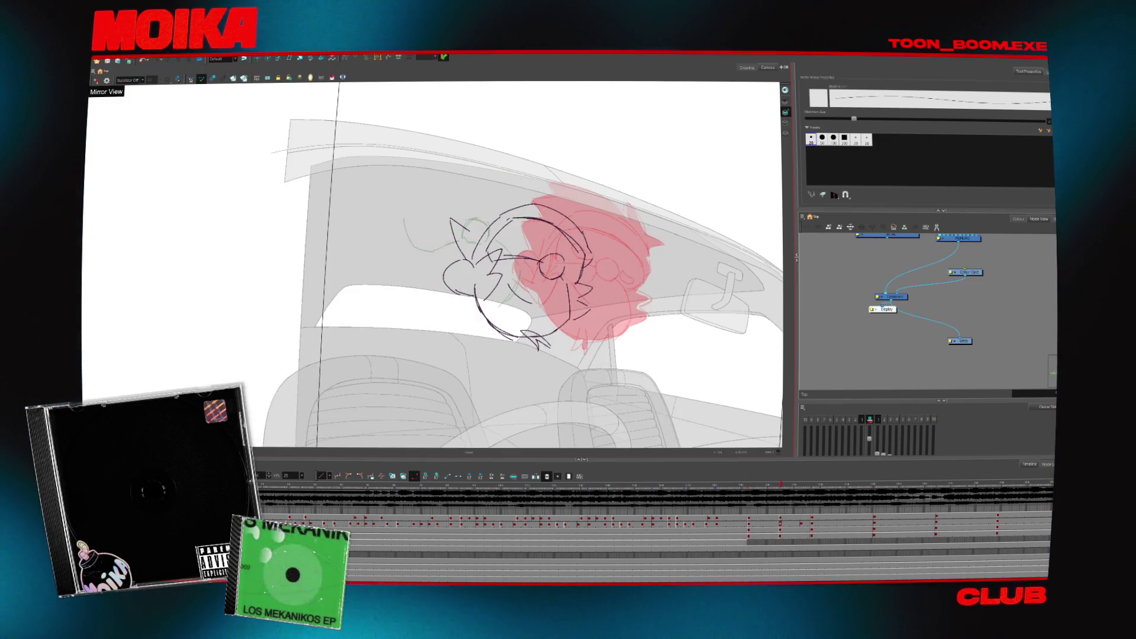
- Check the sketch mirrored and compare it with the green-haired neighbouring head
{"action": "left_click", "coordinate": [97, 79]}
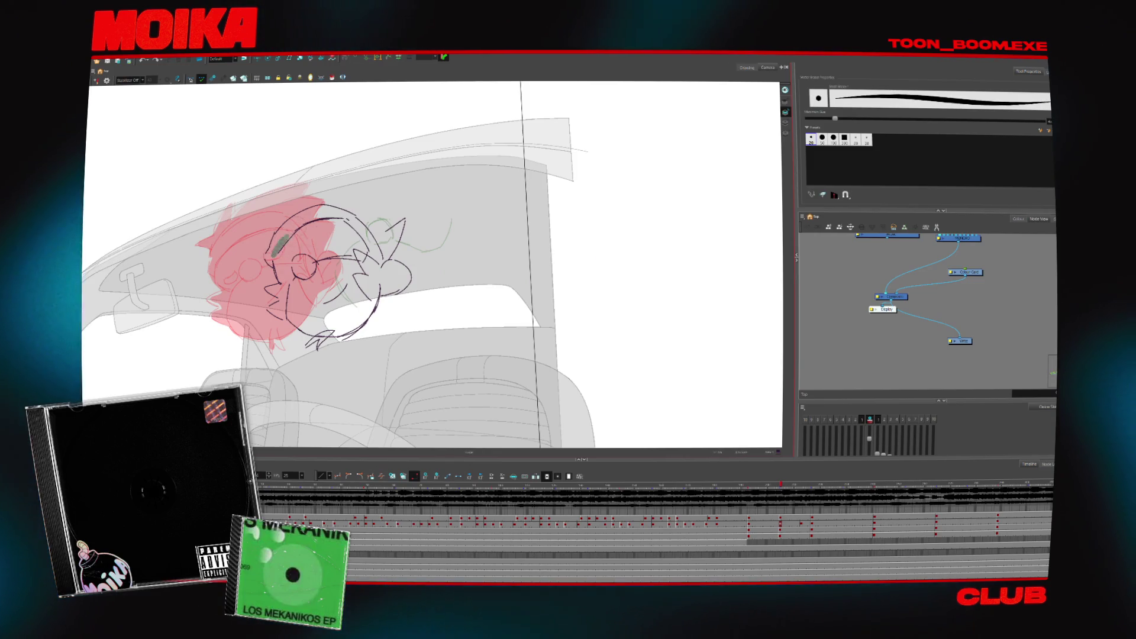
{"action": "left_click", "coordinate": [96, 79]}
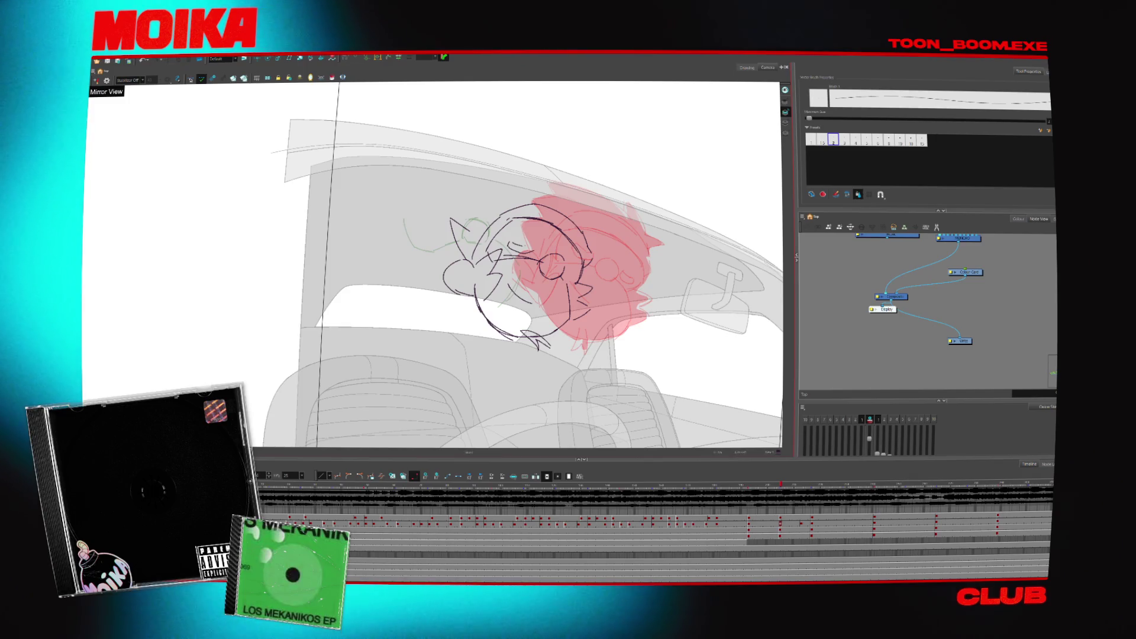
{"action": "left_click", "coordinate": [97, 80]}
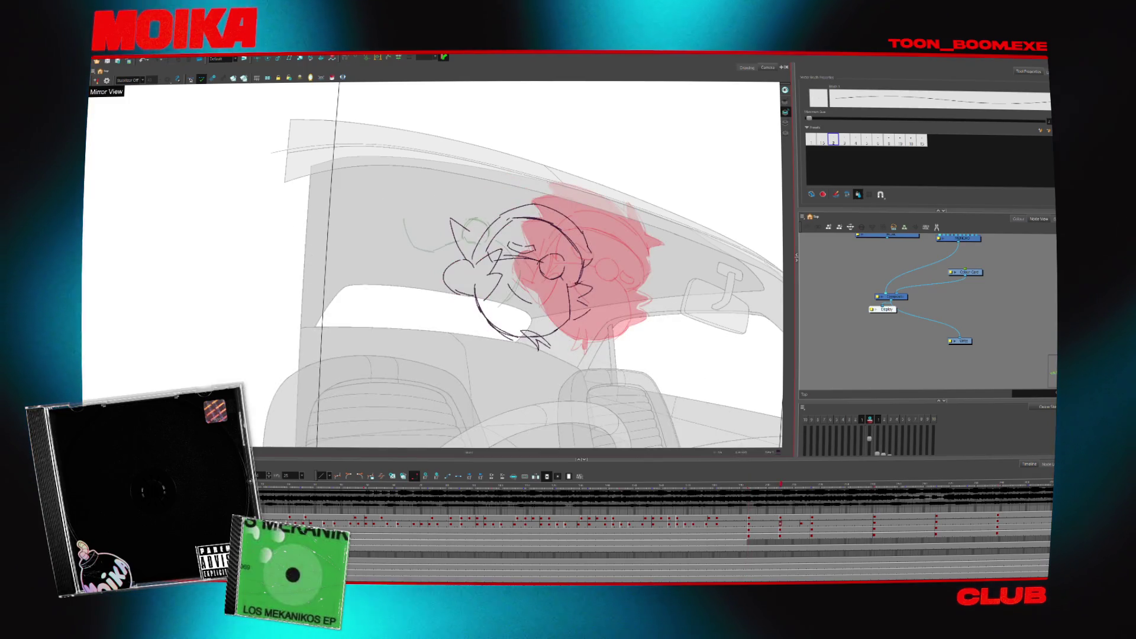
{"action": "key", "text": "period"}
{"action": "key", "text": "comma"}
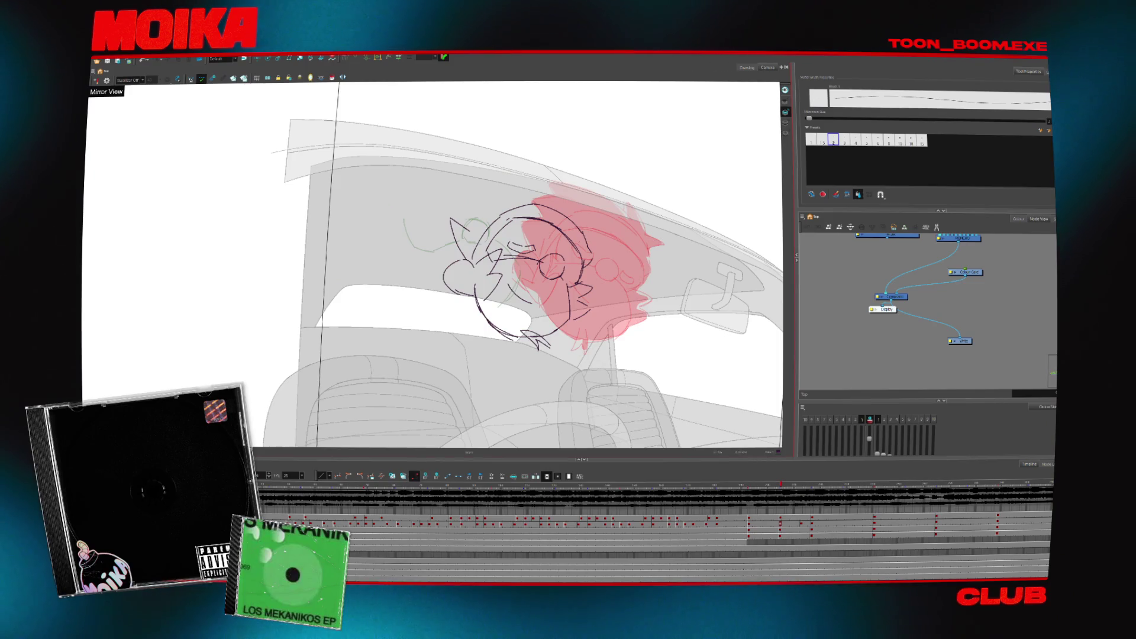
{"action": "key", "text": "period"}
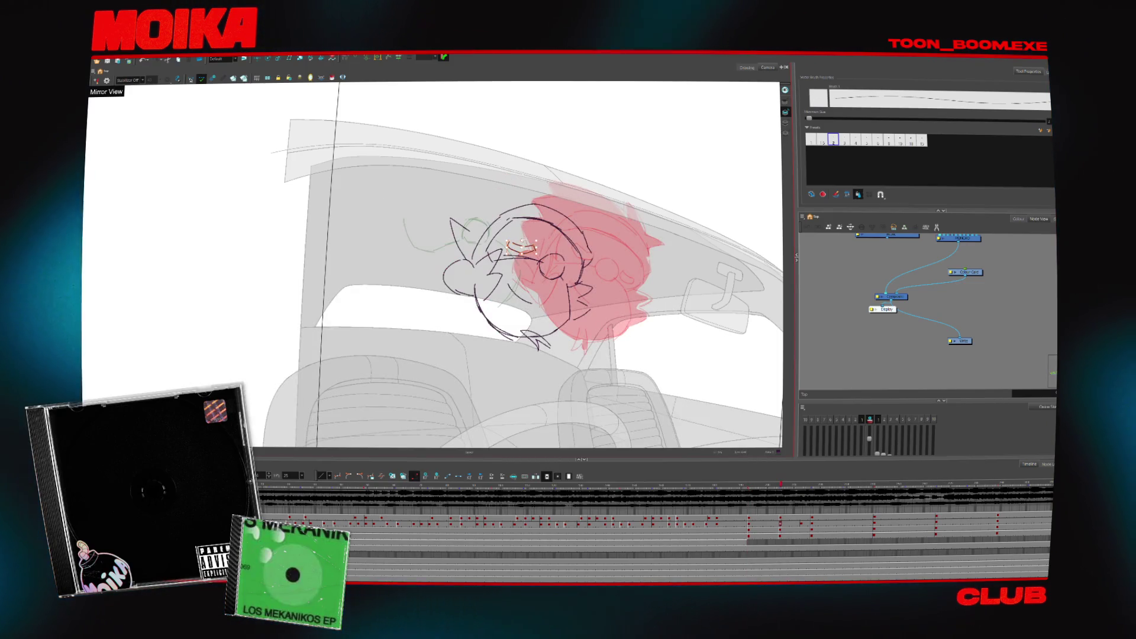
{"action": "key", "text": "period"}
{"action": "key", "text": "comma"}
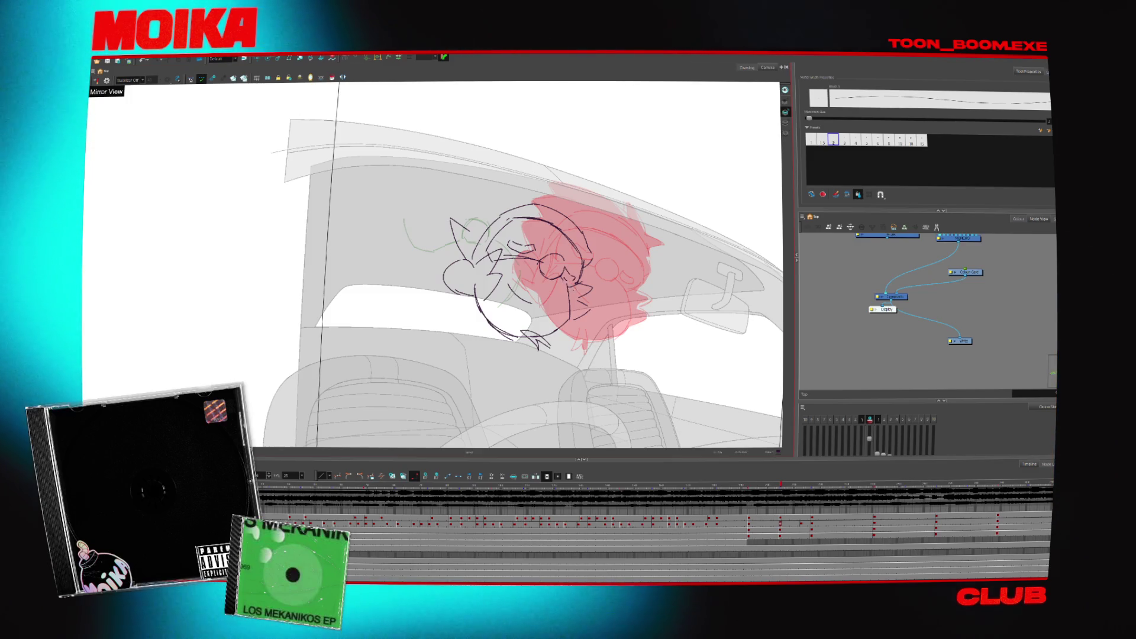
{"action": "key", "text": "period"}
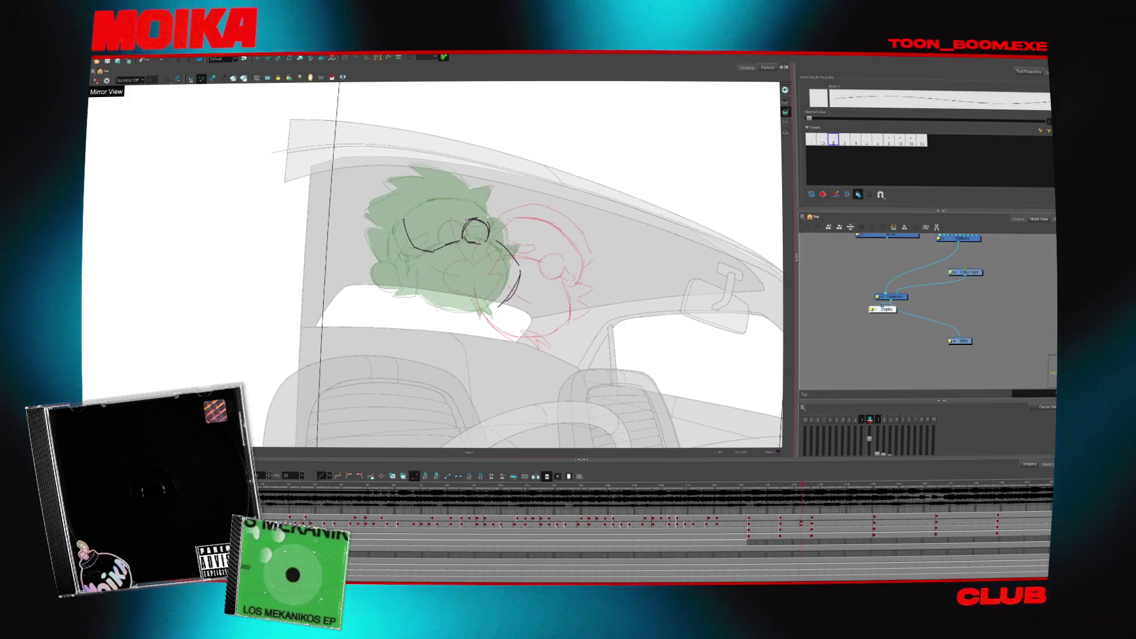
{"action": "key", "text": "period"}
{"action": "key", "text": "comma"}
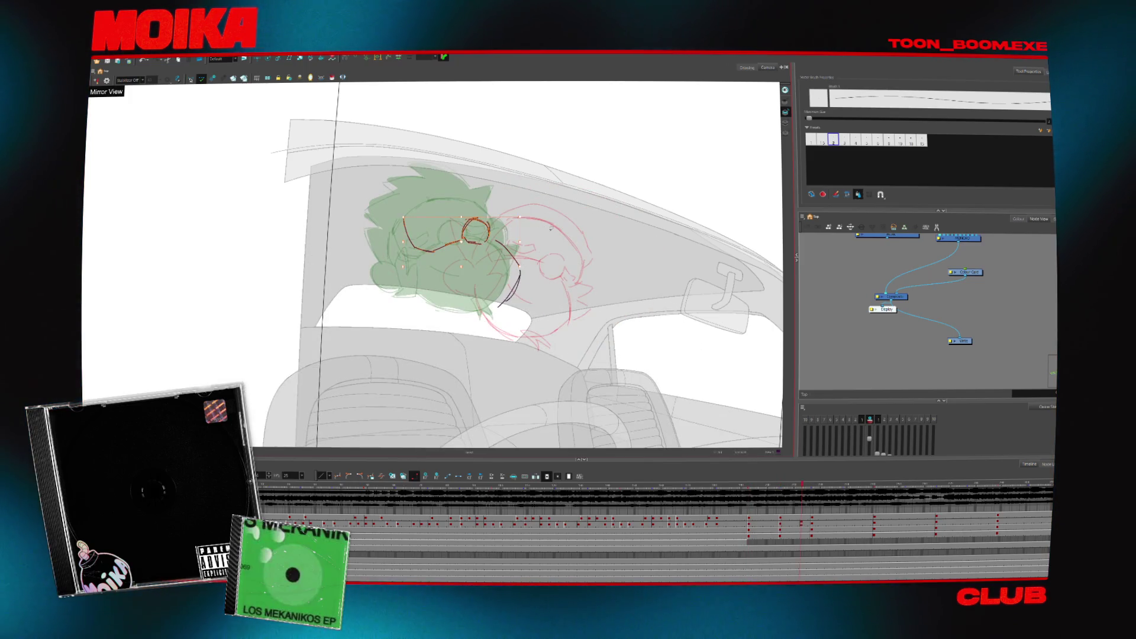
- Deselect the reworked strokes so the glasses turn black, then review the turn mirrored
{"action": "key", "text": "Escape"}
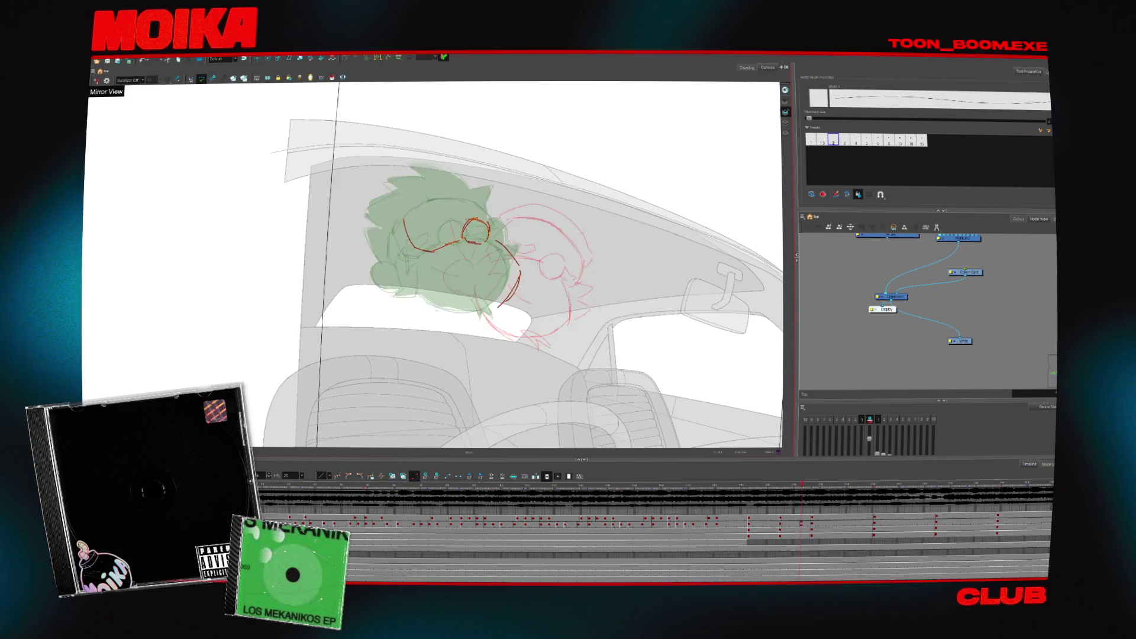
{"action": "key", "text": "Escape"}
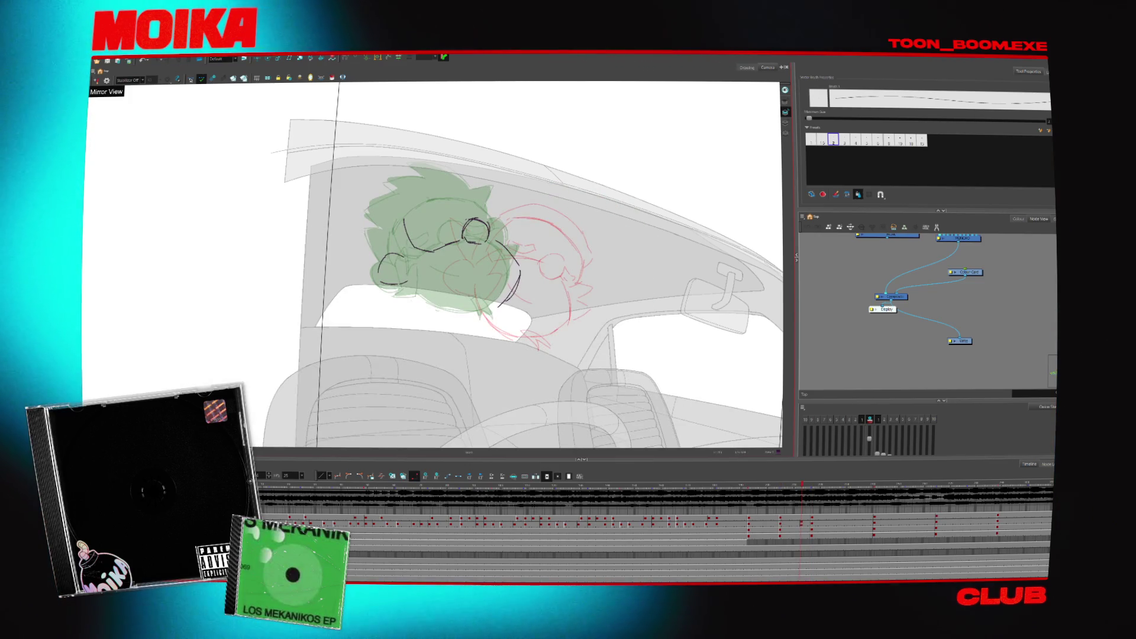
{"action": "key", "text": "period"}
{"action": "key", "text": "period"}
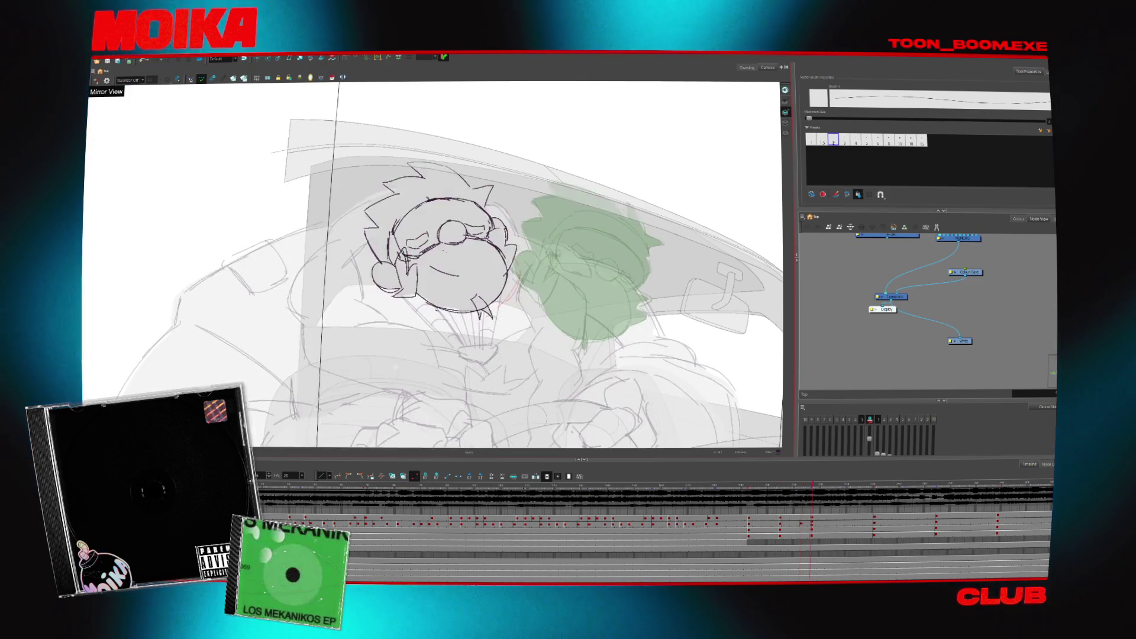
{"action": "key", "text": "comma"}
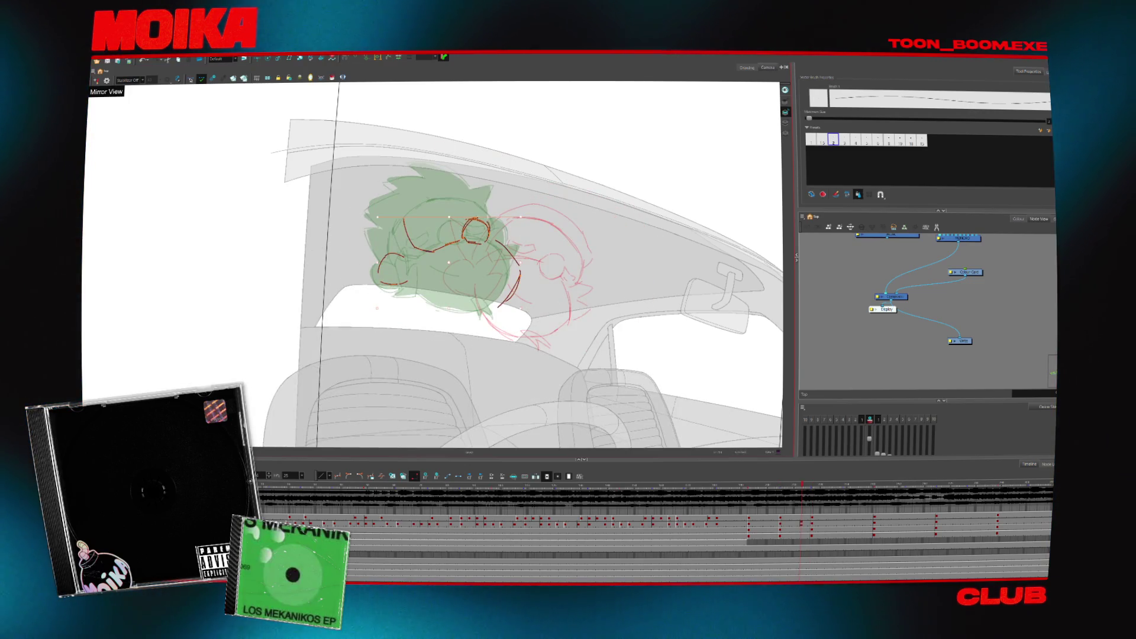
{"action": "key", "text": "period"}
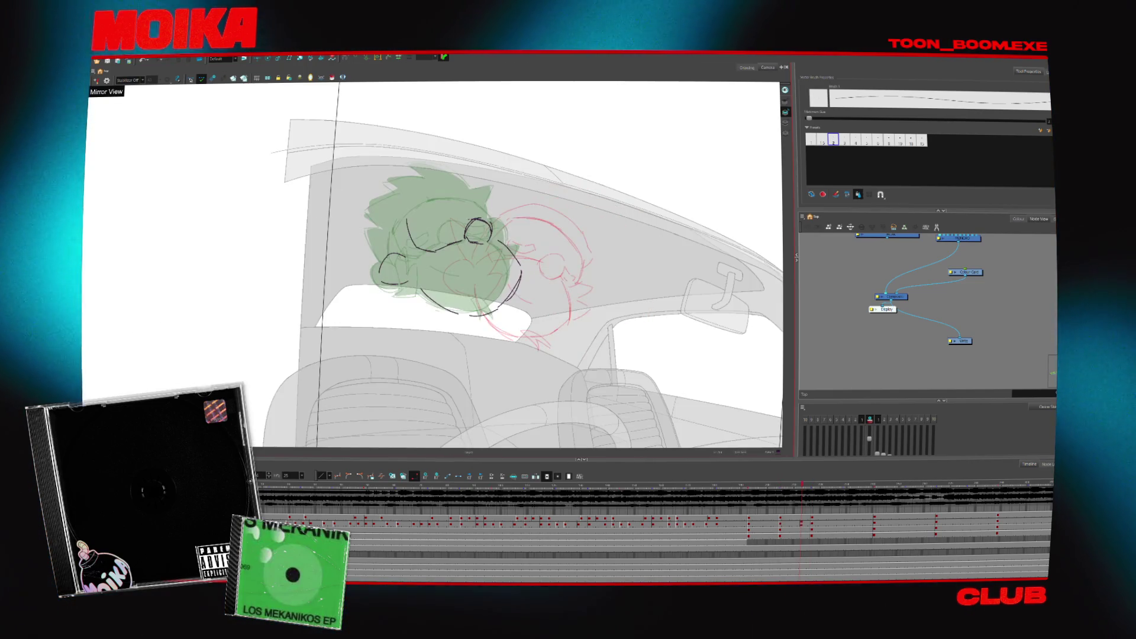
{"action": "key", "text": "comma"}
{"action": "left_click", "coordinate": [100, 80]}
{"action": "key", "text": "period"}
{"action": "key", "text": "period"}
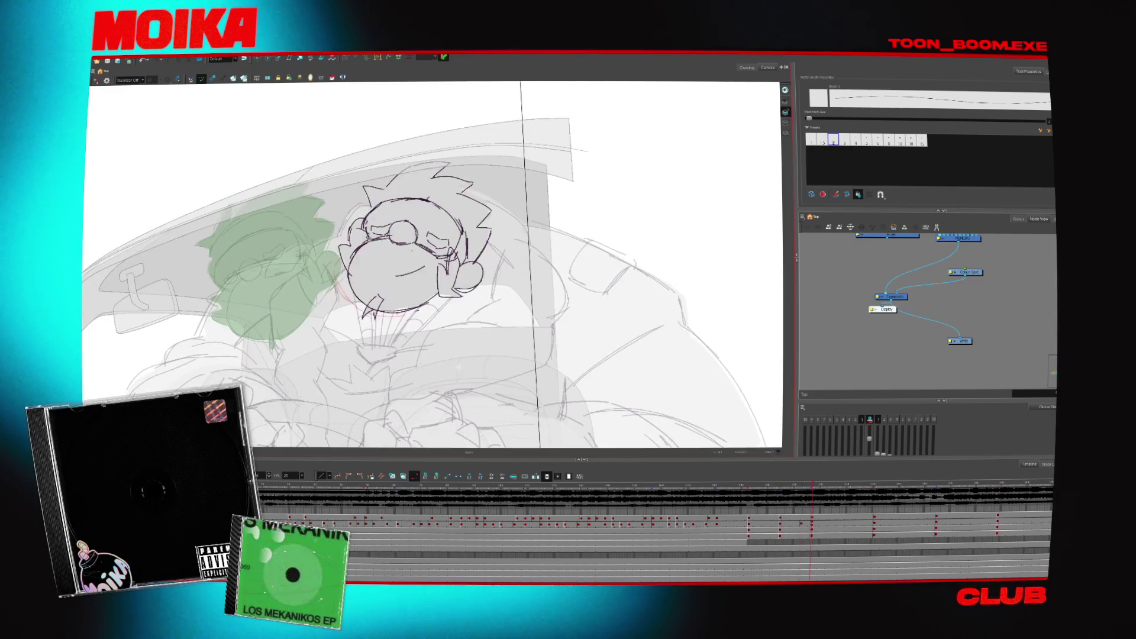
{"action": "key", "text": "comma"}
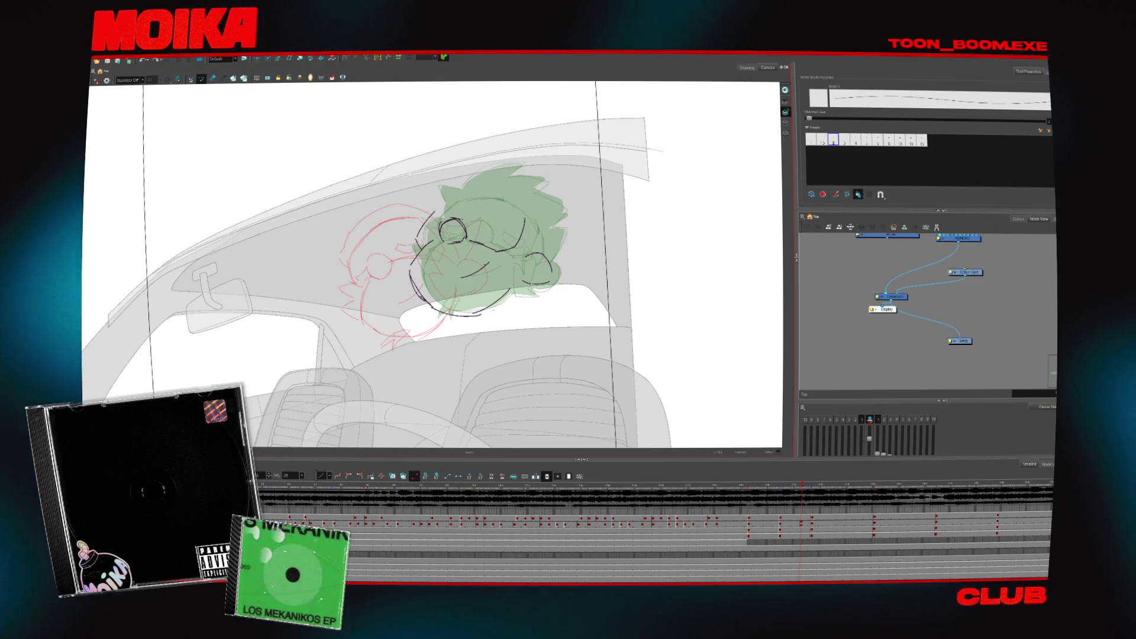
{"action": "left_click", "coordinate": [98, 81]}
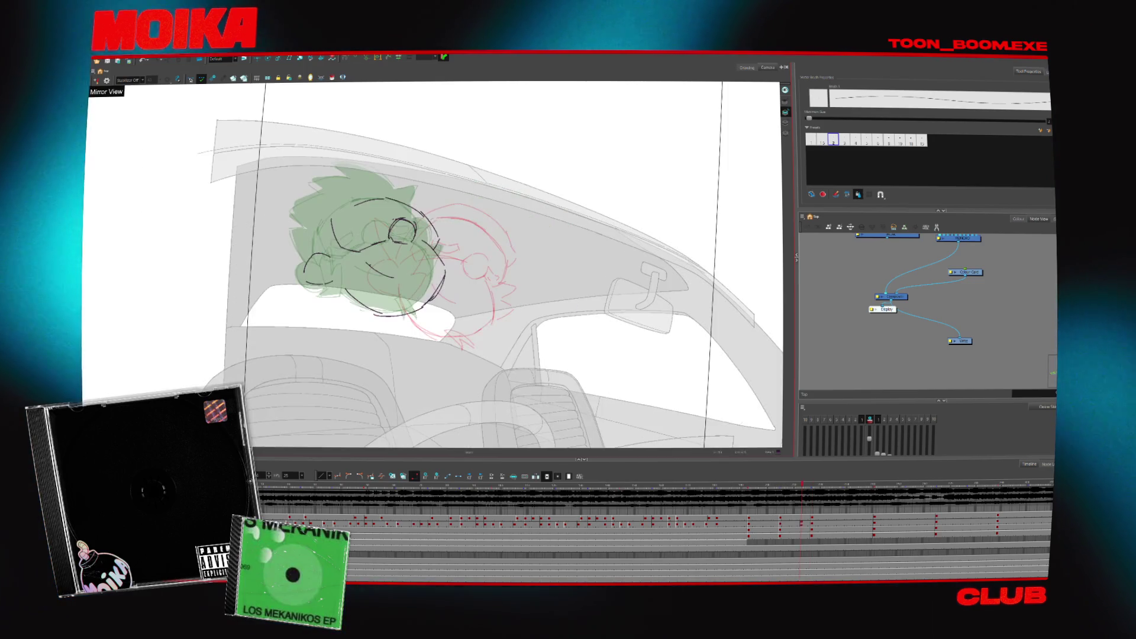
{"action": "left_click", "coordinate": [98, 80]}
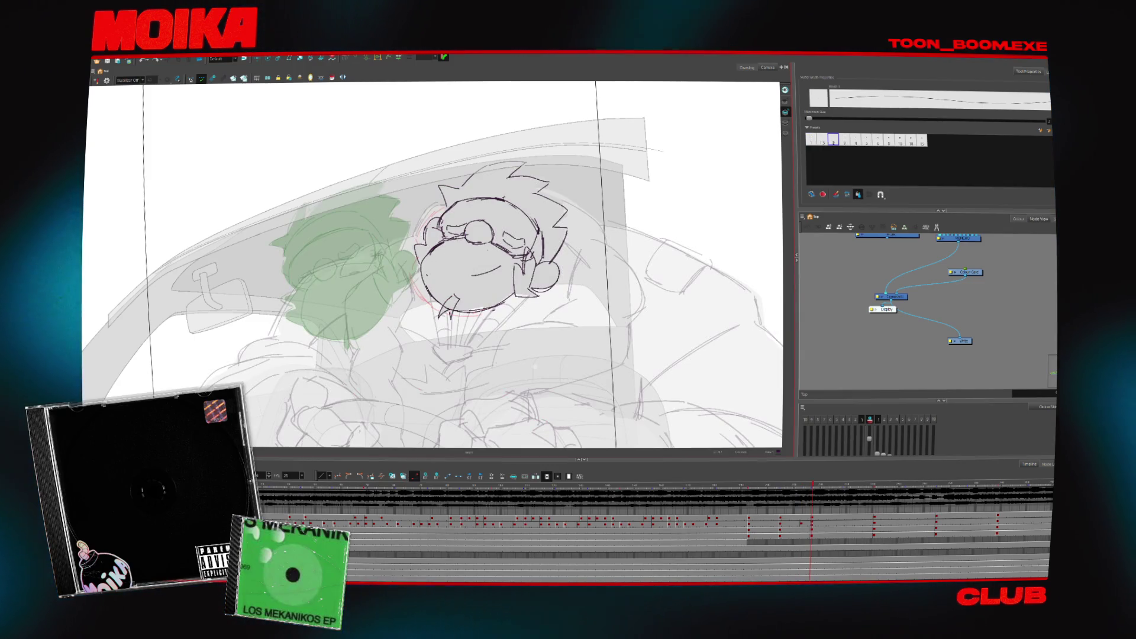
{"action": "key", "text": "alt+z"}
{"action": "left_click_drag", "start_coordinate": [535, 364], "coordinate": [492, 322]}
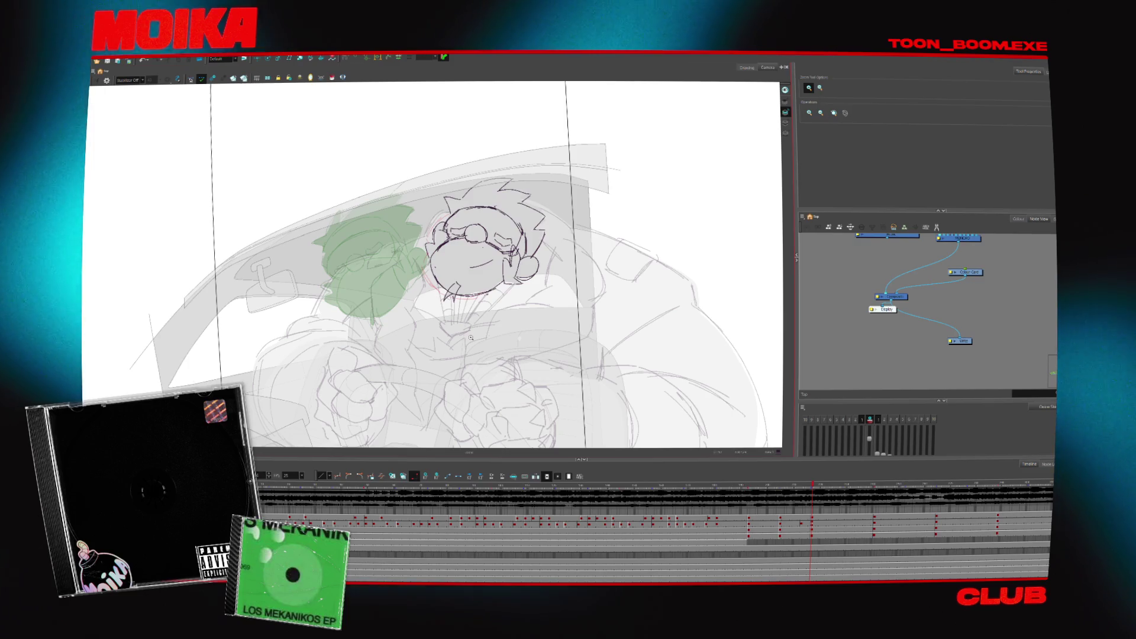
- Zoom in on the head while flipping between the two drawings and return to the brush
{"action": "key", "text": "f"}
{"action": "key", "text": "g"}
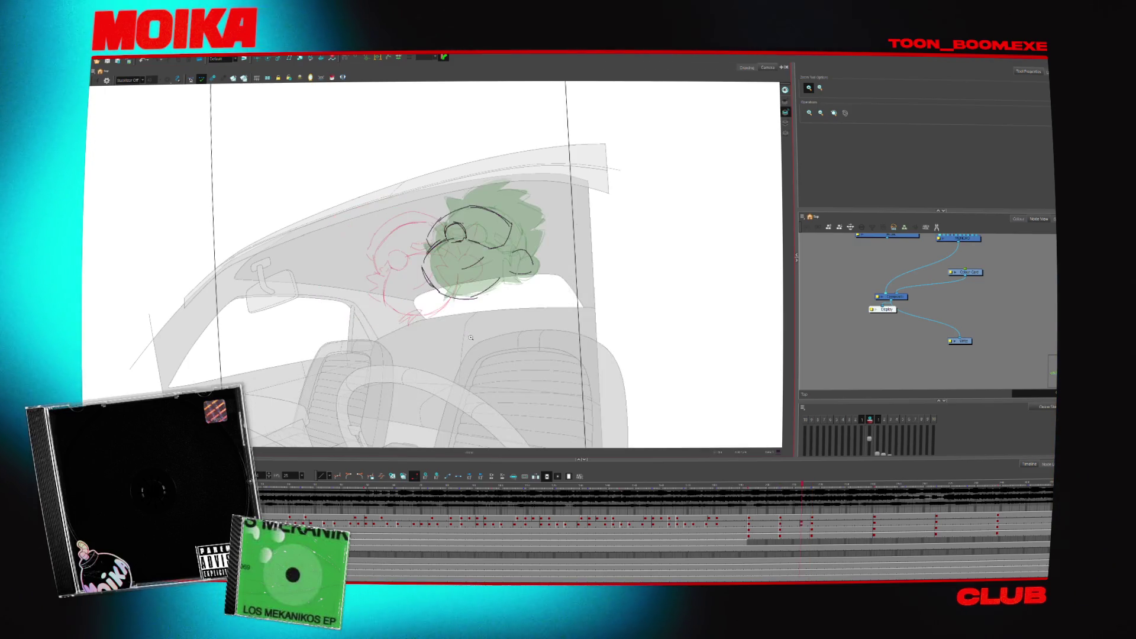
{"action": "key", "text": "f"}
{"action": "key", "text": "g"}
{"action": "left_click", "coordinate": [515, 209]}
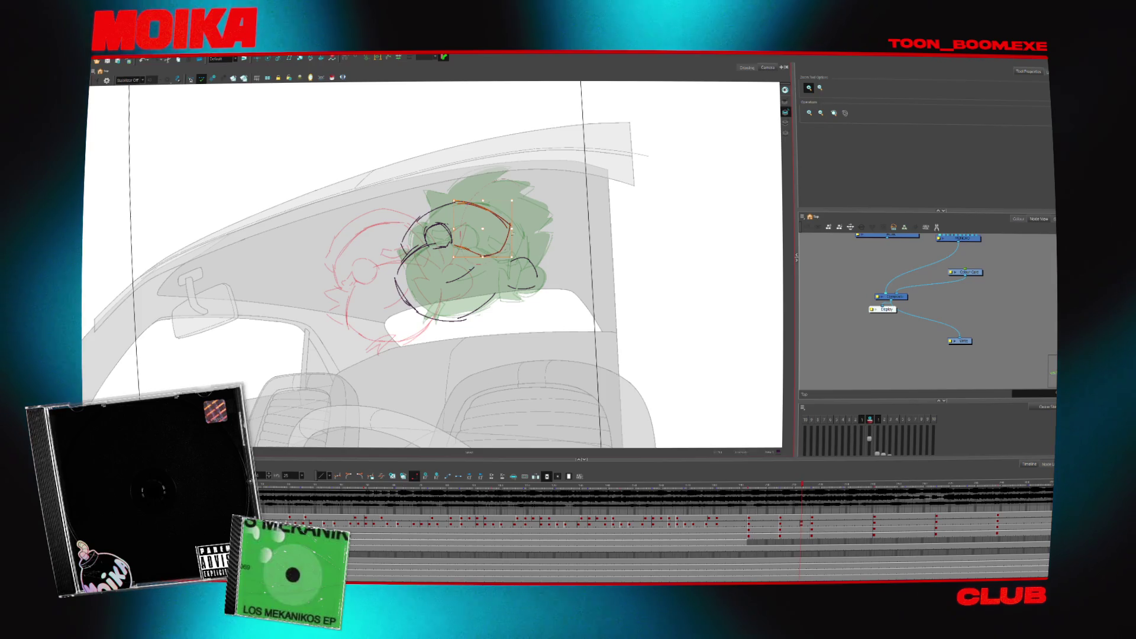
{"action": "key", "text": "g"}
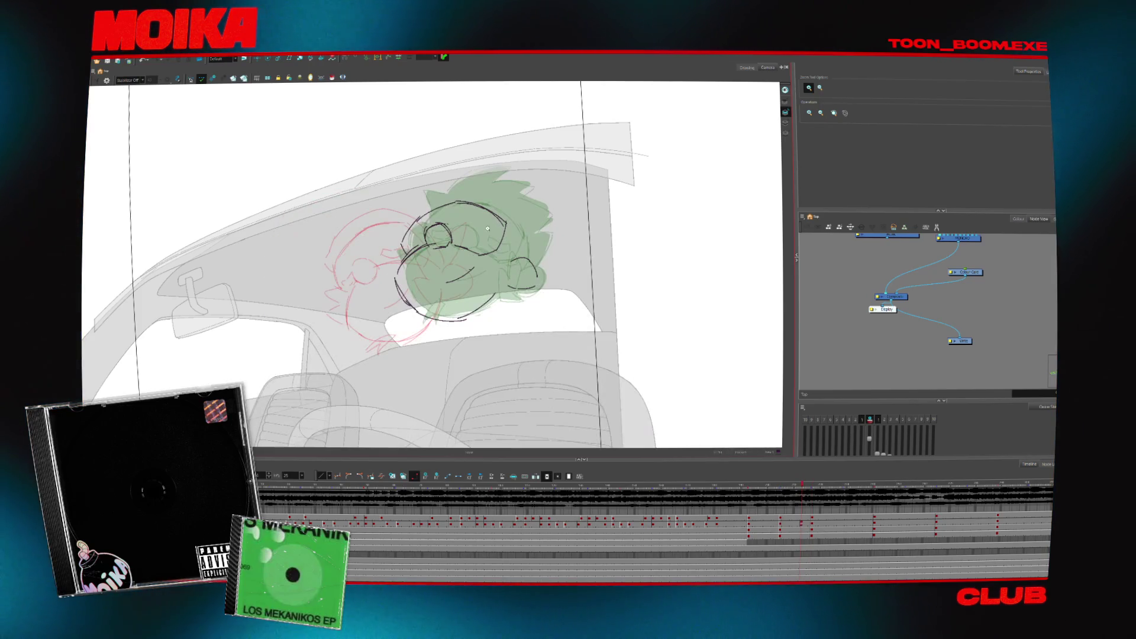
{"action": "key", "text": "alt+b"}
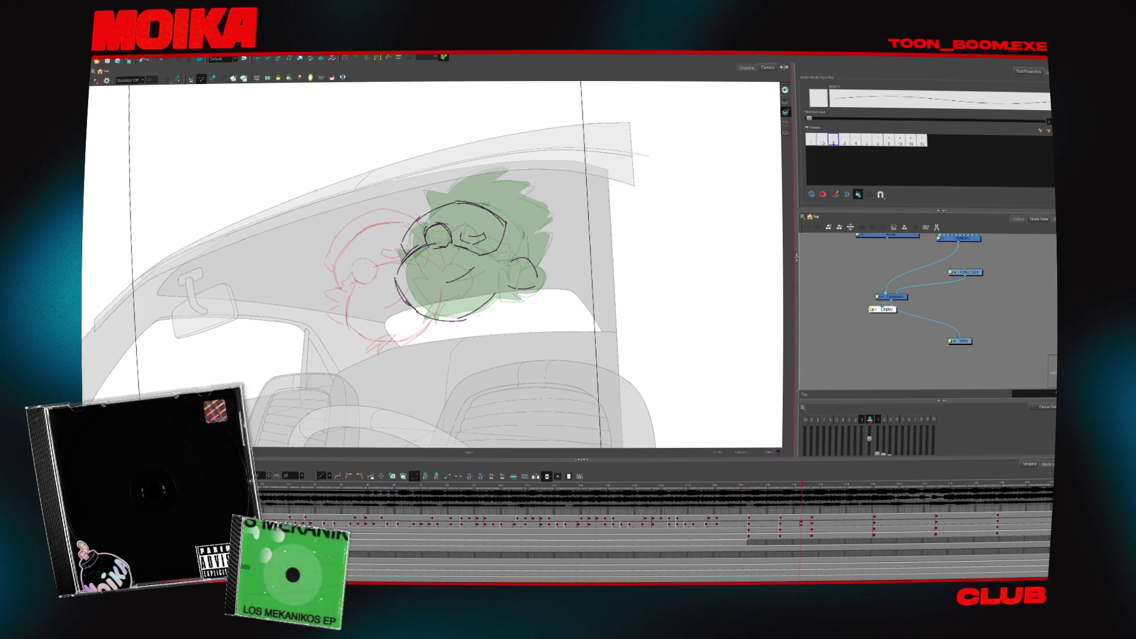
- Compare neighbouring frames, add a short stroke near the hand and play the turn back
{"action": "key", "text": "comma"}
{"action": "key", "text": "period"}
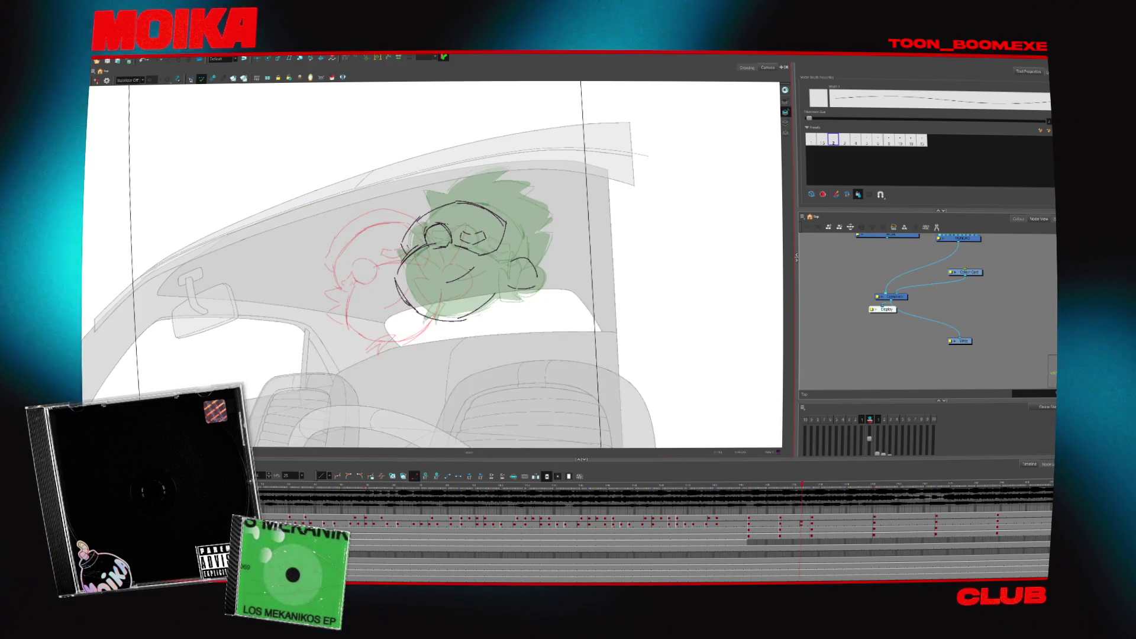
{"action": "key", "text": "period"}
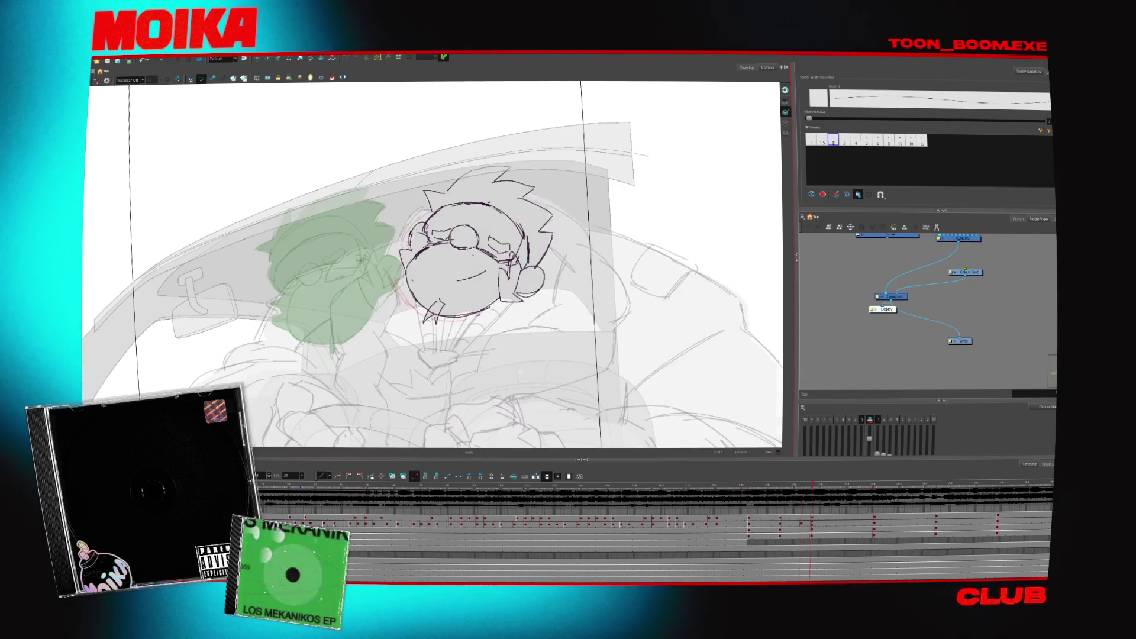
{"action": "key", "text": "period"}
{"action": "key", "text": "period"}
{"action": "key", "text": "comma"}
{"action": "key", "text": "comma"}
{"action": "key", "text": "comma"}
{"action": "key", "text": "period"}
{"action": "key", "text": "period"}
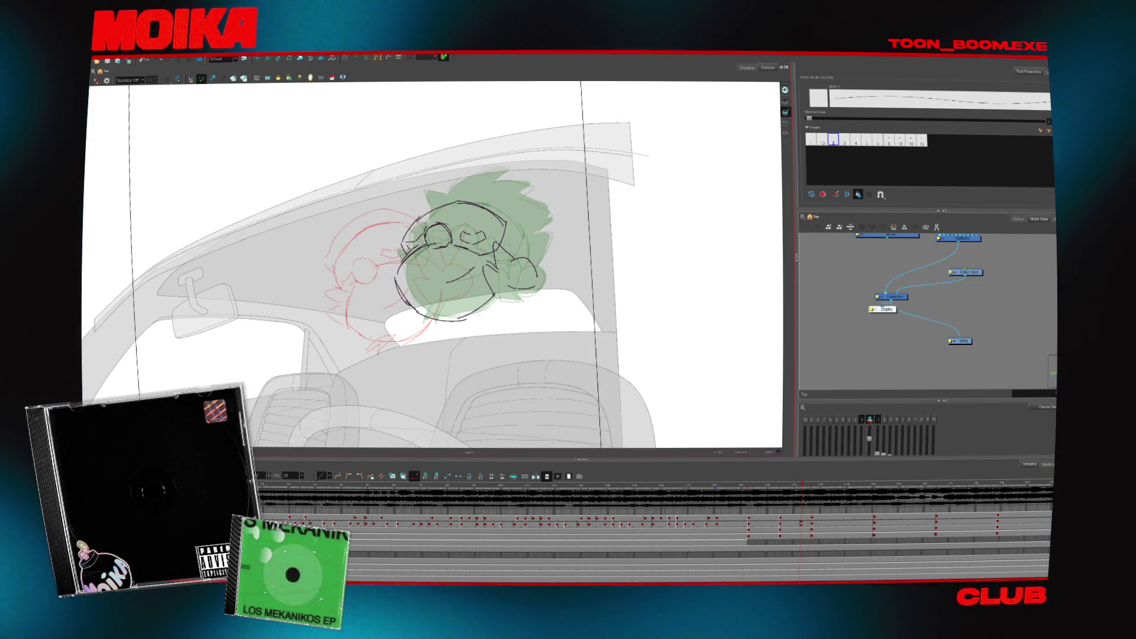
{"action": "left_click_drag", "start_coordinate": [501, 303], "coordinate": [518, 288]}
{"action": "key", "text": "period"}
{"action": "key", "text": "comma"}
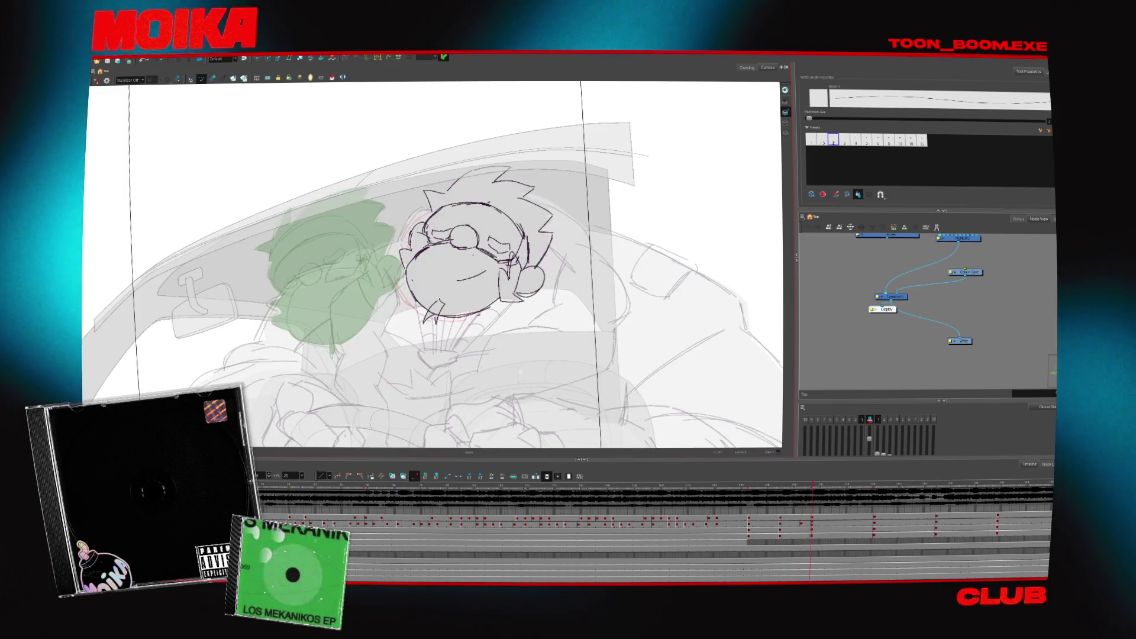
{"action": "key", "text": "Return"}
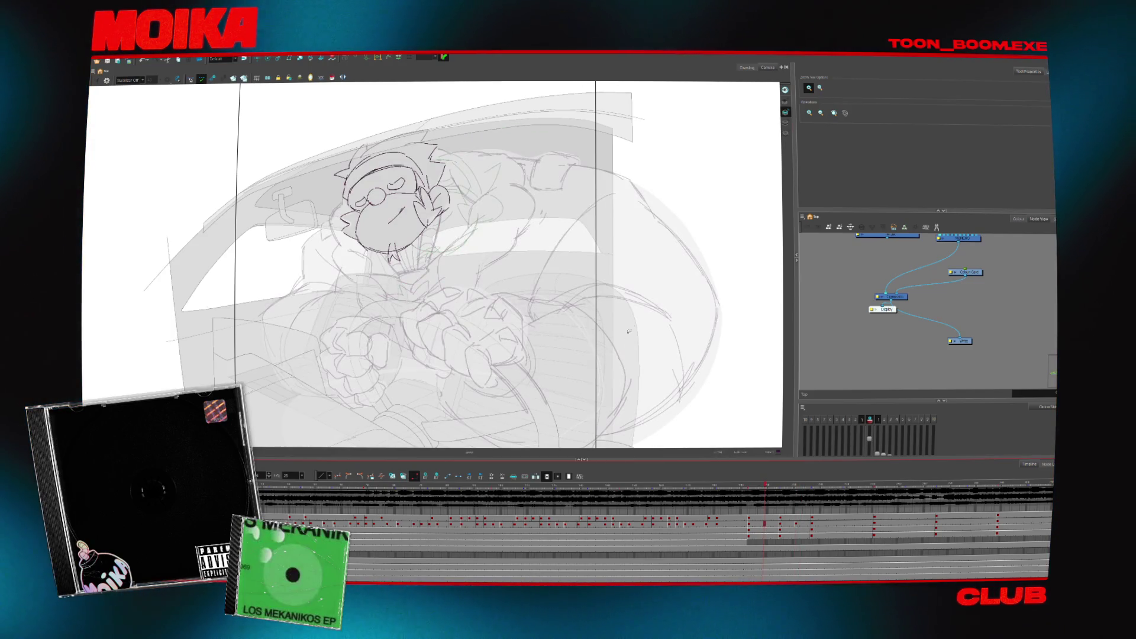
- Select all of the stray rough figure beside the driver and delete it
{"action": "key", "text": "alt+b"}
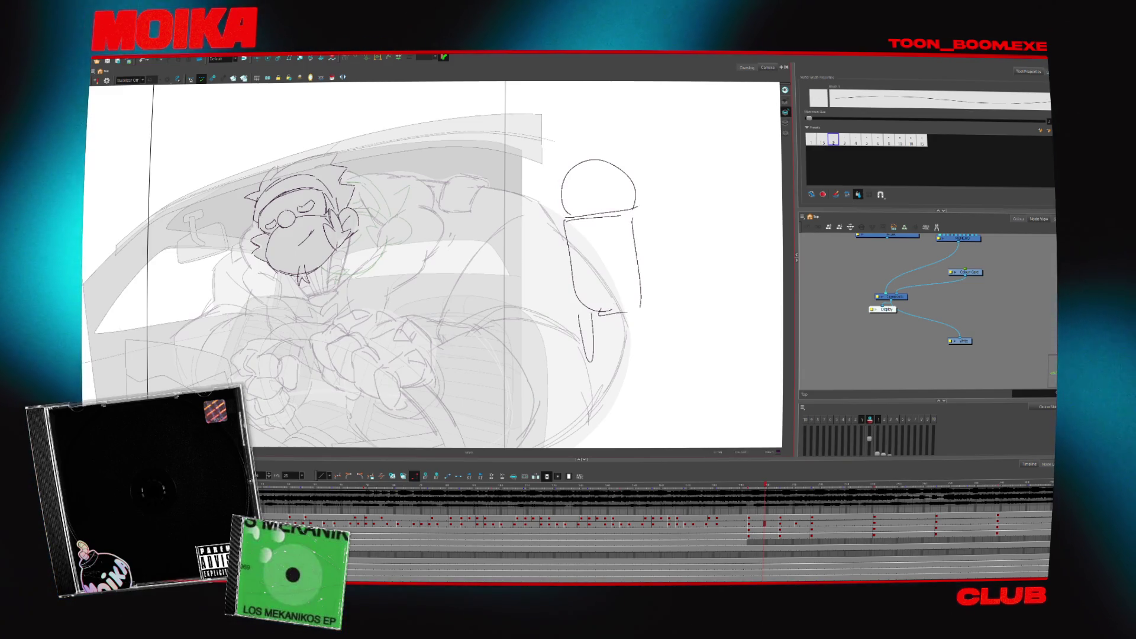
{"action": "key", "text": "ctrl+a"}
{"action": "key", "text": "Delete"}
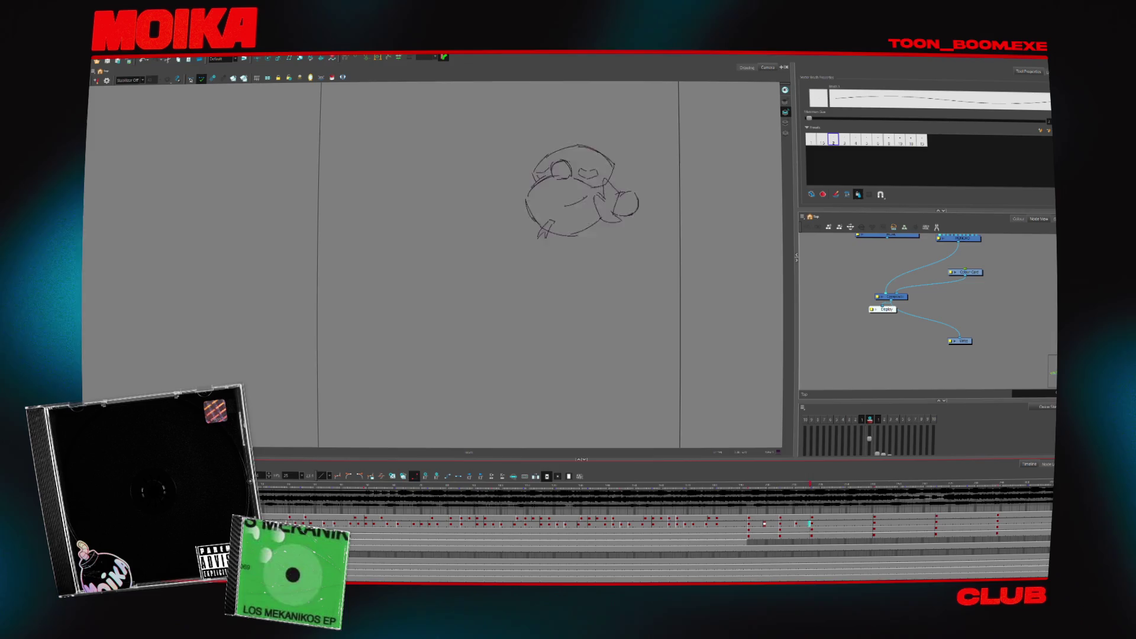
- Stop playback and jump between Timeline frames of the head turn, zooming in on the head
{"action": "left_click", "coordinate": [749, 526]}
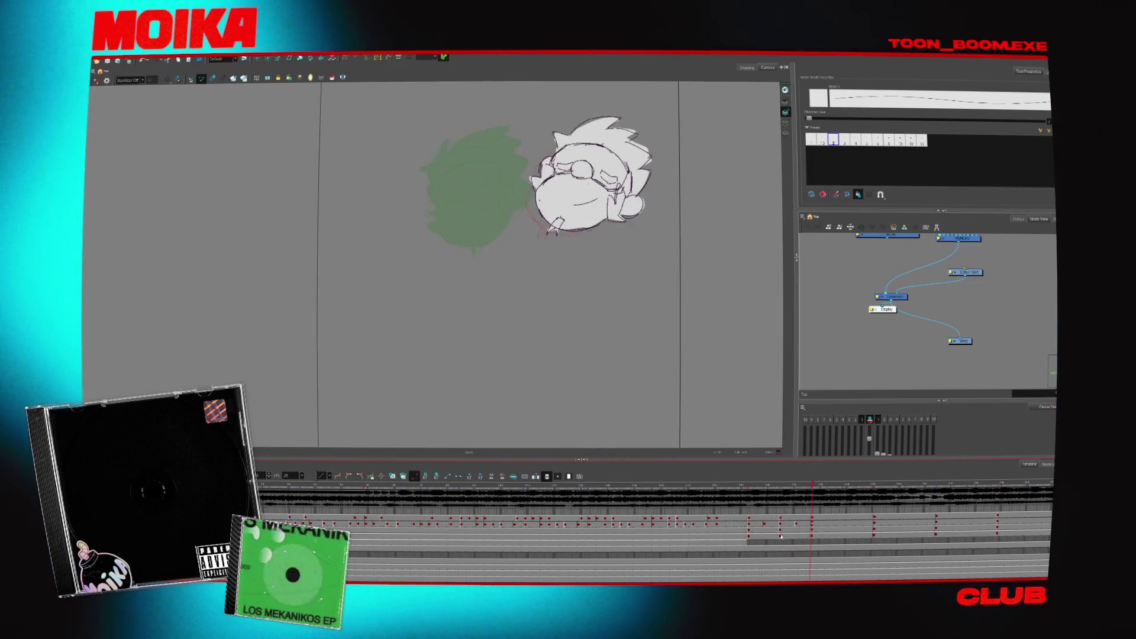
{"action": "left_click", "coordinate": [815, 526]}
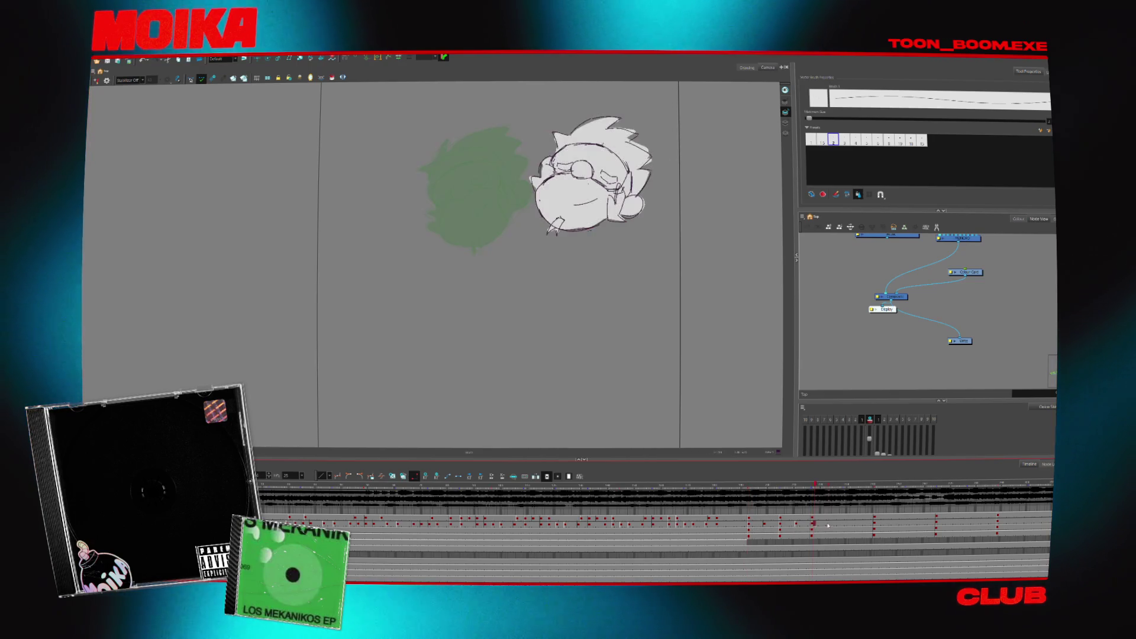
{"action": "left_click", "coordinate": [781, 526]}
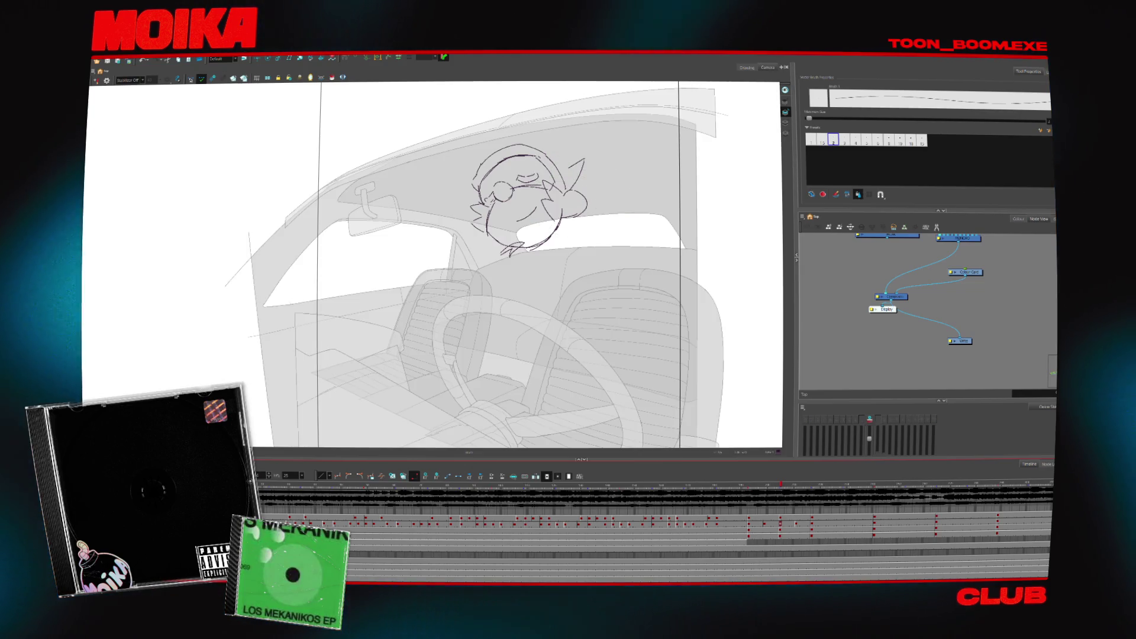
{"action": "key", "text": "comma"}
{"action": "key", "text": "comma"}
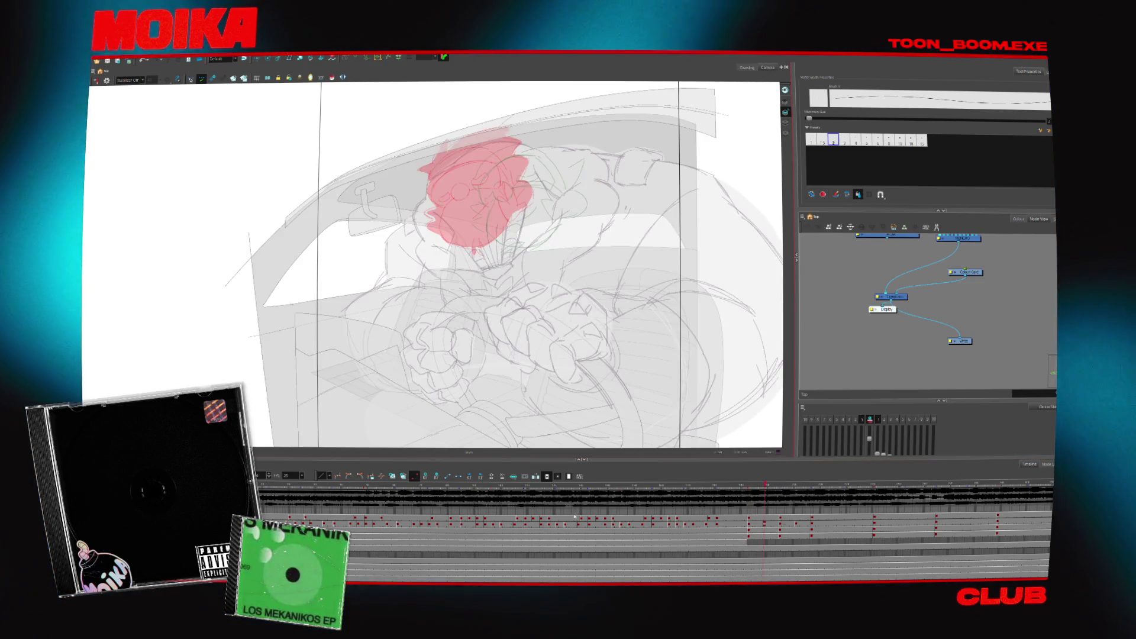
{"action": "left_click", "coordinate": [484, 203]}
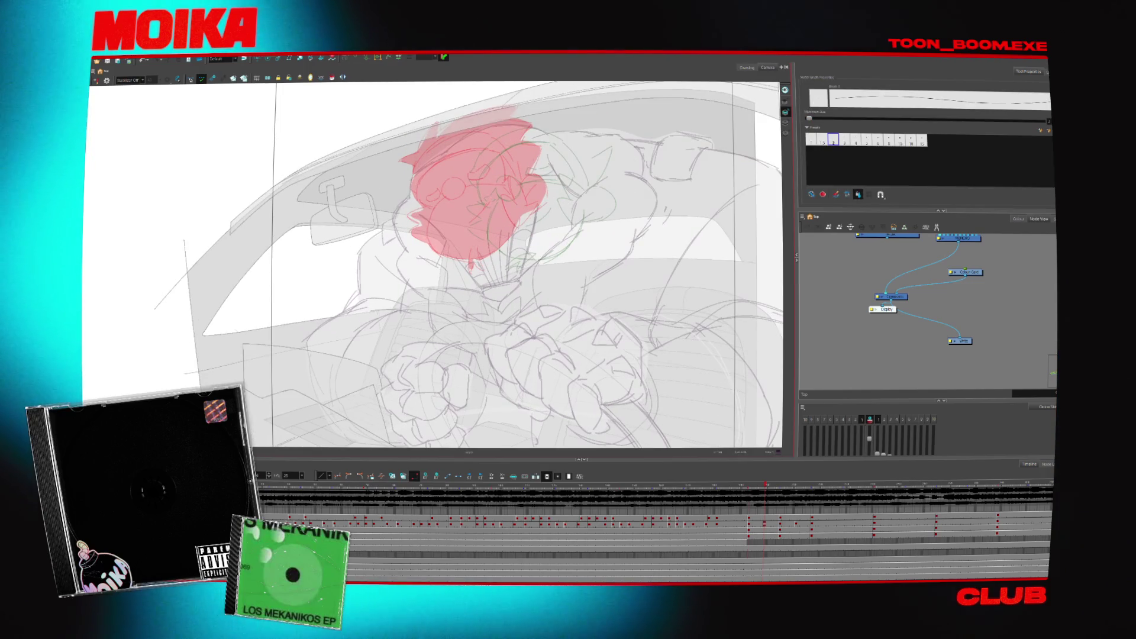
- Step through the head-turn frames, select a frame range and land on the driver gripping the wheel
{"action": "key", "text": "period"}
{"action": "key", "text": "comma"}
{"action": "key", "text": "period"}
{"action": "key", "text": "period"}
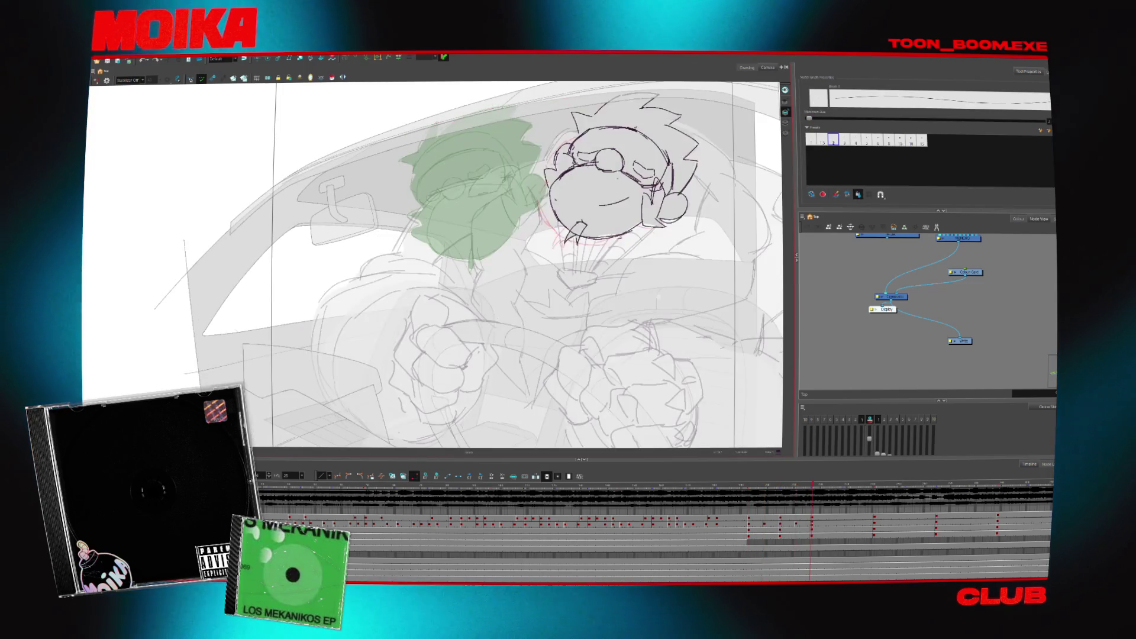
{"action": "key", "text": "period"}
{"action": "key", "text": "comma"}
{"action": "key", "text": "comma"}
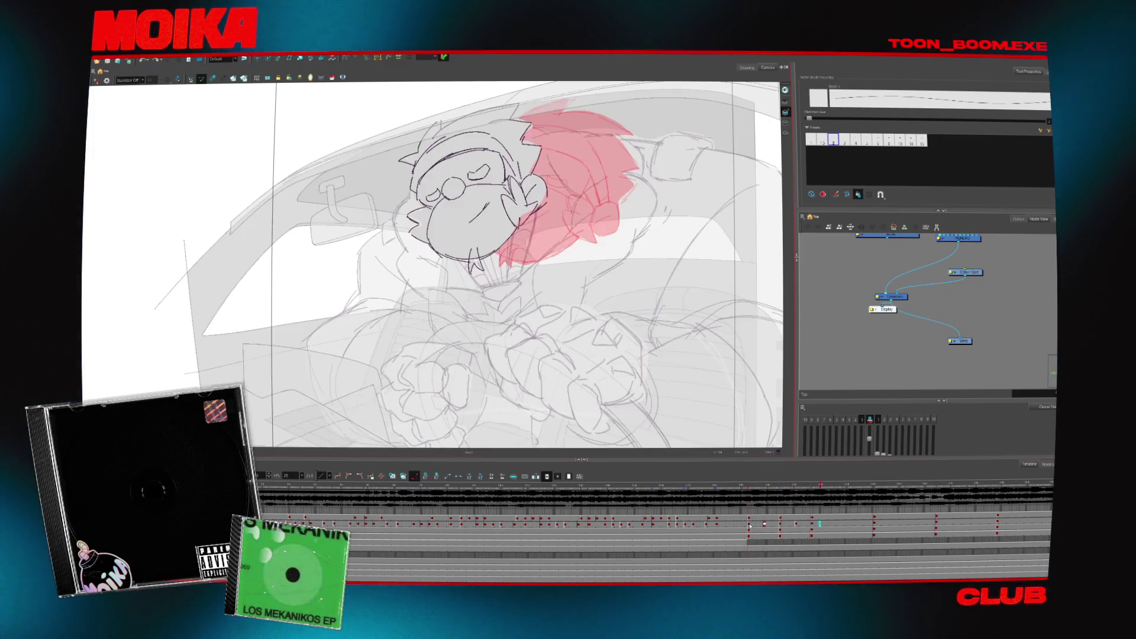
{"action": "left_click_drag", "start_coordinate": [752, 524], "coordinate": [810, 524]}
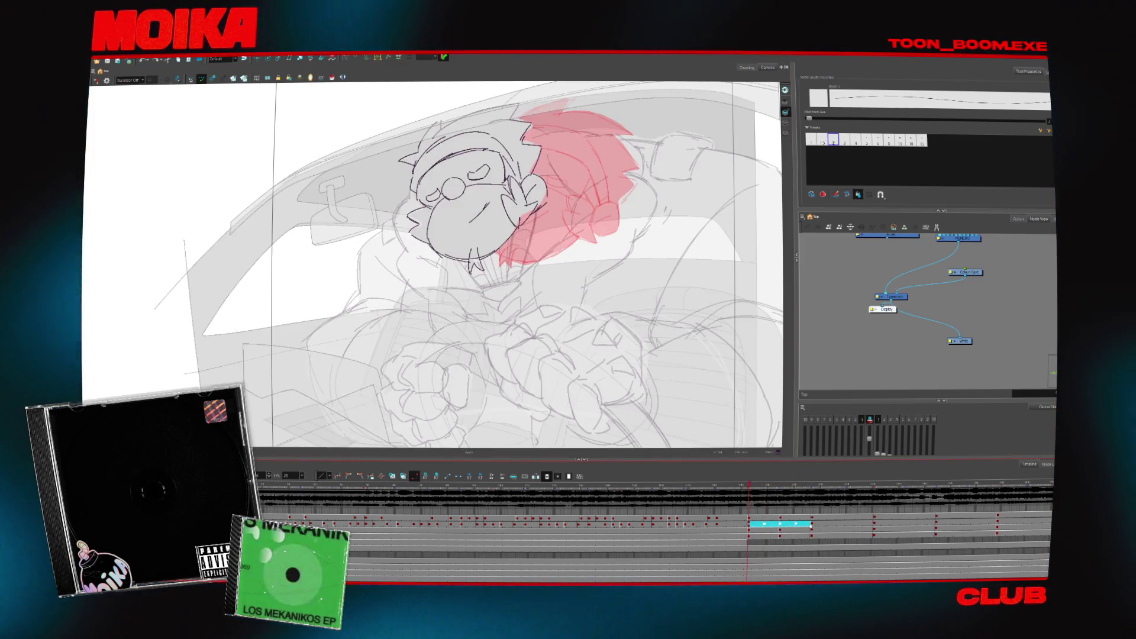
{"action": "left_click", "coordinate": [875, 525]}
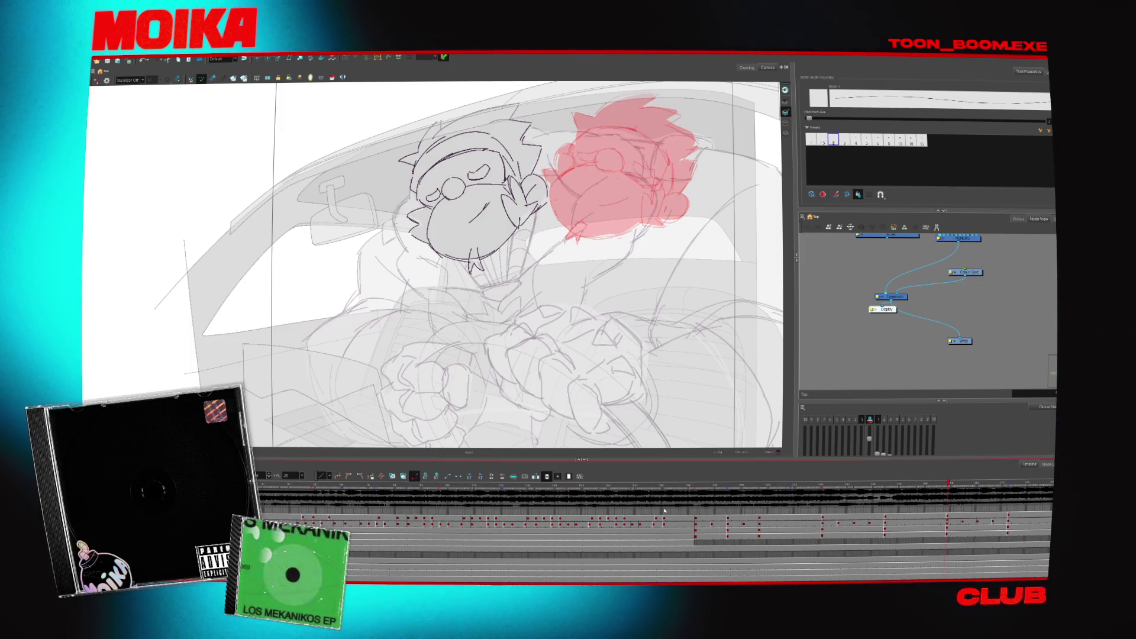
{"action": "left_click", "coordinate": [715, 525]}
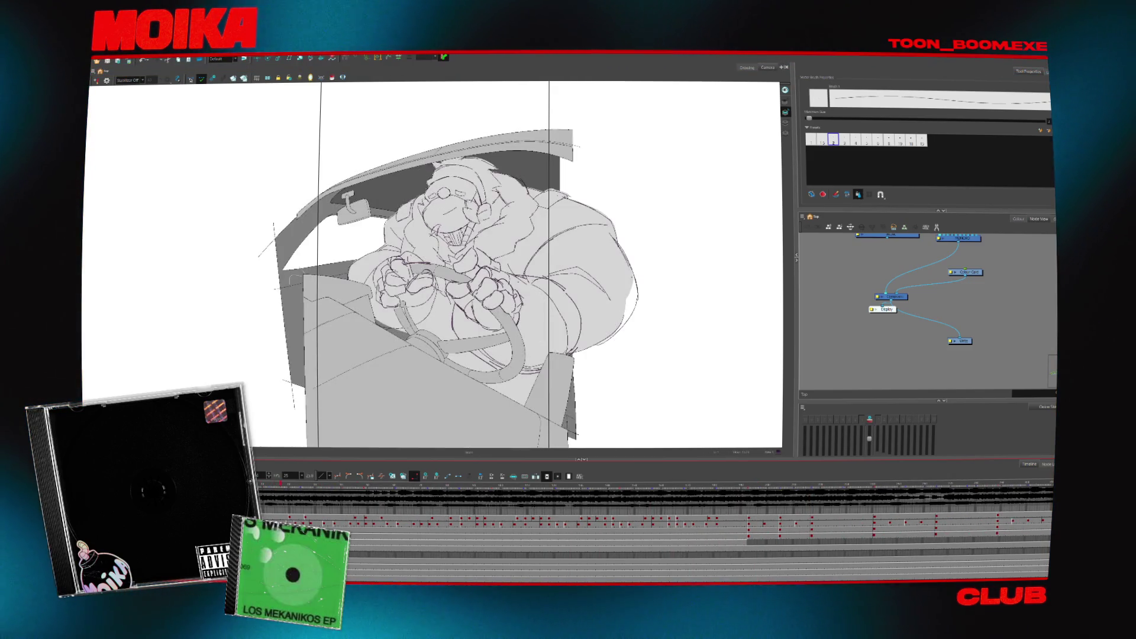
- Select a different Timeline cell to start the head-turn pose on a new frame
{"action": "left_click", "coordinate": [414, 536]}
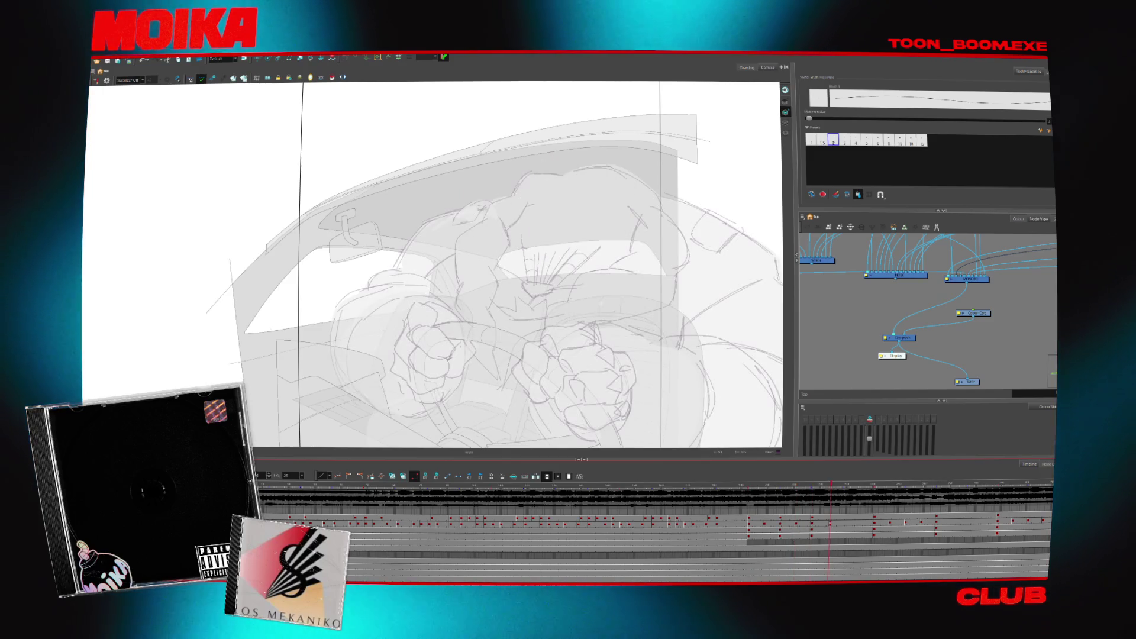
- Zoom in on the character sketch and flip back and forth through the head and hand drawings
{"action": "key", "text": "alt+z"}
{"action": "left_click", "coordinate": [579, 180]}
{"action": "key", "text": "alt+b"}
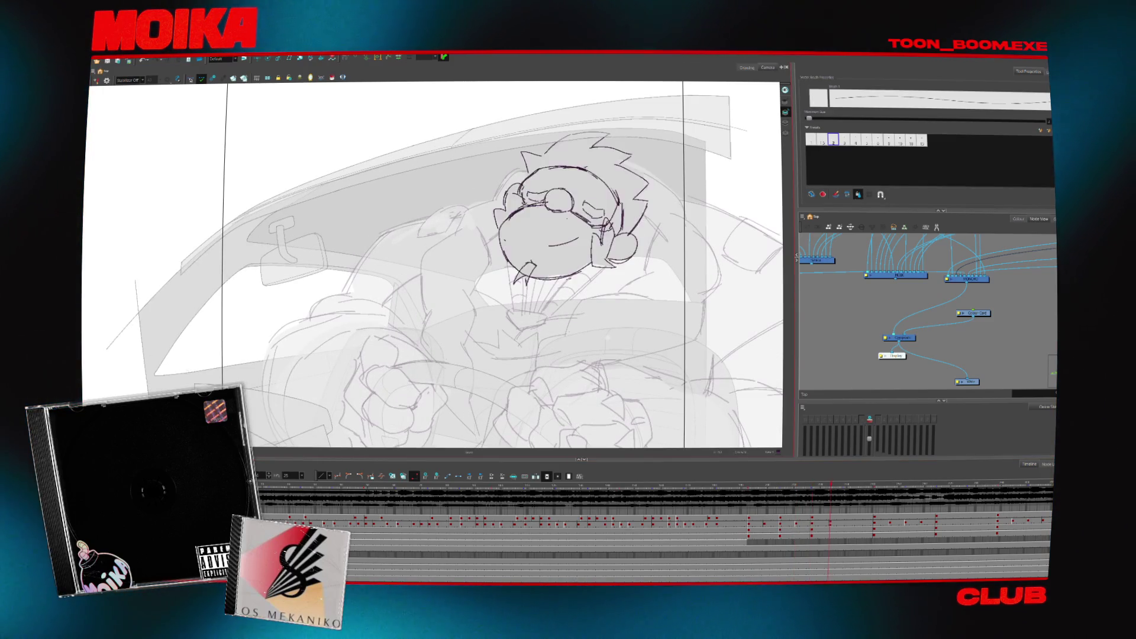
{"action": "key", "text": "comma"}
{"action": "key", "text": "period"}
{"action": "key", "text": "period"}
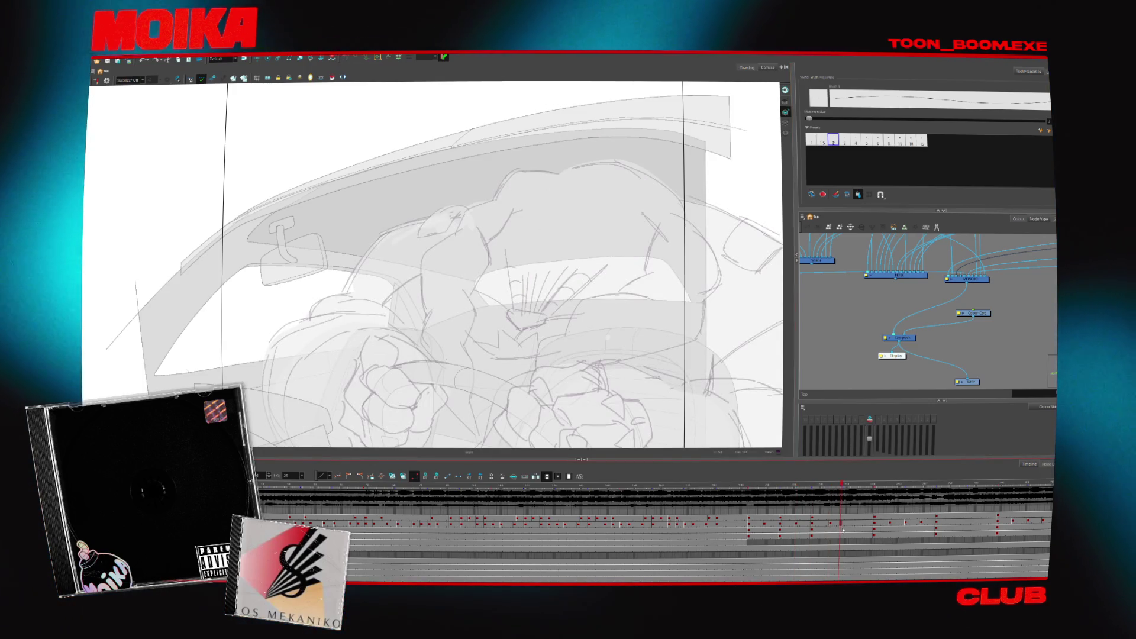
{"action": "key", "text": "period"}
{"action": "key", "text": "comma"}
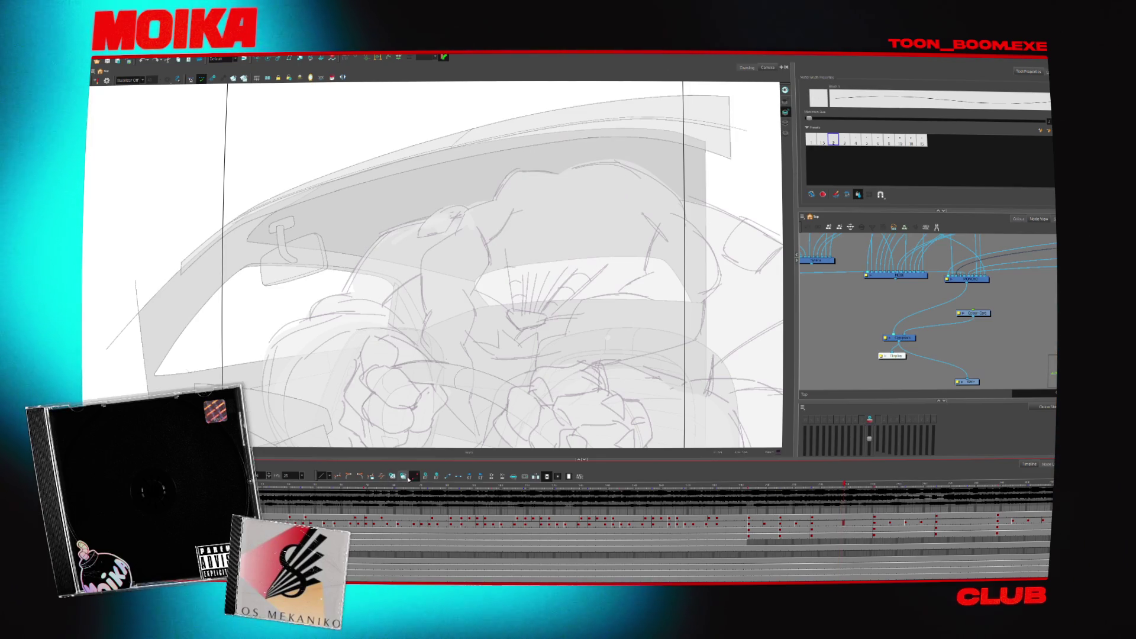
{"action": "key", "text": "period"}
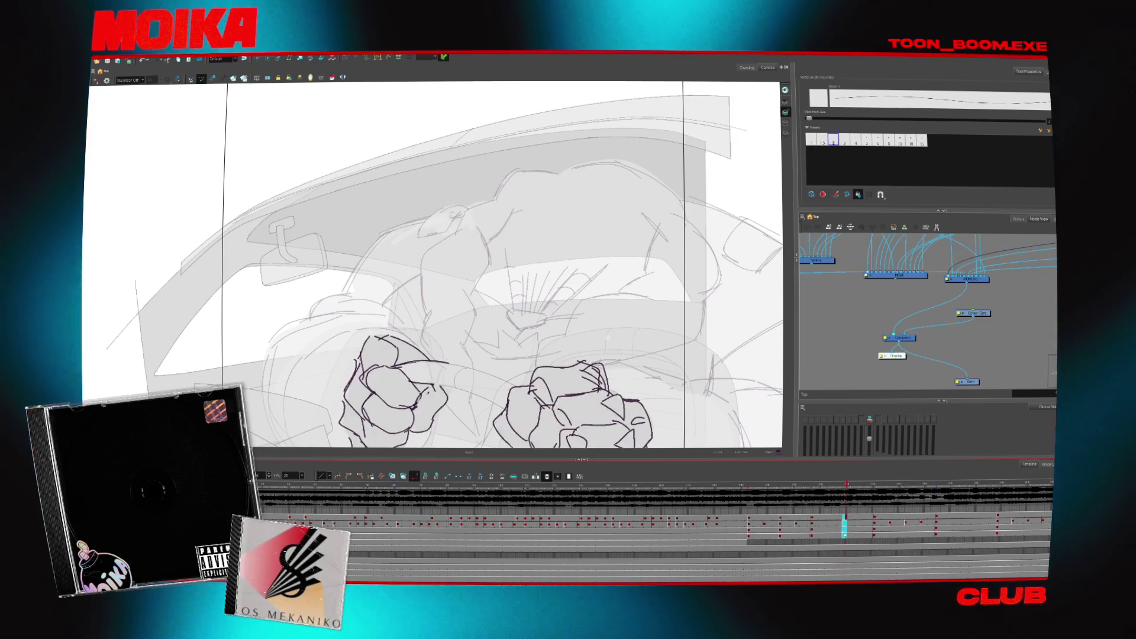
{"action": "key", "text": "period"}
{"action": "key", "text": "comma"}
{"action": "key", "text": "period"}
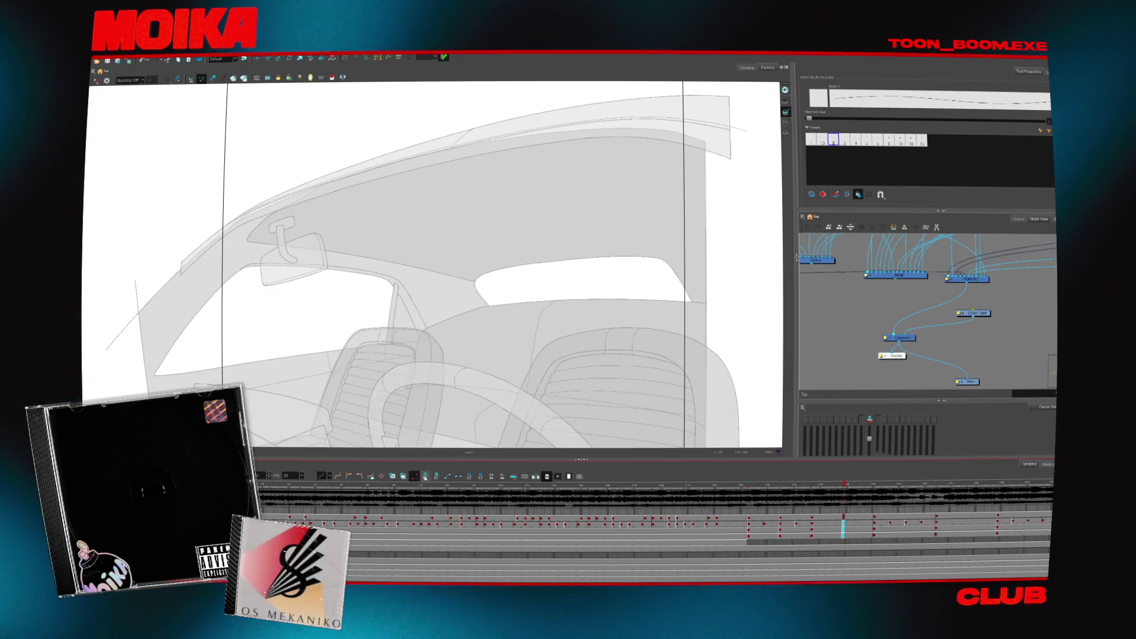
{"action": "key", "text": "period"}
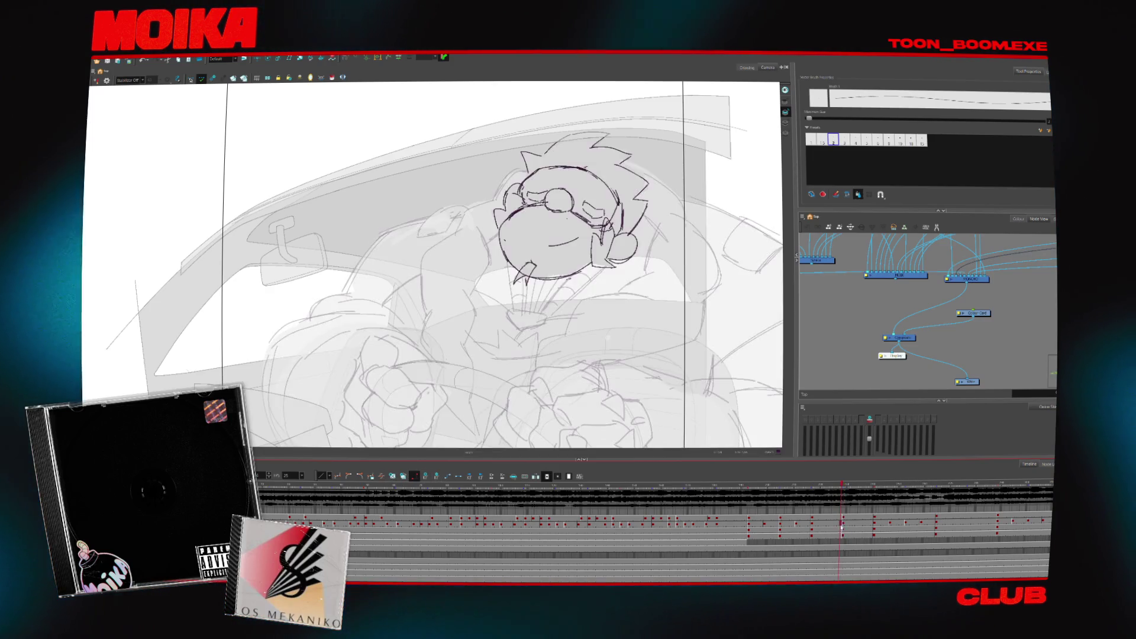
{"action": "key", "text": "period"}
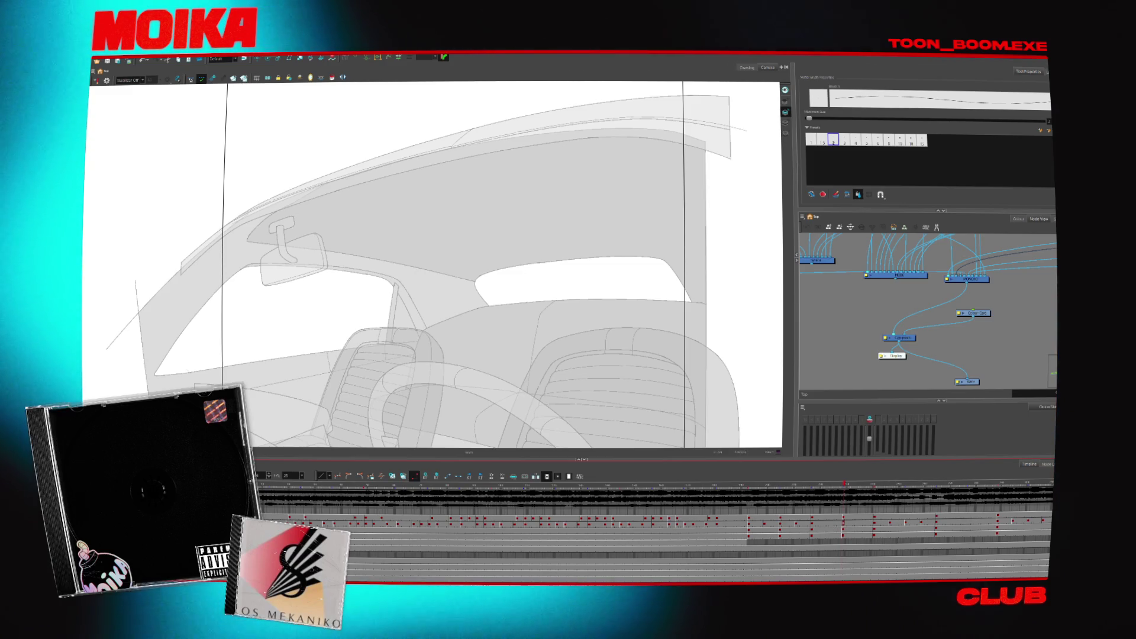
- Return to the Brush, flip between the character and empty frames, and select the small circle sketch
{"action": "key", "text": "period"}
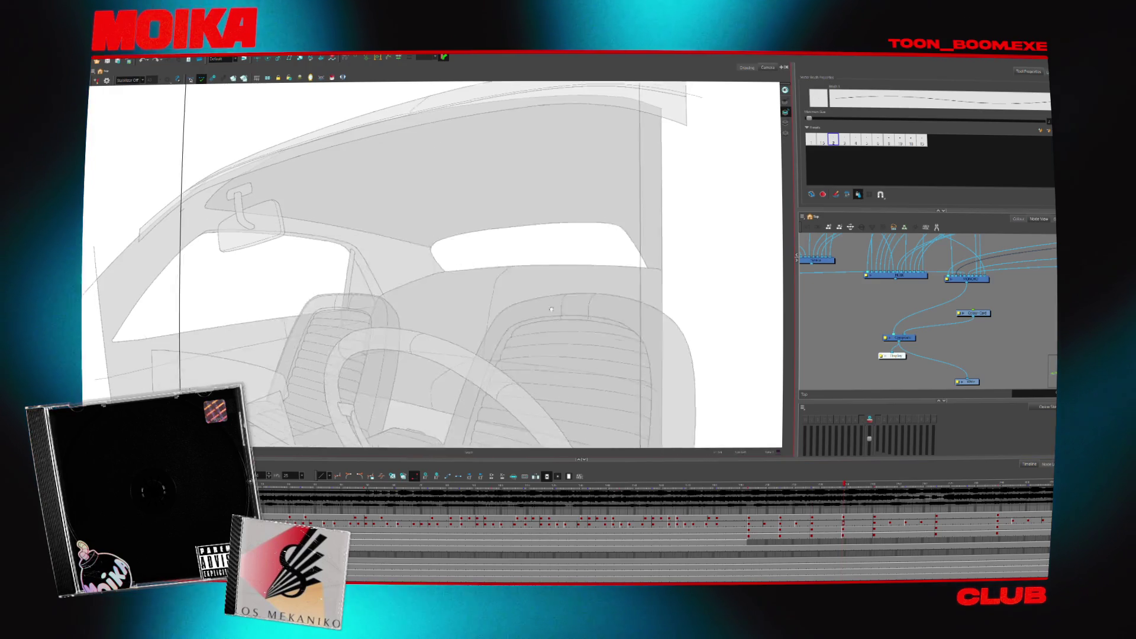
{"action": "key", "text": "comma"}
{"action": "key", "text": "comma"}
{"action": "key", "text": "comma"}
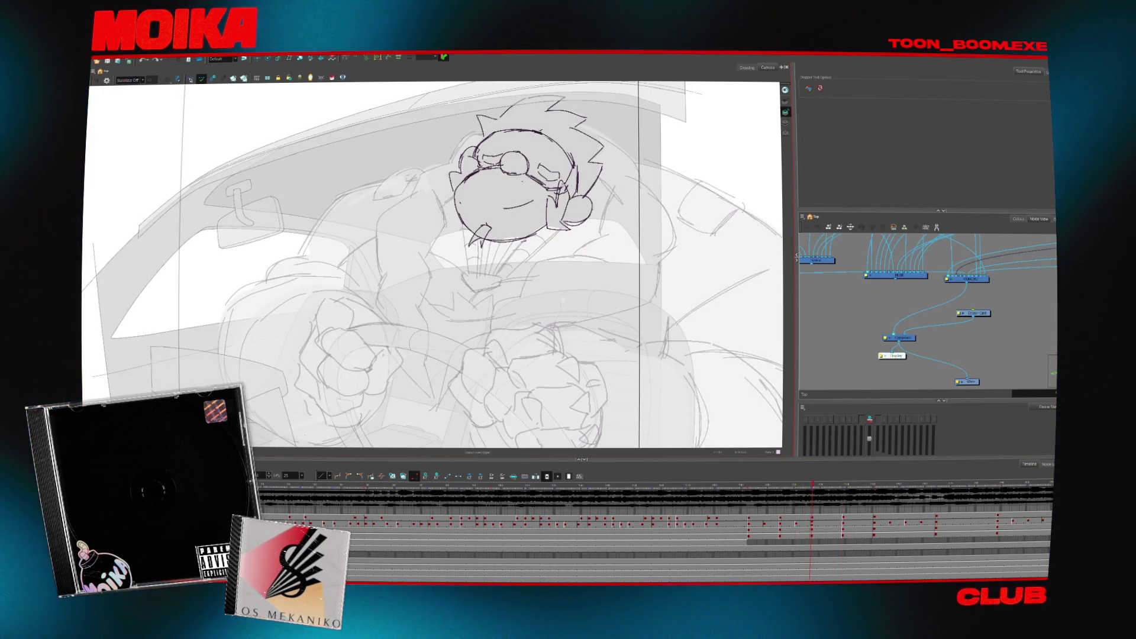
{"action": "key", "text": "alt+b"}
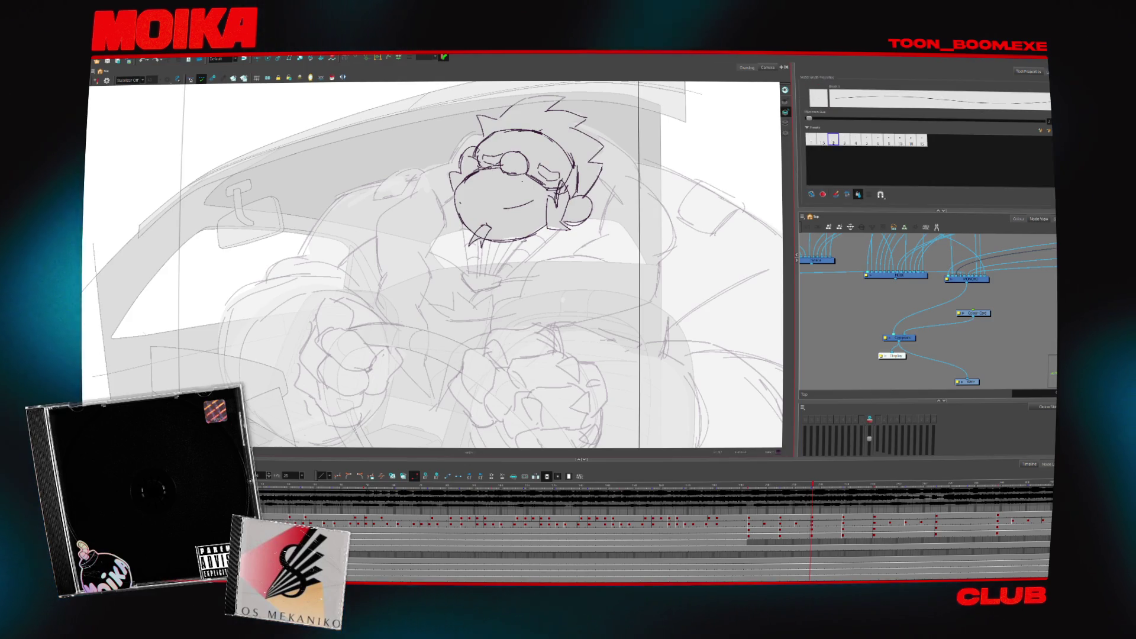
{"action": "key", "text": "period"}
{"action": "key", "text": "comma"}
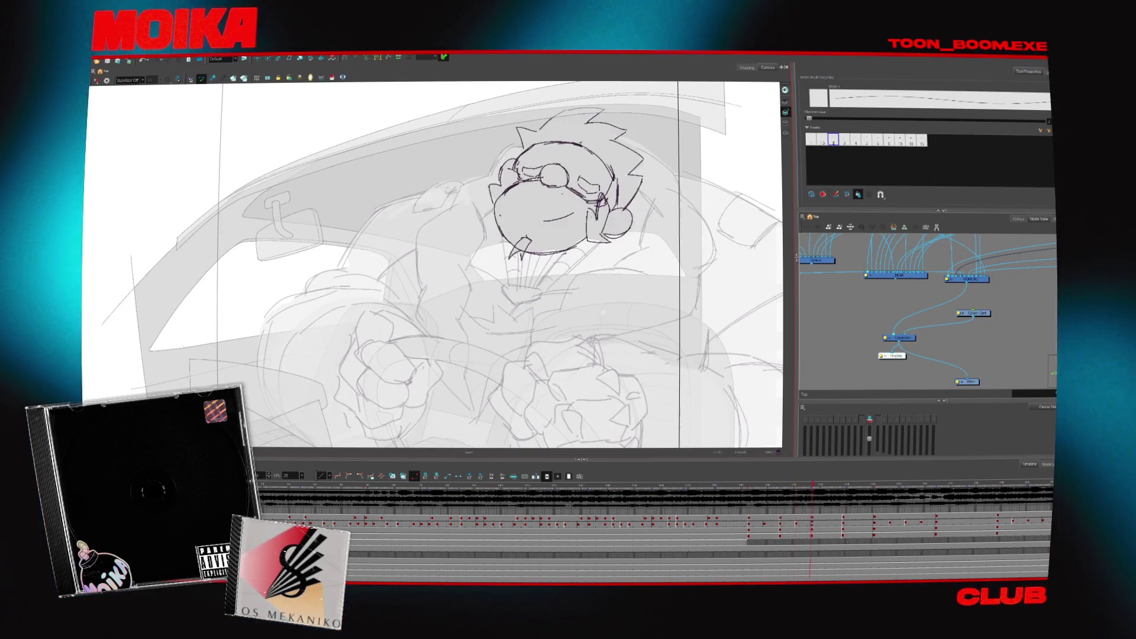
{"action": "key", "text": "period"}
{"action": "key", "text": "comma"}
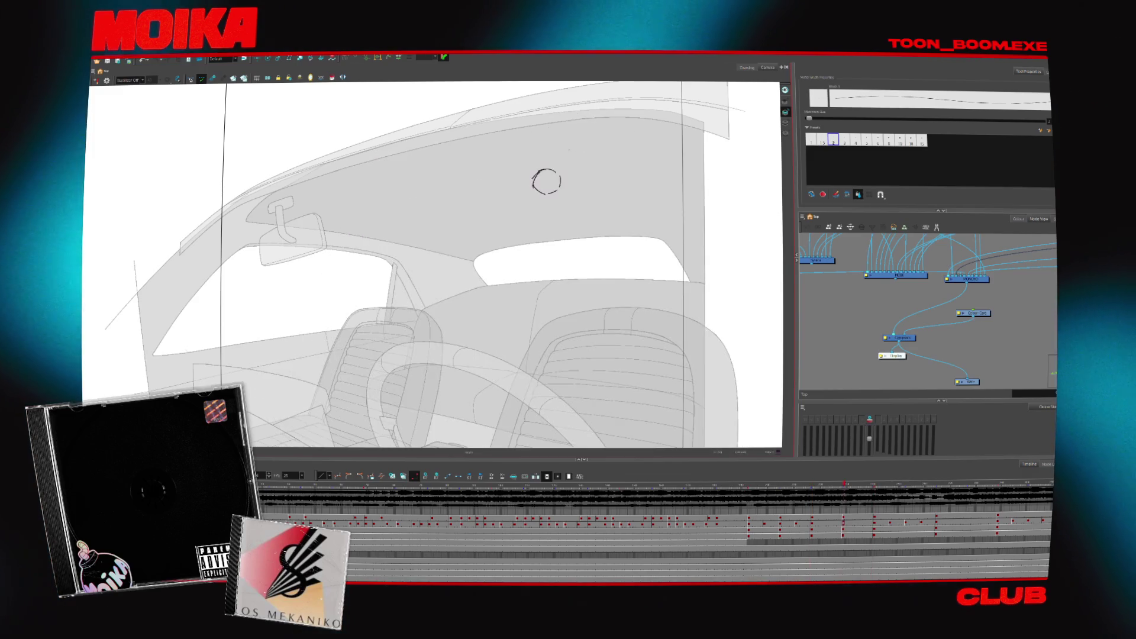
{"action": "left_click_drag", "start_coordinate": [526, 162], "coordinate": [575, 195]}
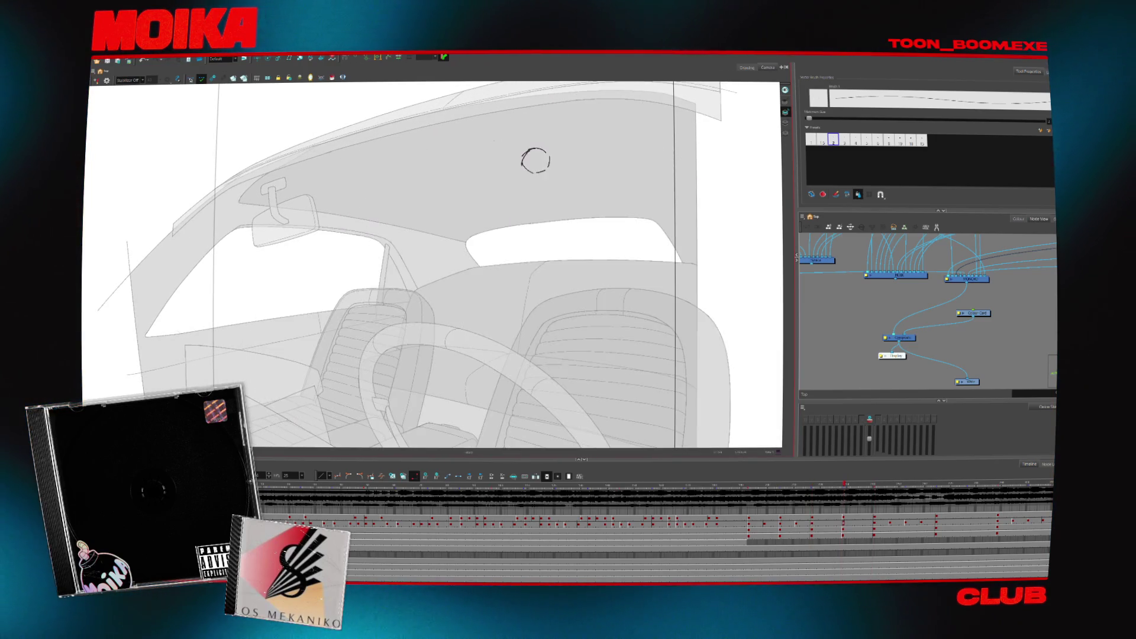
- Sketch curved outline strokes left, right and below the small circle, undoing one stray tail
{"action": "left_click_drag", "start_coordinate": [495, 125], "coordinate": [480, 169]}
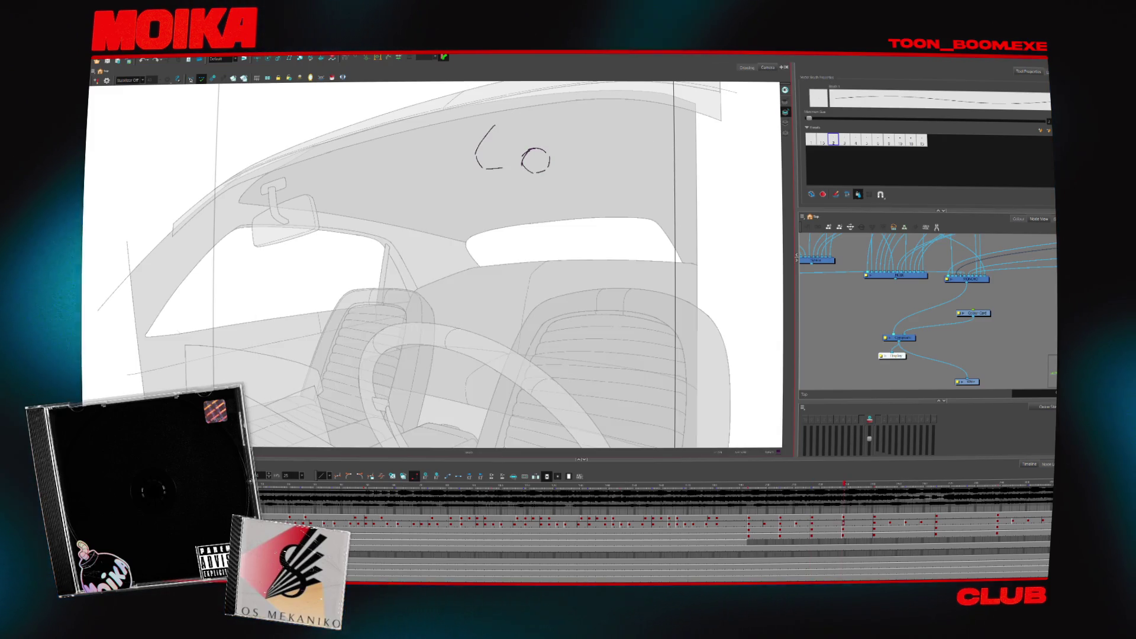
{"action": "key", "text": "ctrl+z"}
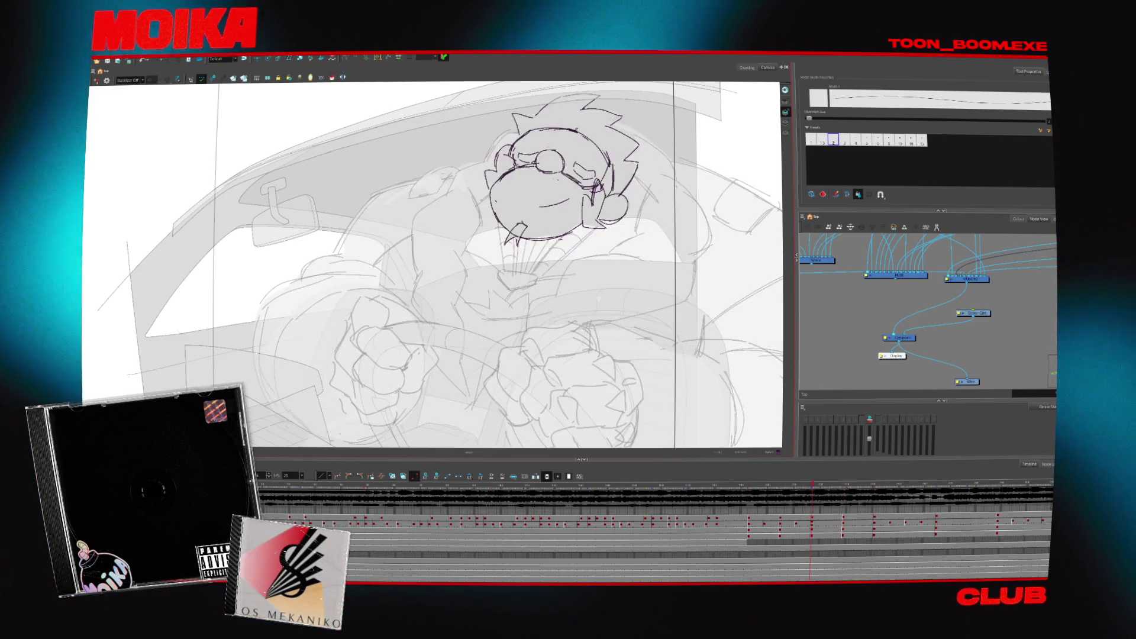
{"action": "left_click_drag", "start_coordinate": [547, 171], "coordinate": [586, 180]}
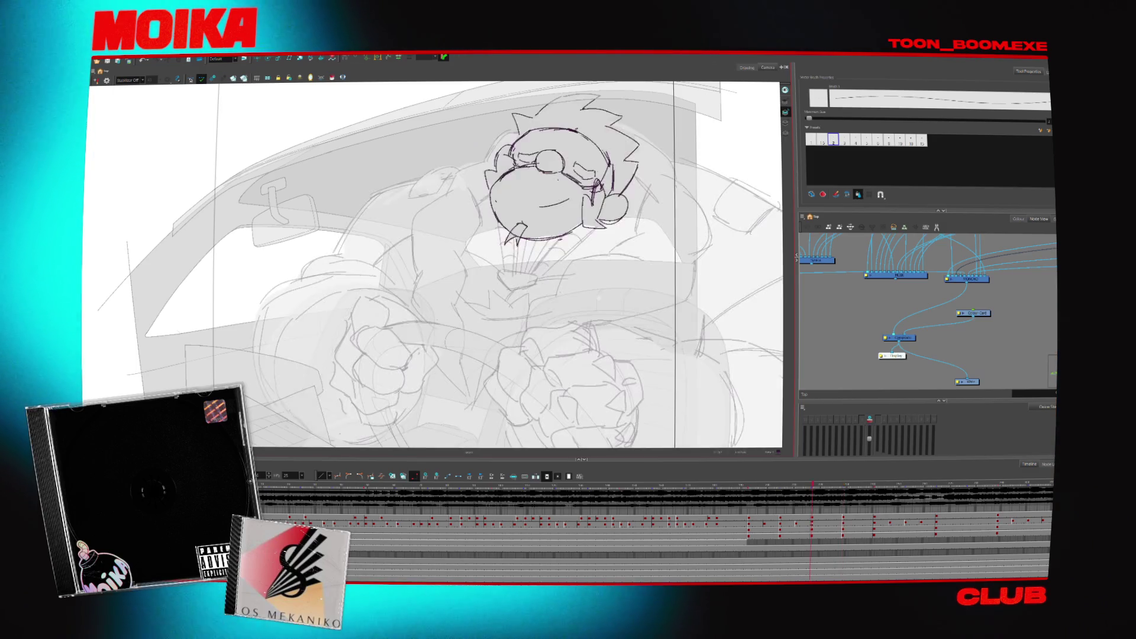
{"action": "left_click_drag", "start_coordinate": [543, 140], "coordinate": [582, 181]}
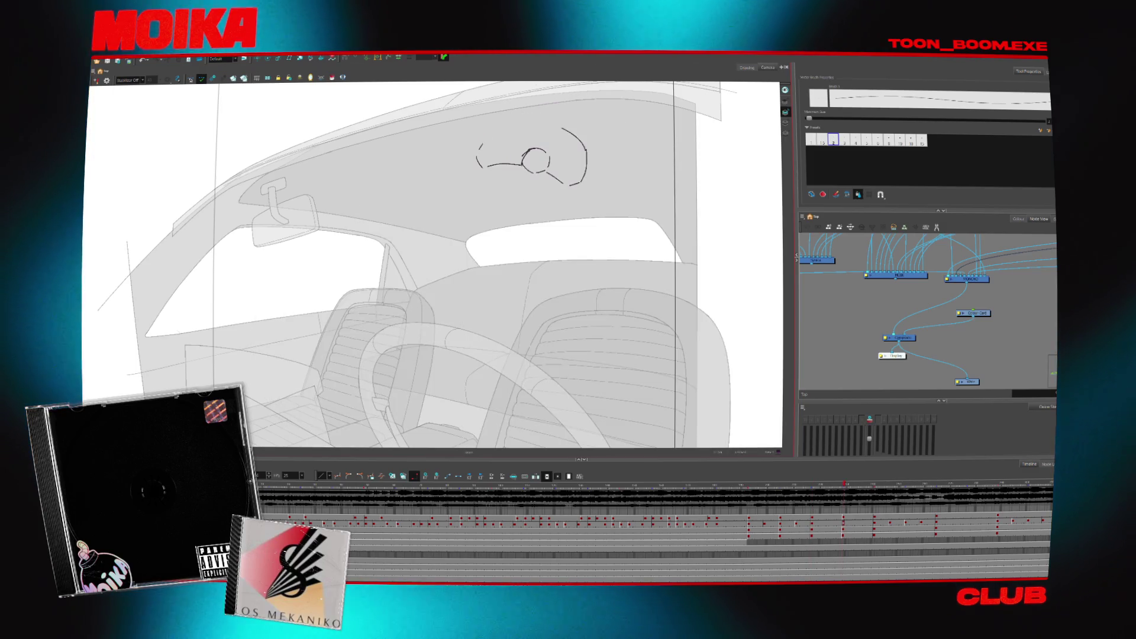
{"action": "left_click_drag", "start_coordinate": [544, 125], "coordinate": [585, 153]}
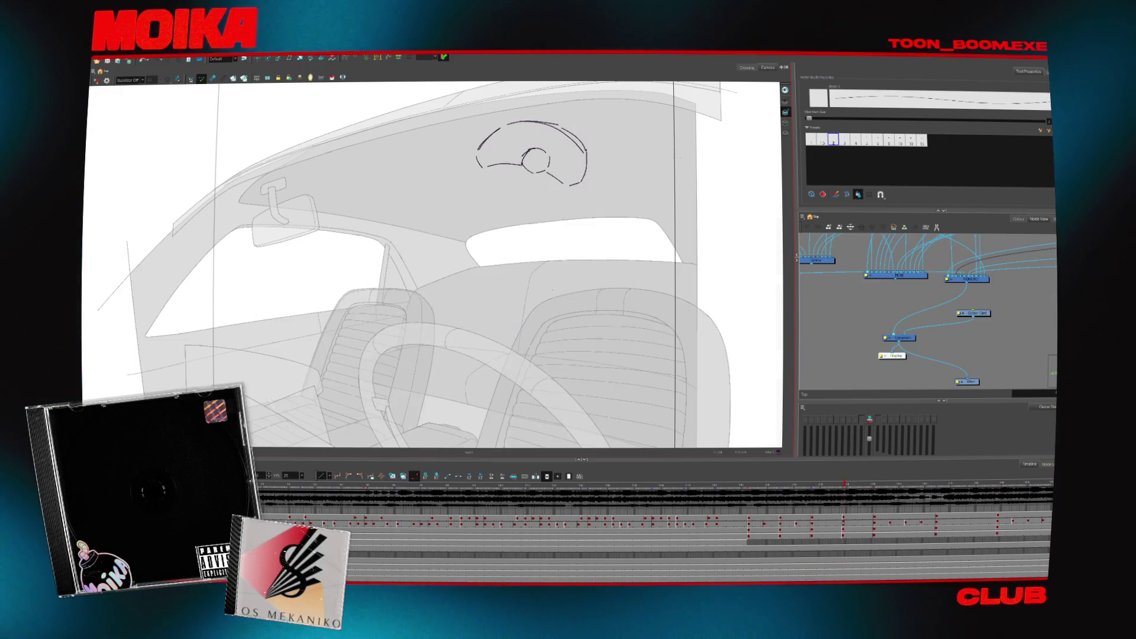
{"action": "left_click_drag", "start_coordinate": [494, 109], "coordinate": [586, 189]}
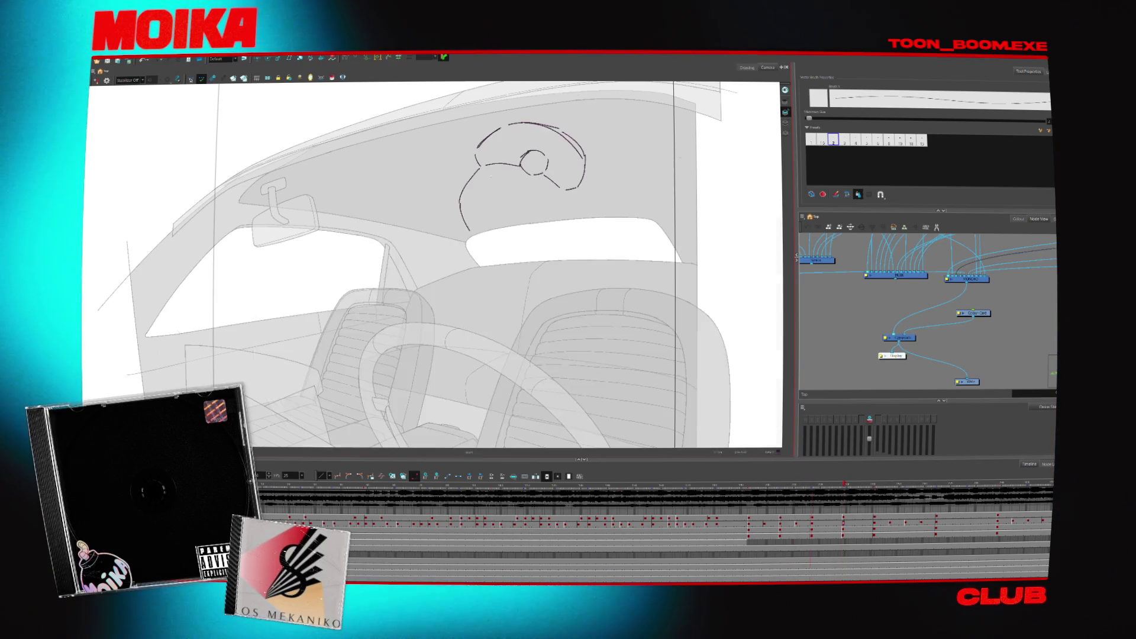
{"action": "mouse_move", "coordinate": [481, 167]}
{"action": "left_mouse_down"}
{"action": "mouse_move", "coordinate": [470, 222]}
{"action": "mouse_move", "coordinate": [492, 241]}
{"action": "left_mouse_up"}
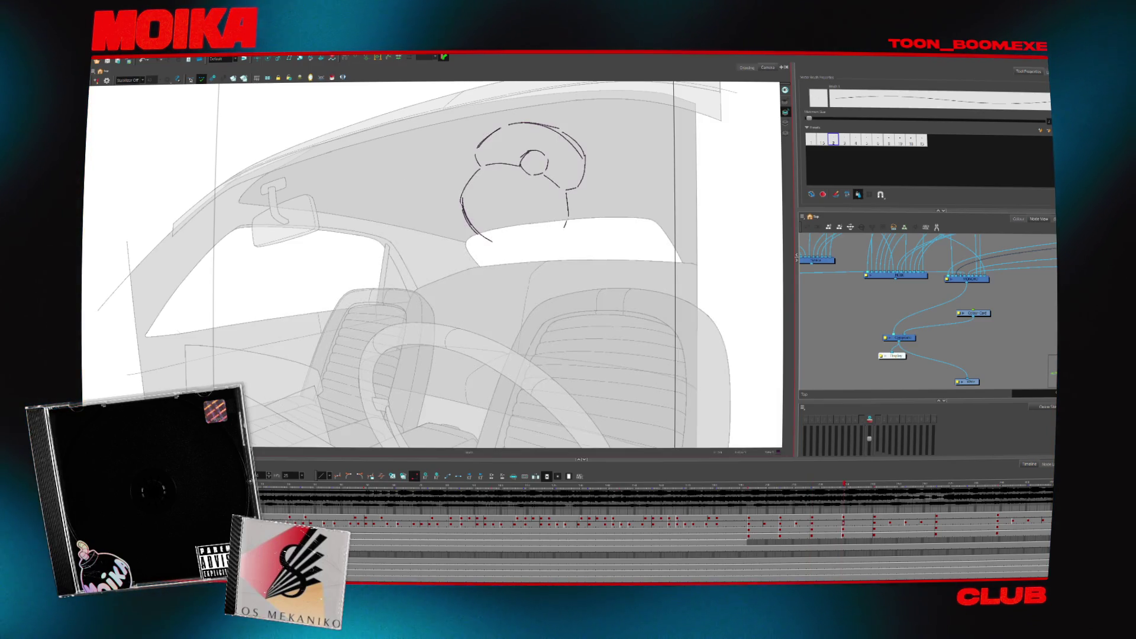
{"action": "left_click_drag", "start_coordinate": [482, 238], "coordinate": [565, 233]}
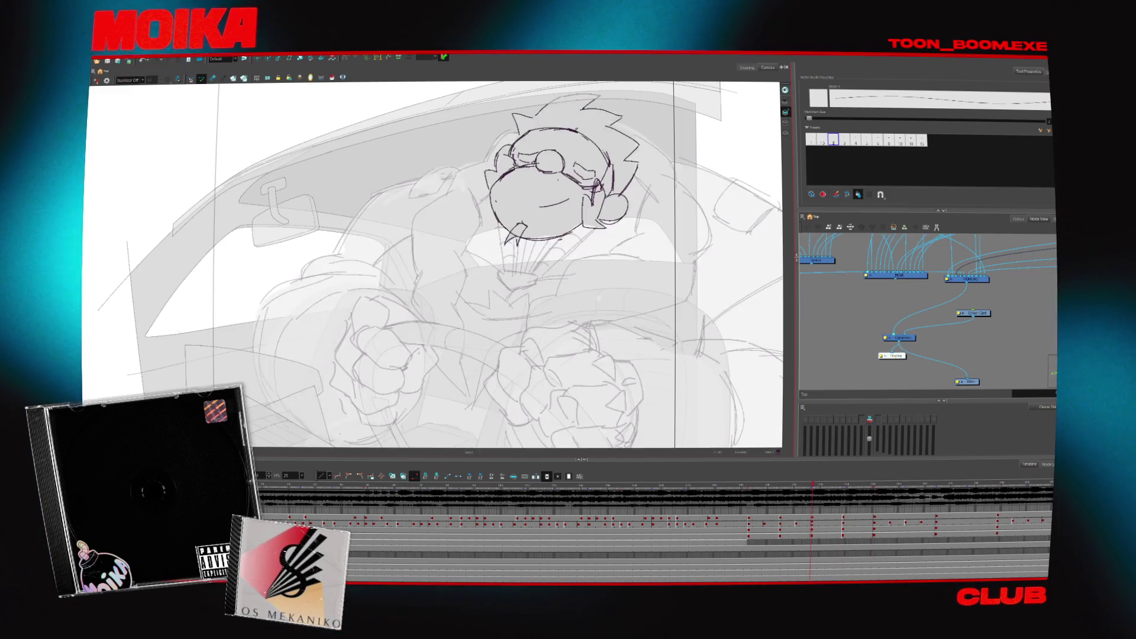
- Deselect the head sketch and brush in spiky hair on its left side
{"action": "key", "text": "ctrl+a"}
{"action": "key", "text": "Escape"}
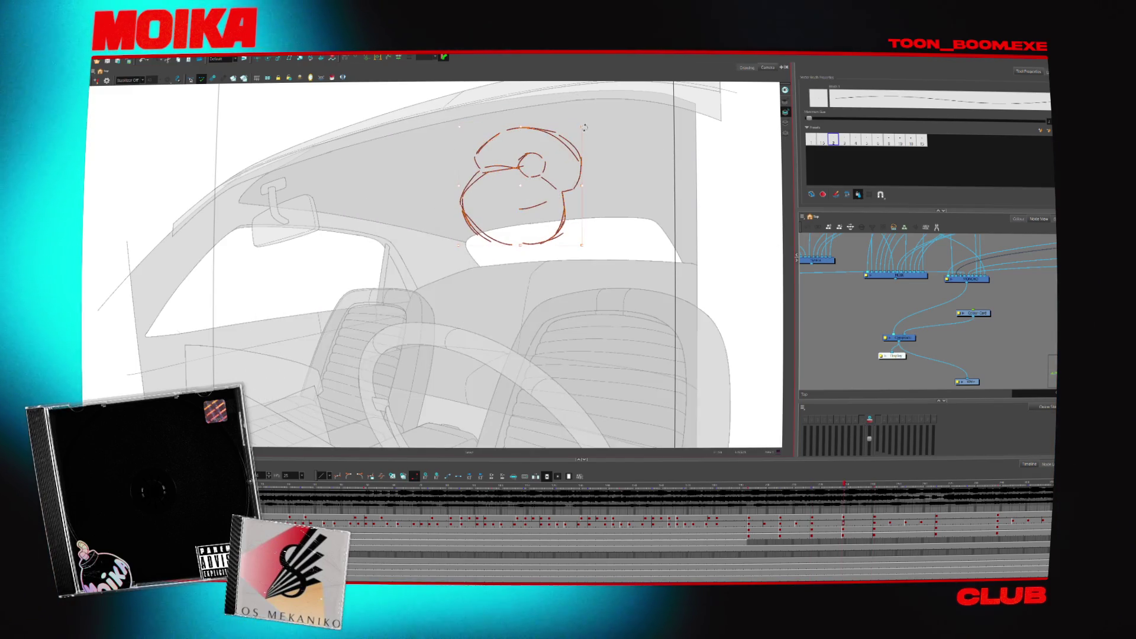
{"action": "key", "text": "alt+b"}
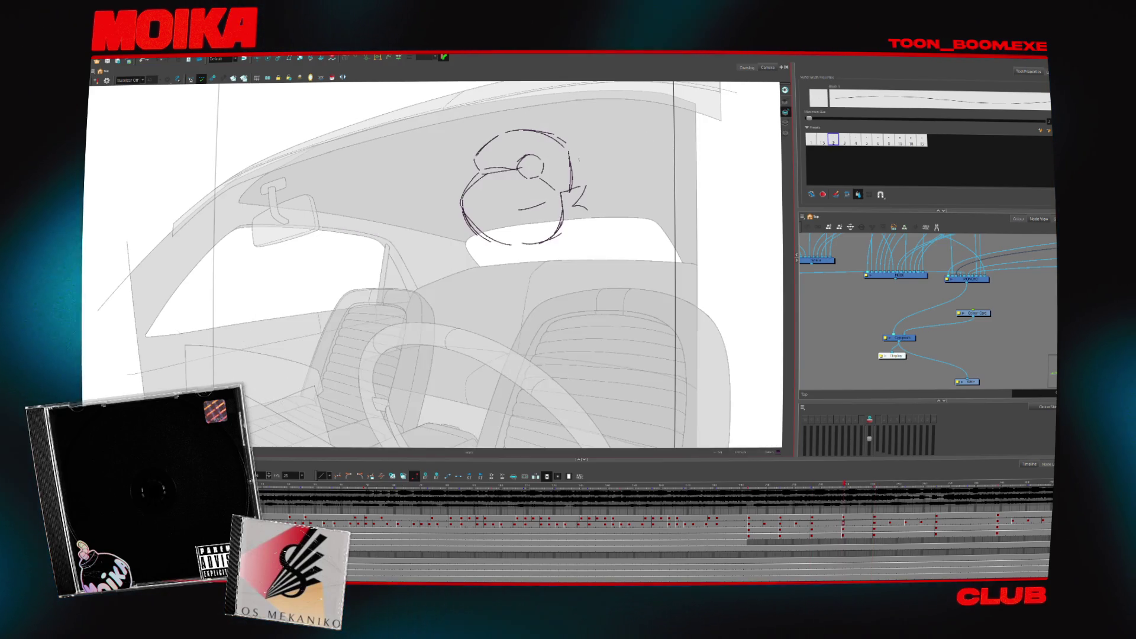
{"action": "left_click_drag", "start_coordinate": [452, 191], "coordinate": [475, 164]}
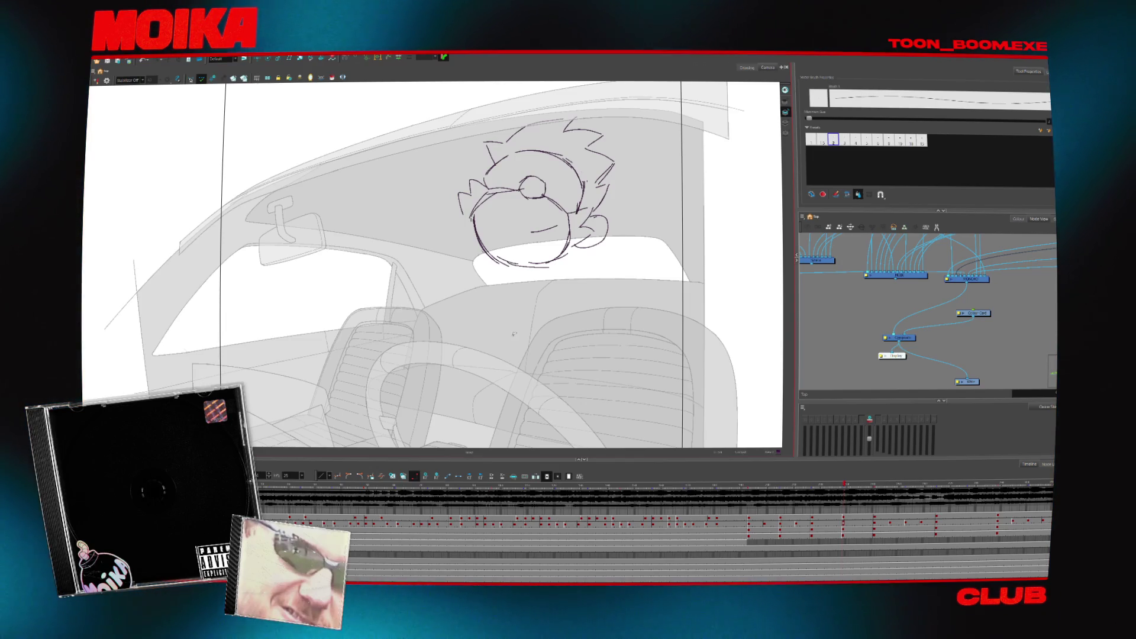
- Try a thick chin stroke, undo it back to the thin line, then select the whole head drawing
{"action": "key", "text": "alt+e"}
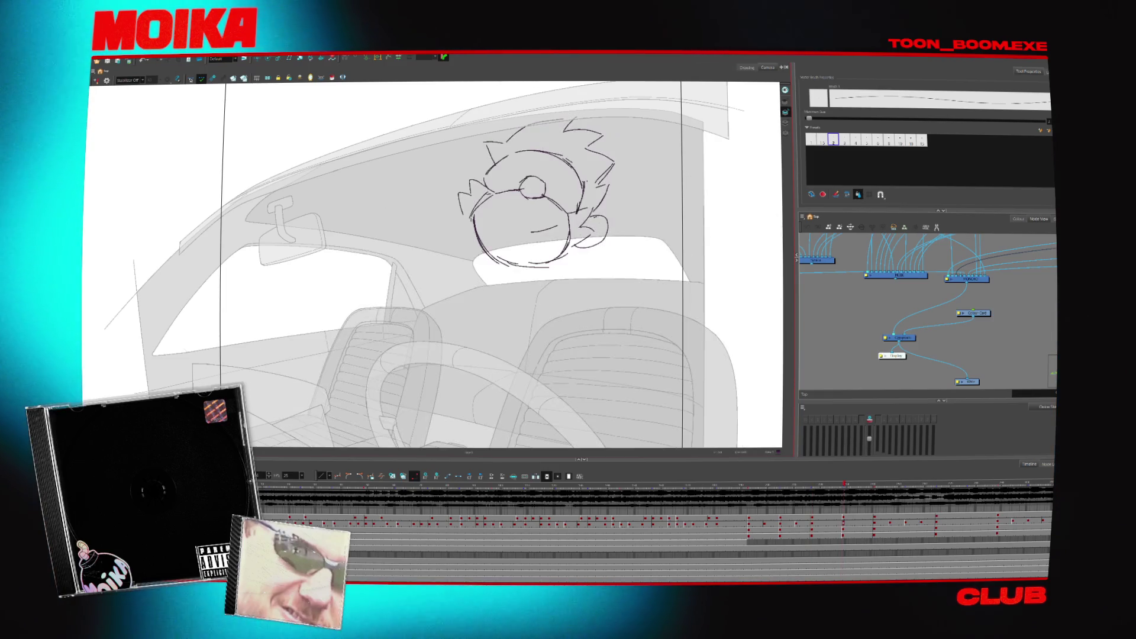
{"action": "left_click_drag", "start_coordinate": [493, 258], "coordinate": [569, 244]}
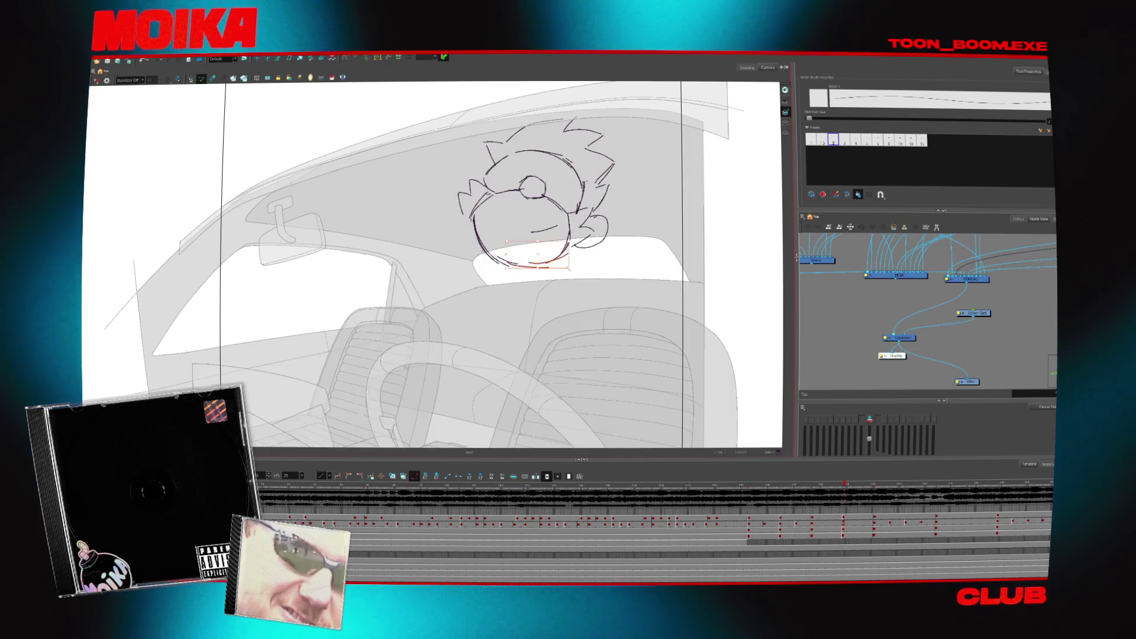
{"action": "key", "text": "alt+b"}
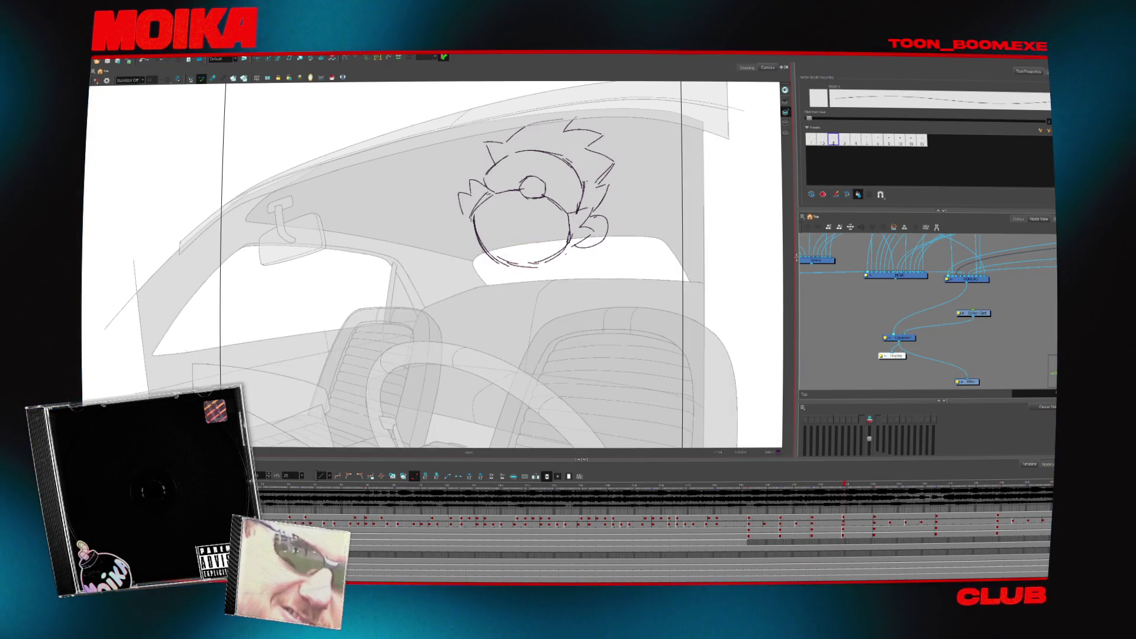
{"action": "key", "text": "ctrl+z"}
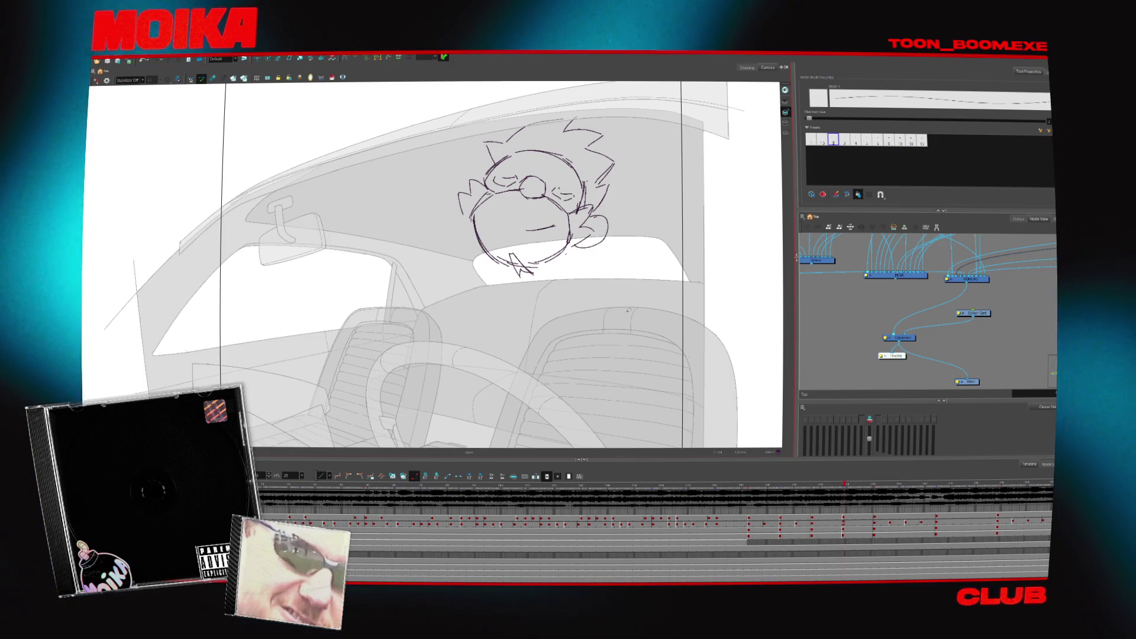
{"action": "key", "text": "ctrl+a"}
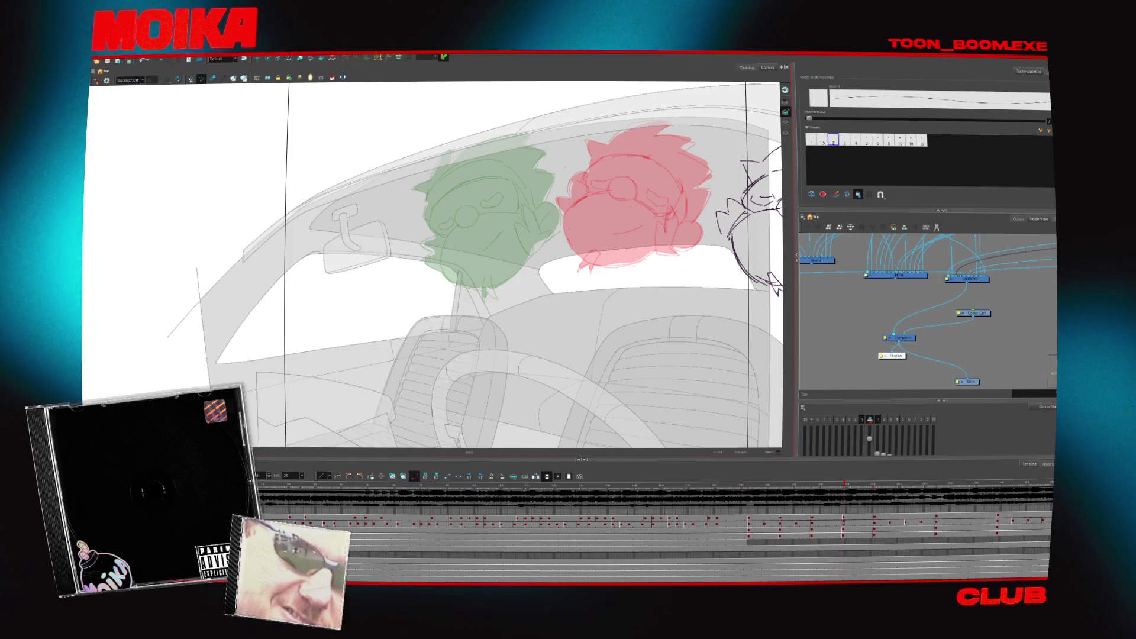
- Sketch the eye circle on the green onion-skinned head and deselect it
{"action": "mouse_move", "coordinate": [505, 204]}
{"action": "left_mouse_down"}
{"action": "mouse_move", "coordinate": [524, 190]}
{"action": "mouse_move", "coordinate": [509, 189]}
{"action": "left_mouse_up"}
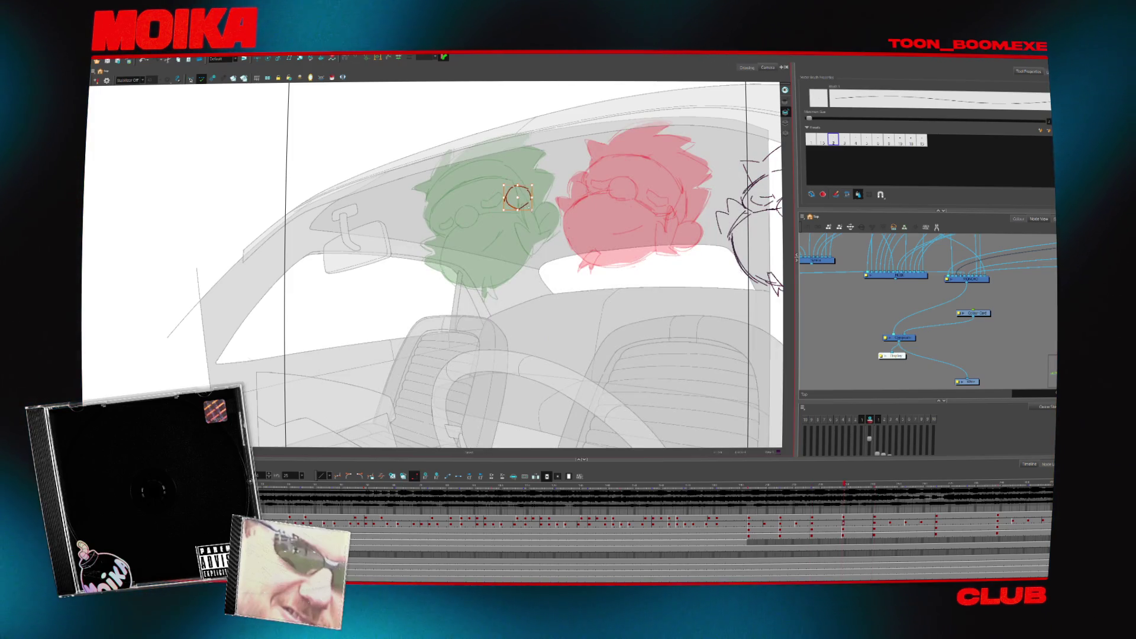
{"action": "left_click", "coordinate": [557, 203]}
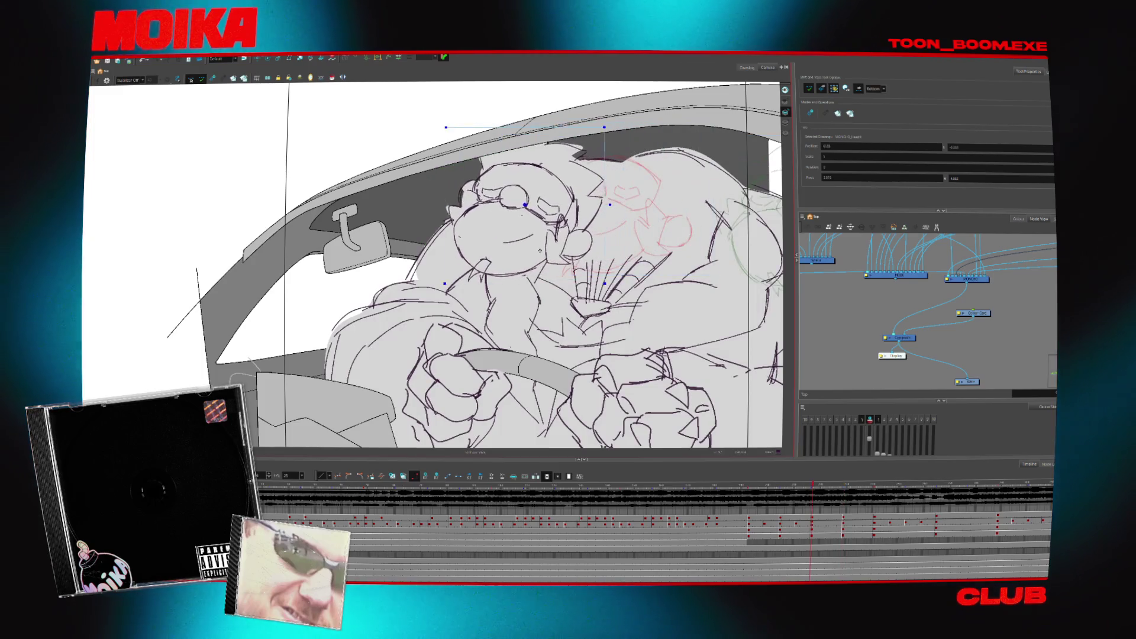
- Nudge the driver drawing up-right, show the scene colour palettes and turn off the light table
{"action": "left_click_drag", "start_coordinate": [539, 251], "coordinate": [545, 248]}
{"action": "key", "text": "alt+b"}
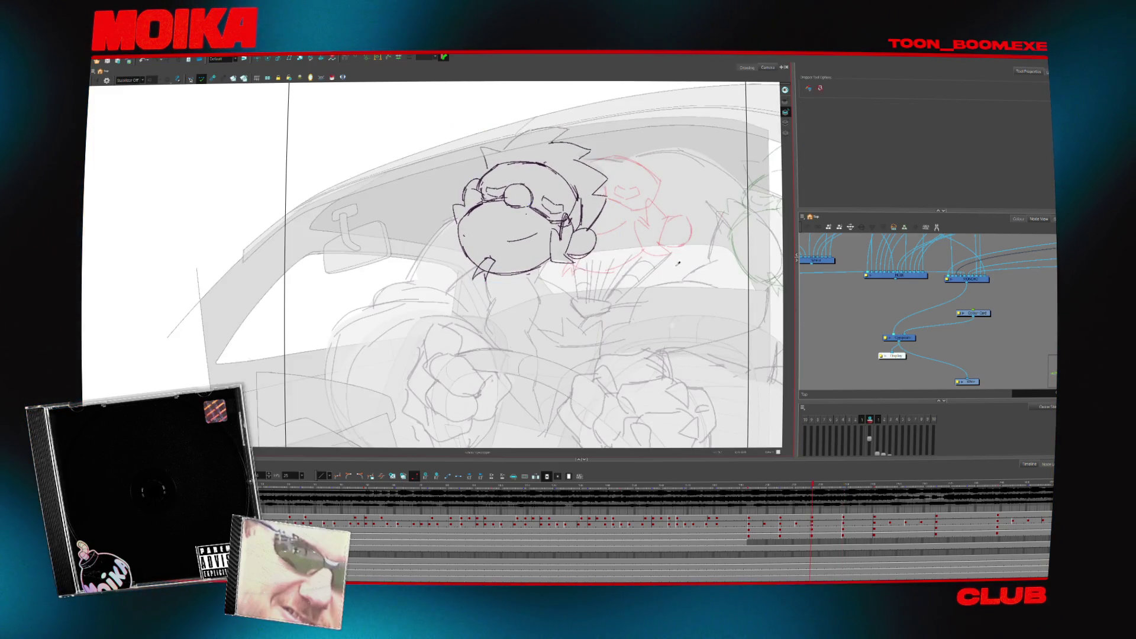
{"action": "left_click", "coordinate": [1018, 219]}
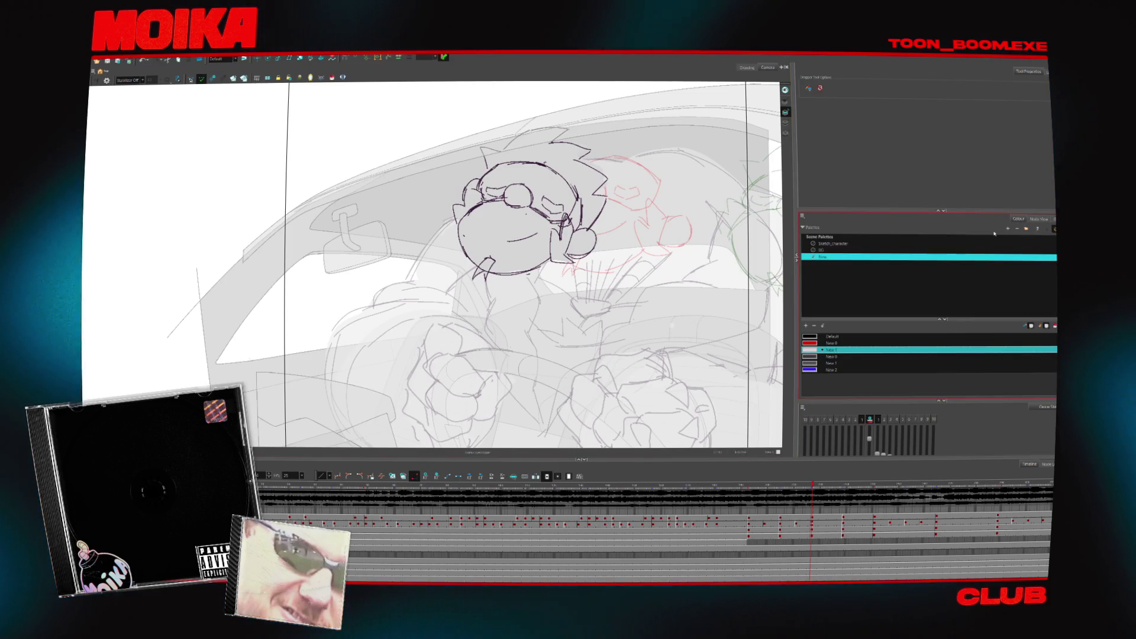
{"action": "key", "text": "shift+l"}
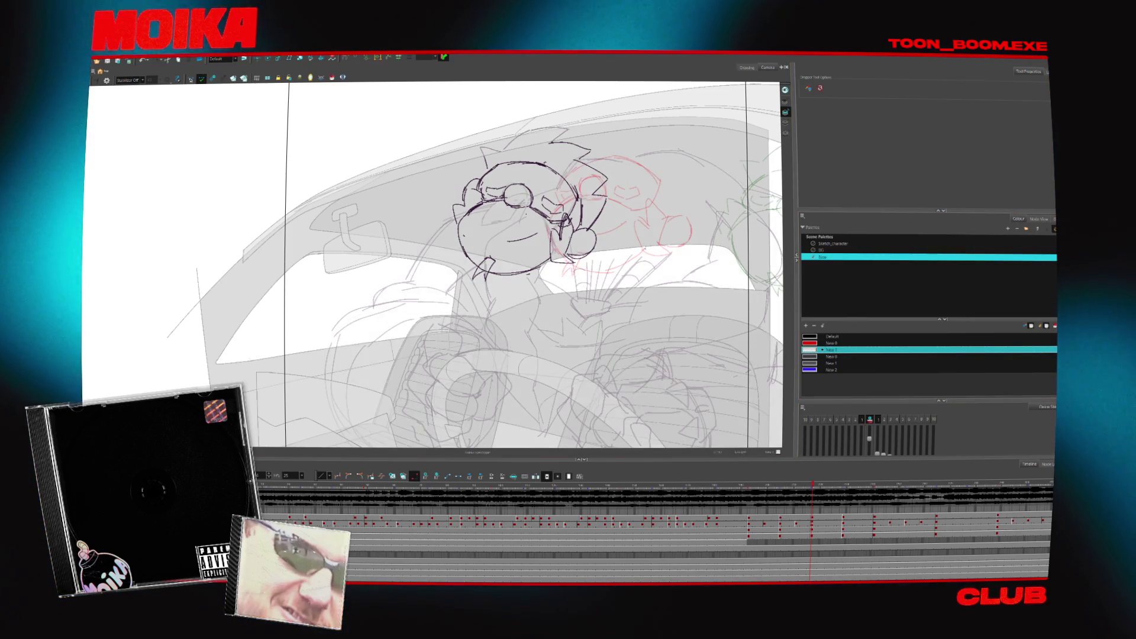
- Switch to the Select tool and select the whole head drawing
{"action": "key", "text": "alt+b"}
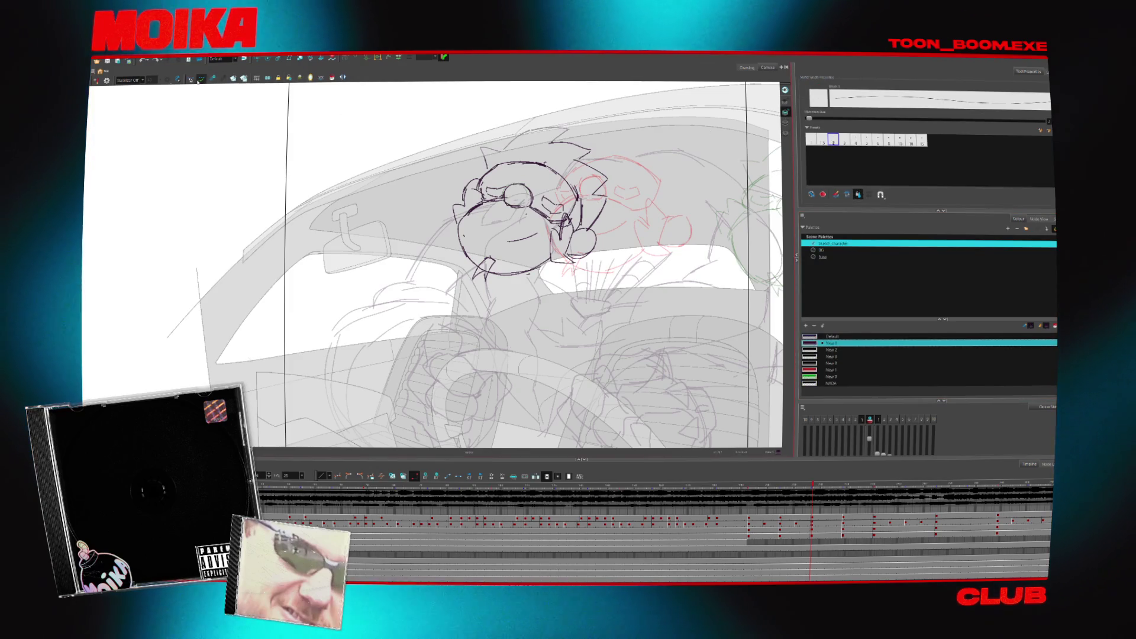
{"action": "key", "text": "alt+s"}
{"action": "key", "text": "ctrl+a"}
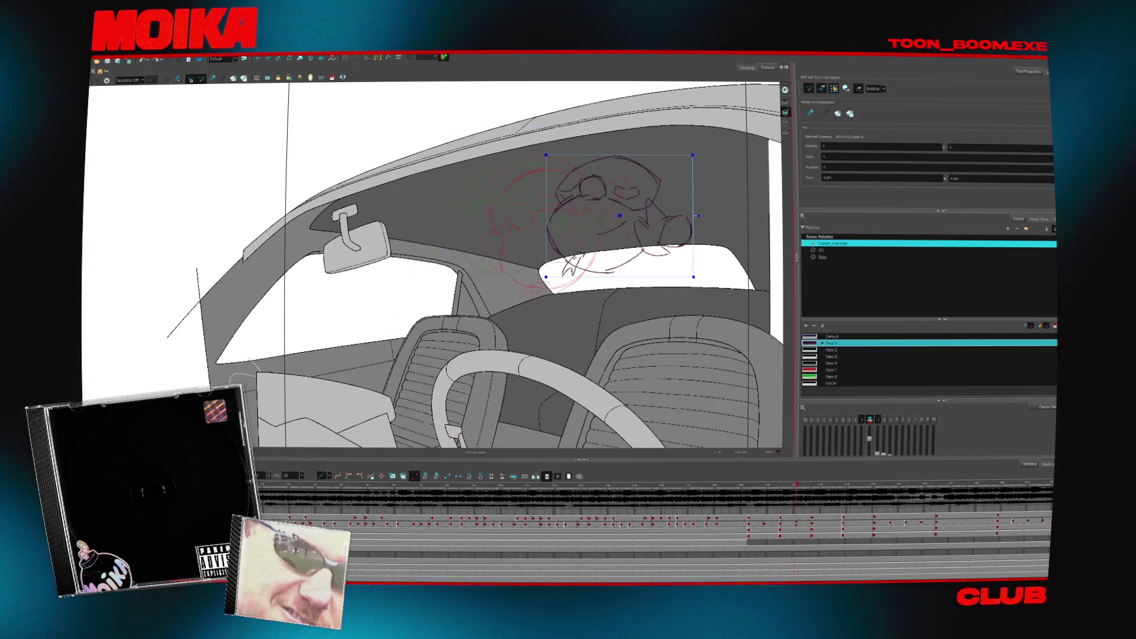
- Move the head drawing up and right, then brush a short stroke left of the eye circle
{"action": "left_click_drag", "start_coordinate": [486, 217], "coordinate": [526, 199]}
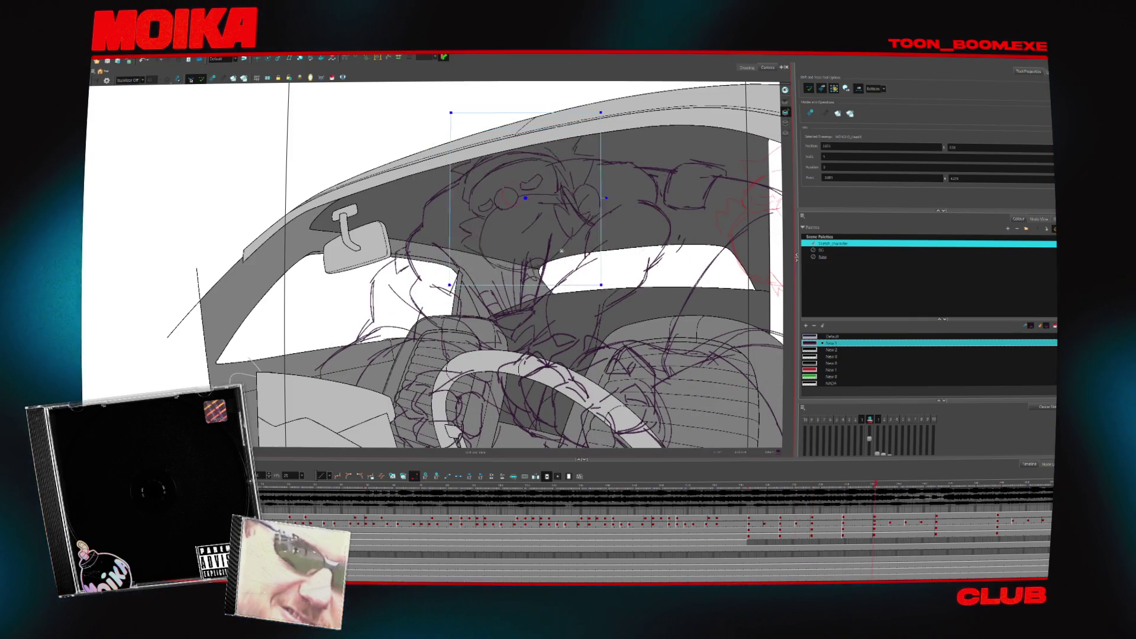
{"action": "key", "text": "alt+b"}
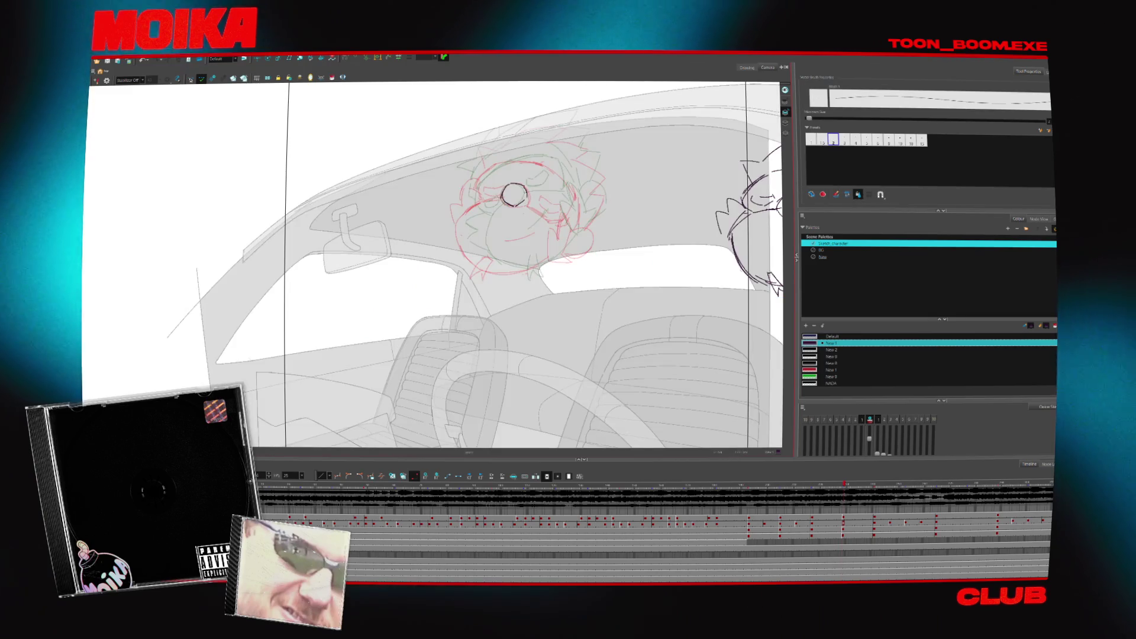
{"action": "scroll", "coordinate": [514, 196], "scroll_direction": "up", "scroll_amount": 2}
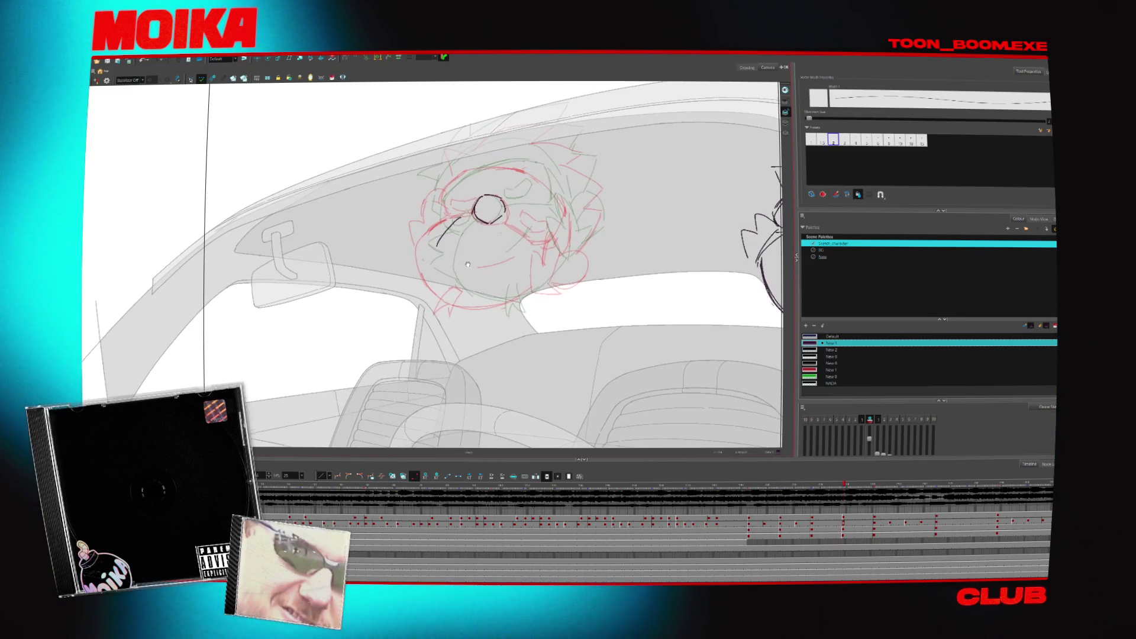
{"action": "left_click_drag", "start_coordinate": [437, 243], "coordinate": [467, 219]}
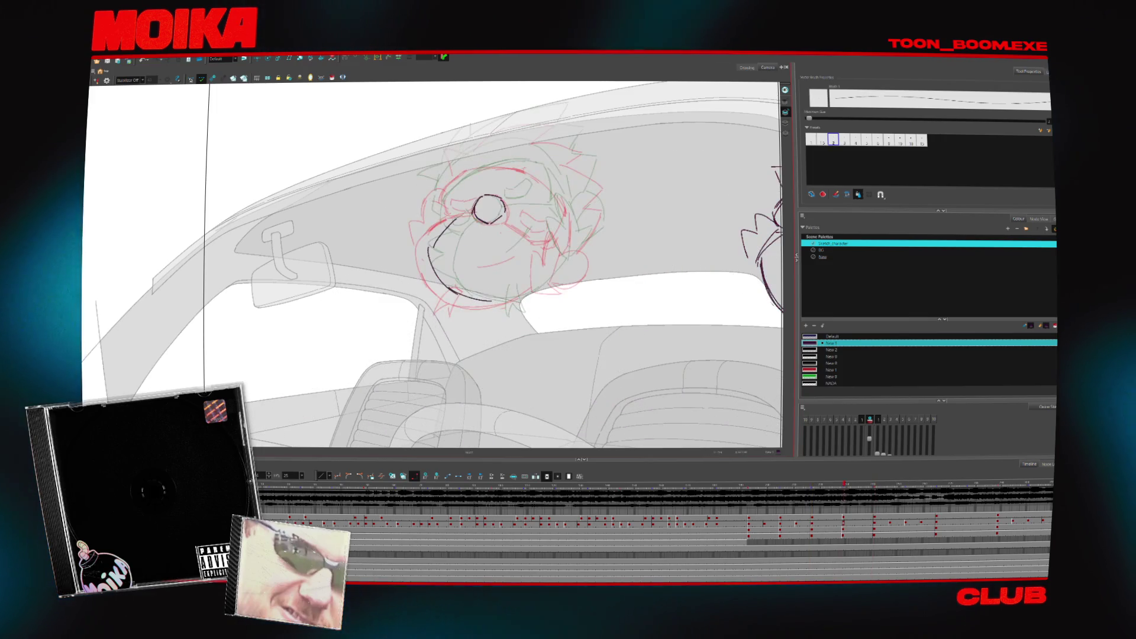
- Add a stroke left of the eye, check it against the next frame and in Mirror View, and select a right-side outline stroke
{"action": "key", "text": "alt+b"}
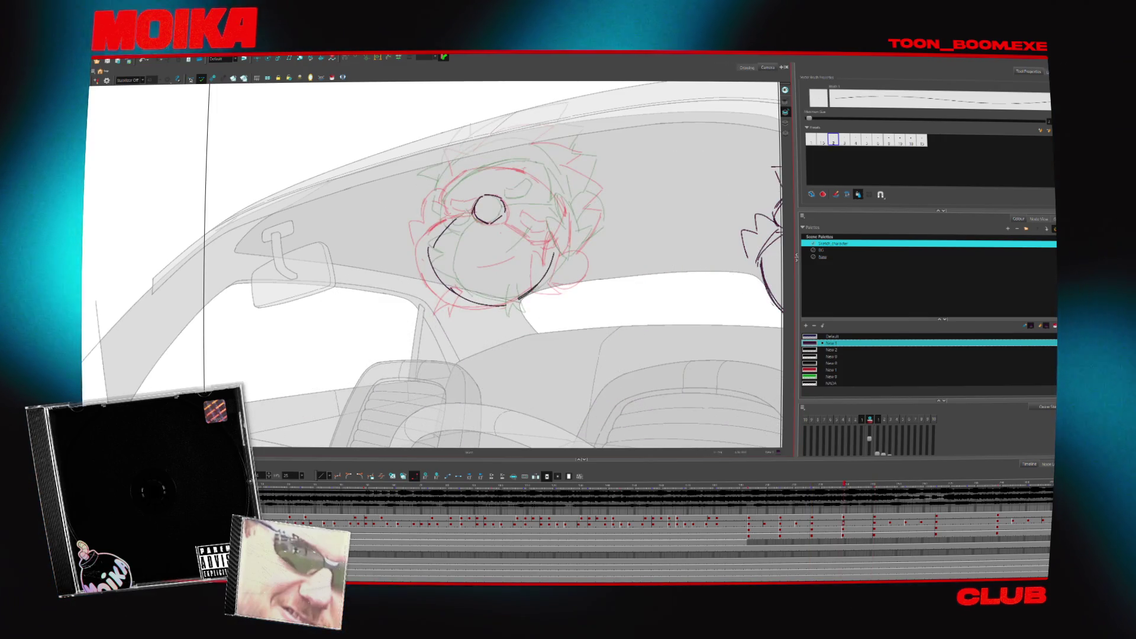
{"action": "mouse_move", "coordinate": [438, 238]}
{"action": "left_mouse_down"}
{"action": "mouse_move", "coordinate": [454, 220]}
{"action": "mouse_move", "coordinate": [430, 249]}
{"action": "left_mouse_up"}
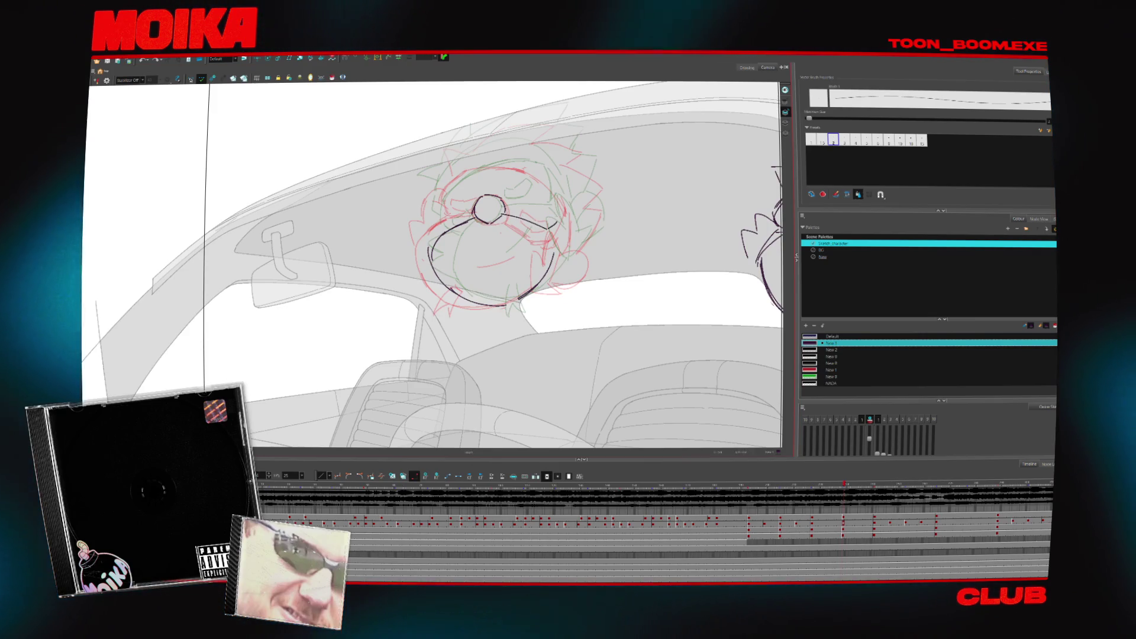
{"action": "key", "text": "period"}
{"action": "key", "text": "period"}
{"action": "key", "text": "comma"}
{"action": "key", "text": "comma"}
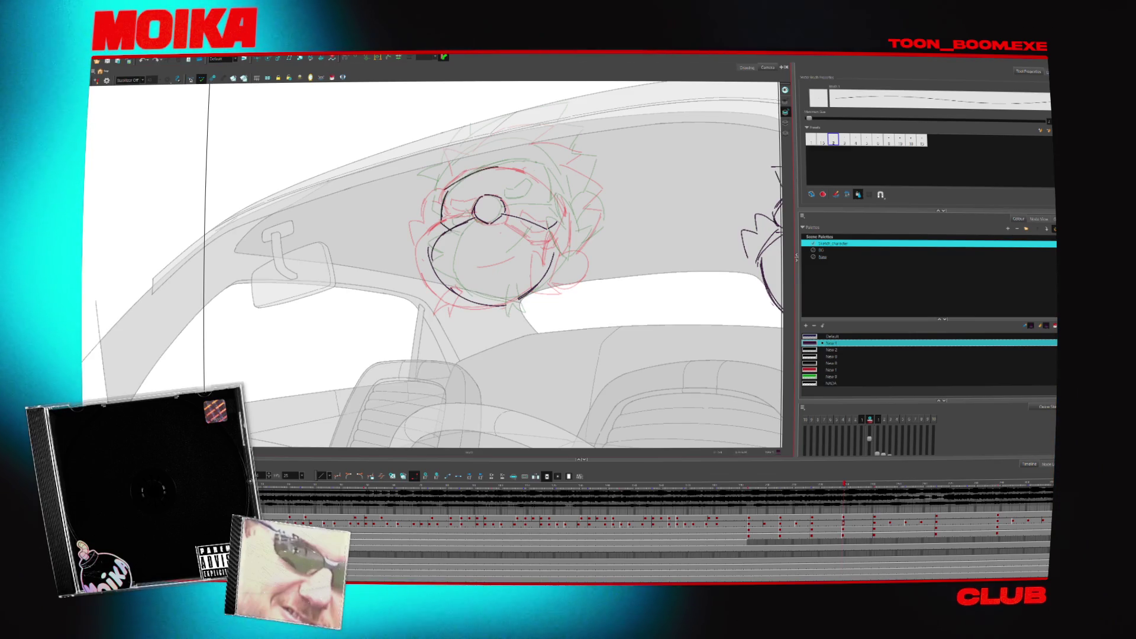
{"action": "left_click", "coordinate": [98, 81]}
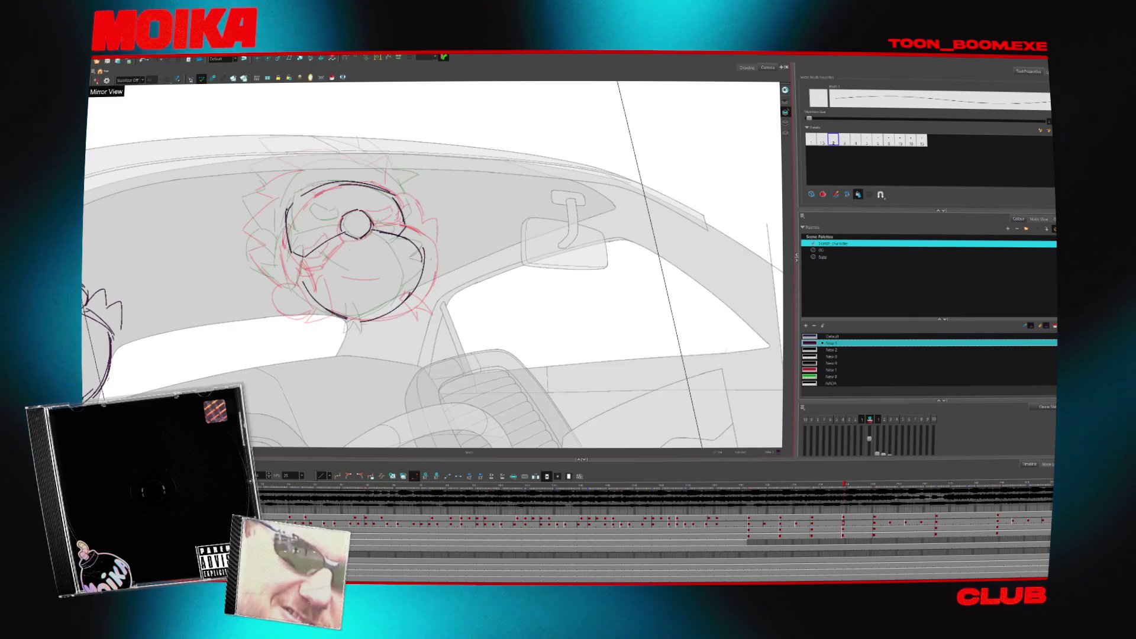
{"action": "left_click", "coordinate": [98, 81]}
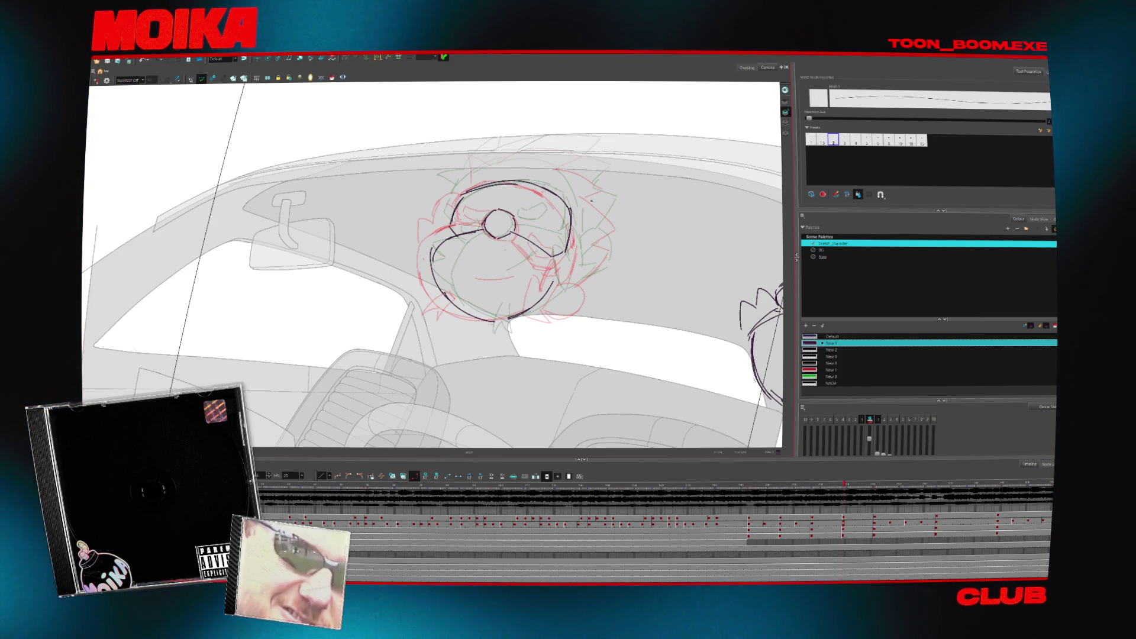
{"action": "scroll", "coordinate": [582, 325], "scroll_direction": "up", "scroll_amount": 2}
{"action": "left_click", "coordinate": [555, 245]}
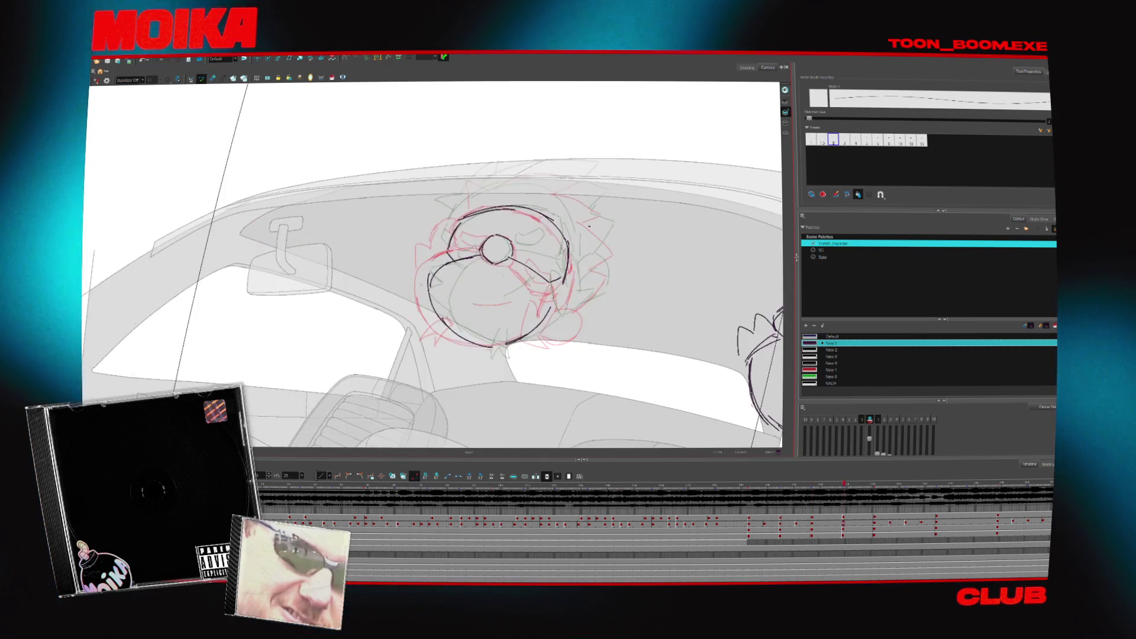
- Keep sketching the hair, glasses and features with the Brush over the onion skins
{"action": "key", "text": "alt+b"}
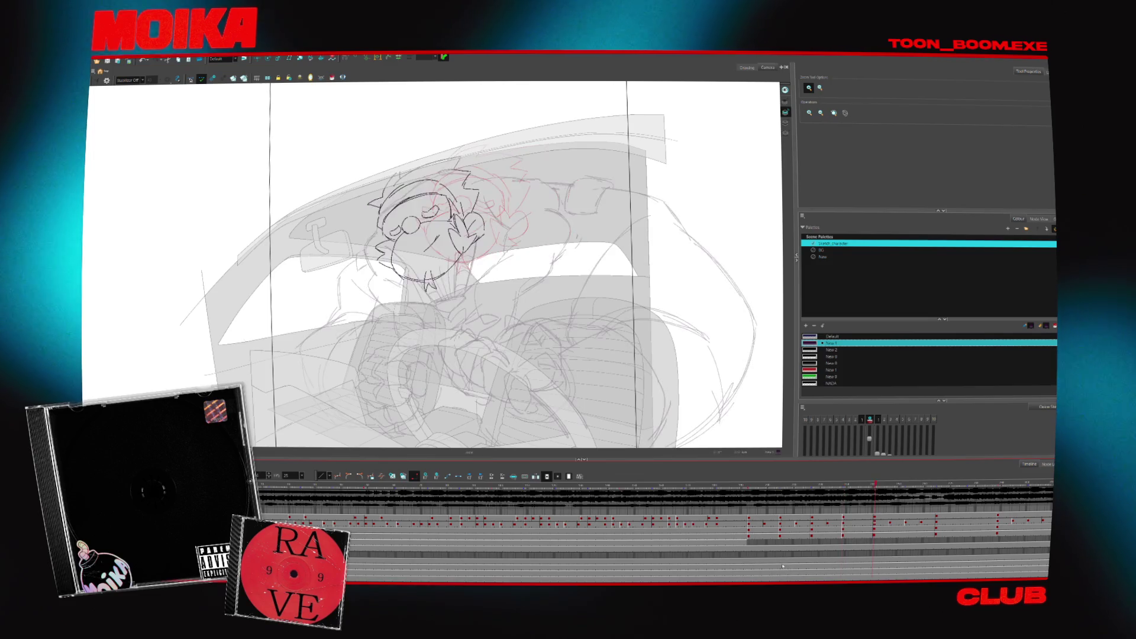
{"action": "key", "text": "alt+b"}
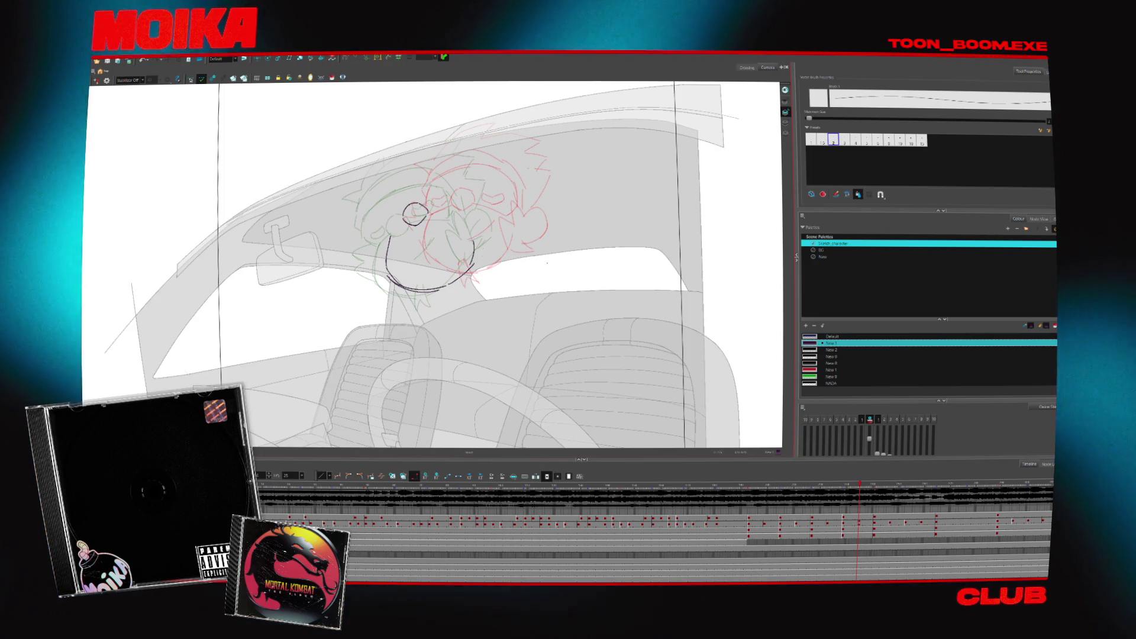
- Flip to the neighbouring drawings and back to compare the in-between head
{"action": "key", "text": "period"}
{"action": "key", "text": "comma"}
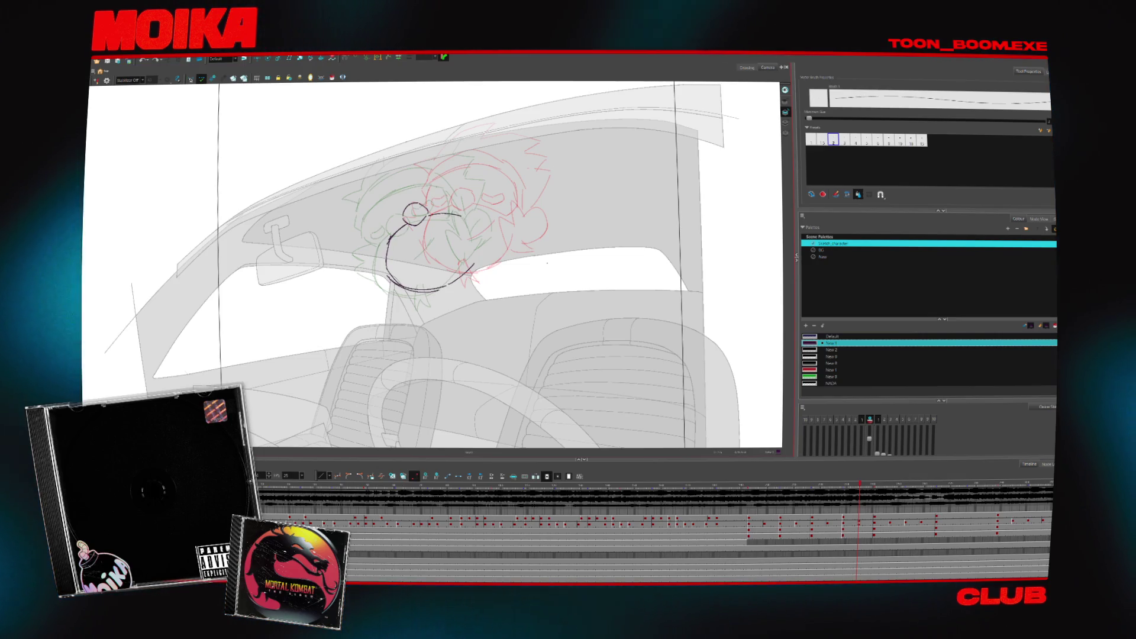
{"action": "key", "text": "period"}
{"action": "key", "text": "comma"}
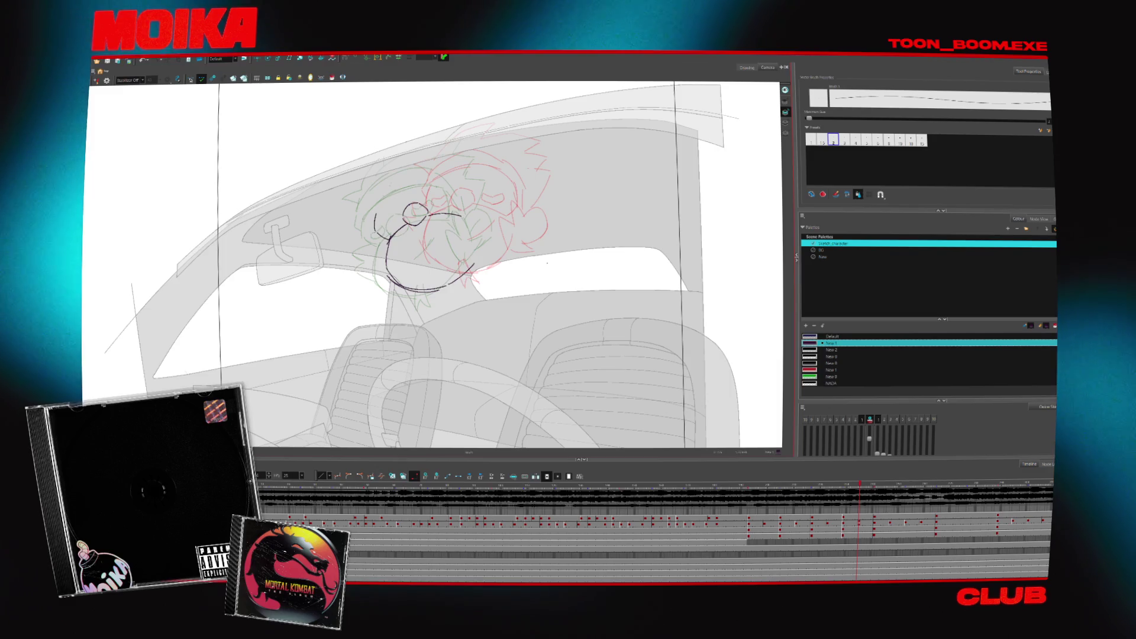
- Select the head sketch on the next drawing, move it up and right, resume brushing and mirror the canvas
{"action": "key", "text": "ctrl+a"}
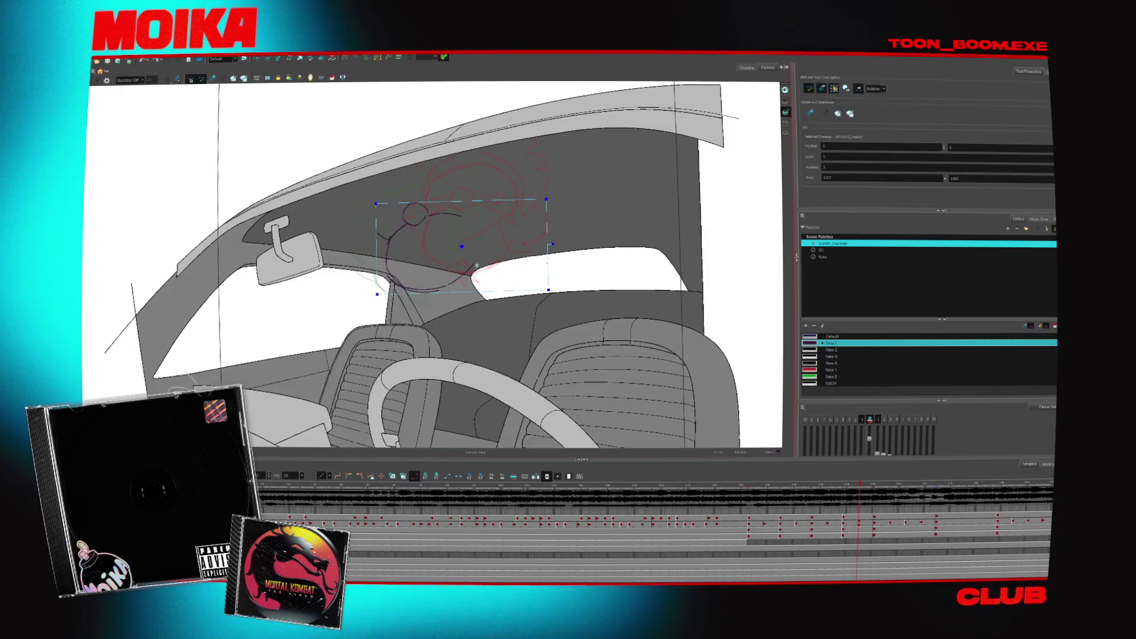
{"action": "key", "text": "period"}
{"action": "key", "text": "period"}
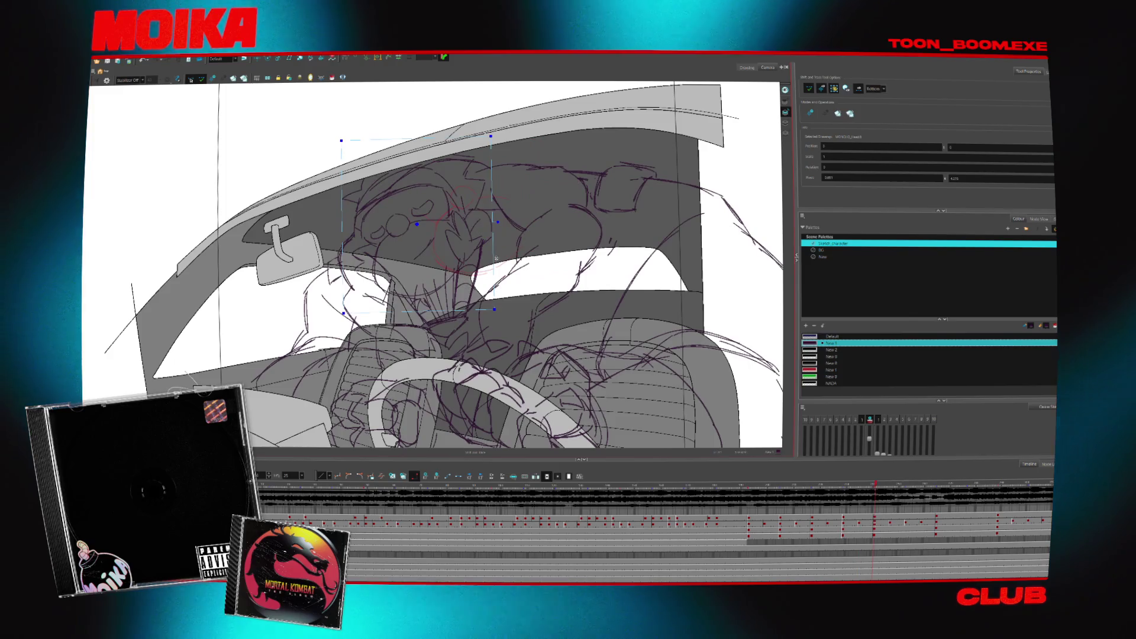
{"action": "left_click_drag", "start_coordinate": [497, 258], "coordinate": [561, 238]}
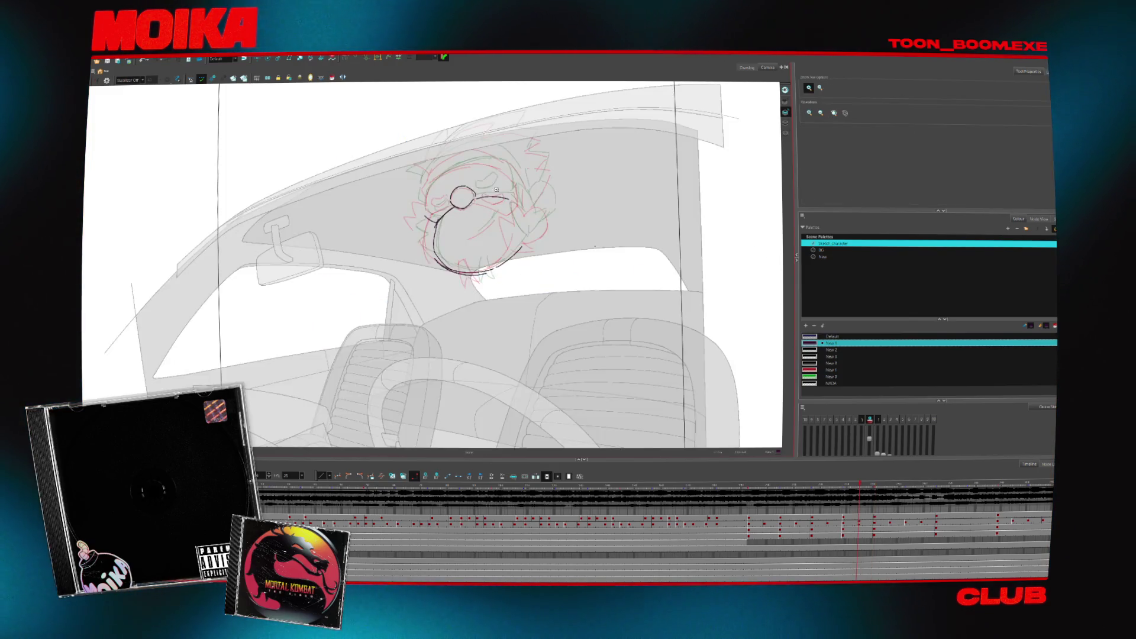
{"action": "key", "text": "alt+b"}
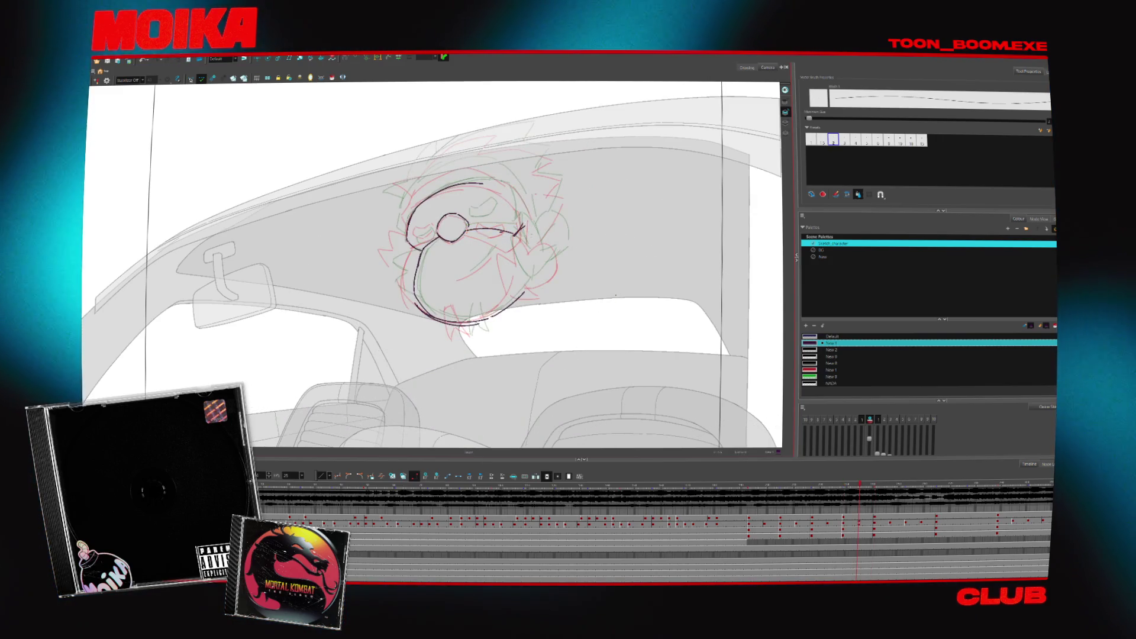
{"action": "left_click", "coordinate": [98, 80]}
- Restore normal canvas orientation and flip against neighbouring frames to compare the in-between
{"action": "key", "text": "period"}
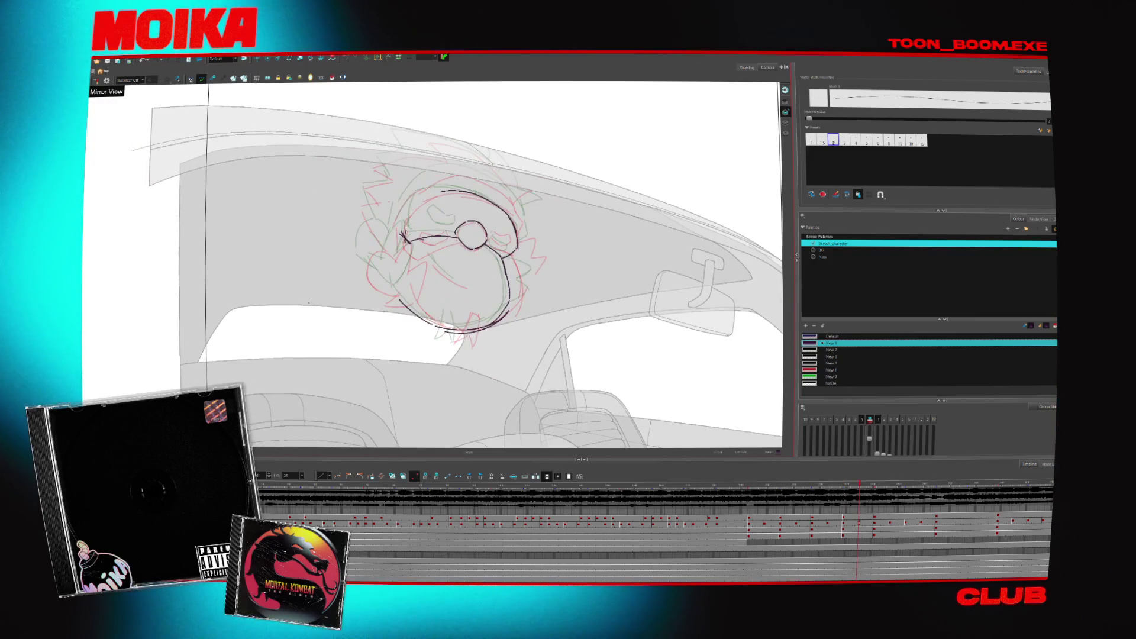
{"action": "left_click", "coordinate": [107, 80]}
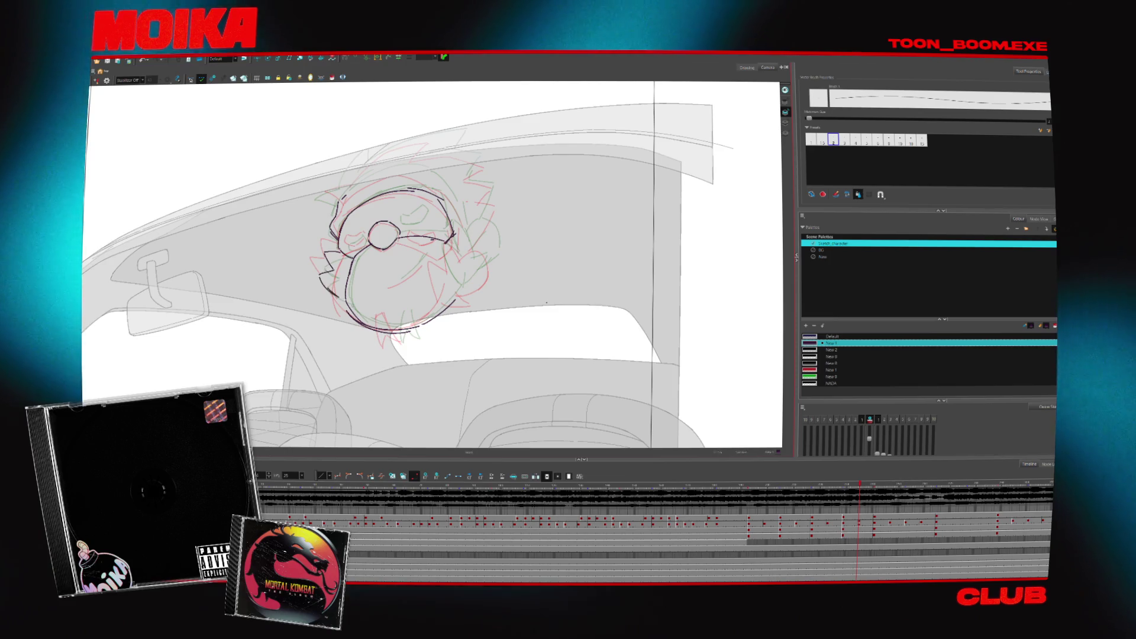
{"action": "key", "text": "period"}
{"action": "key", "text": "comma"}
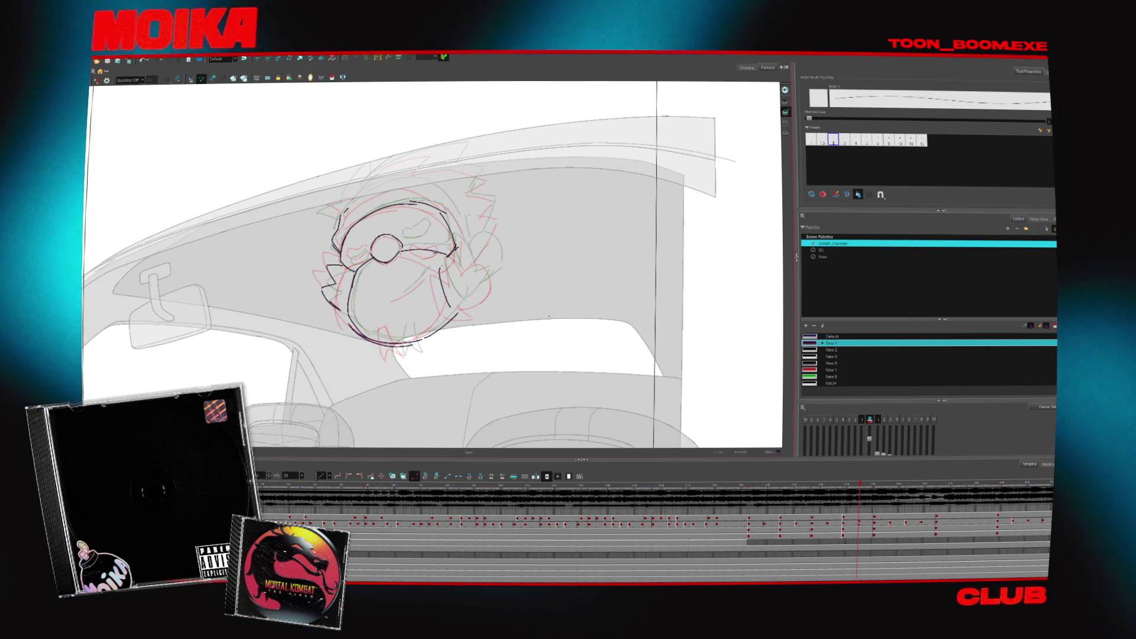
{"action": "key", "text": "period"}
{"action": "key", "text": "comma"}
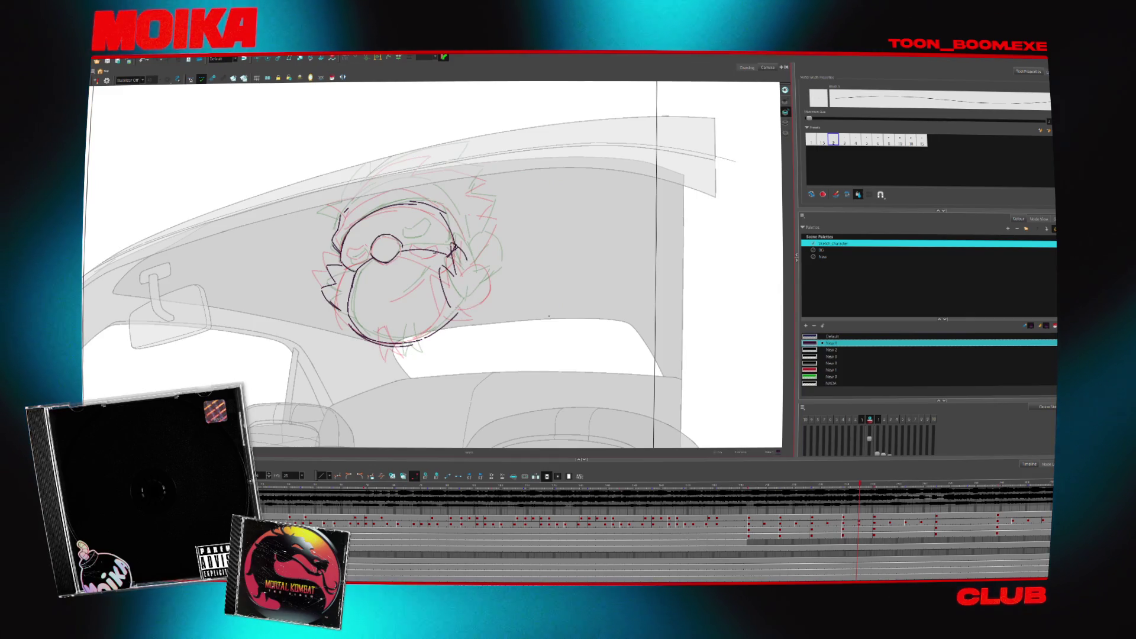
- Draw a stroke along the head's lower right and flip frames to check the motion
{"action": "left_click_drag", "start_coordinate": [457, 308], "coordinate": [495, 296]}
{"action": "key", "text": "period"}
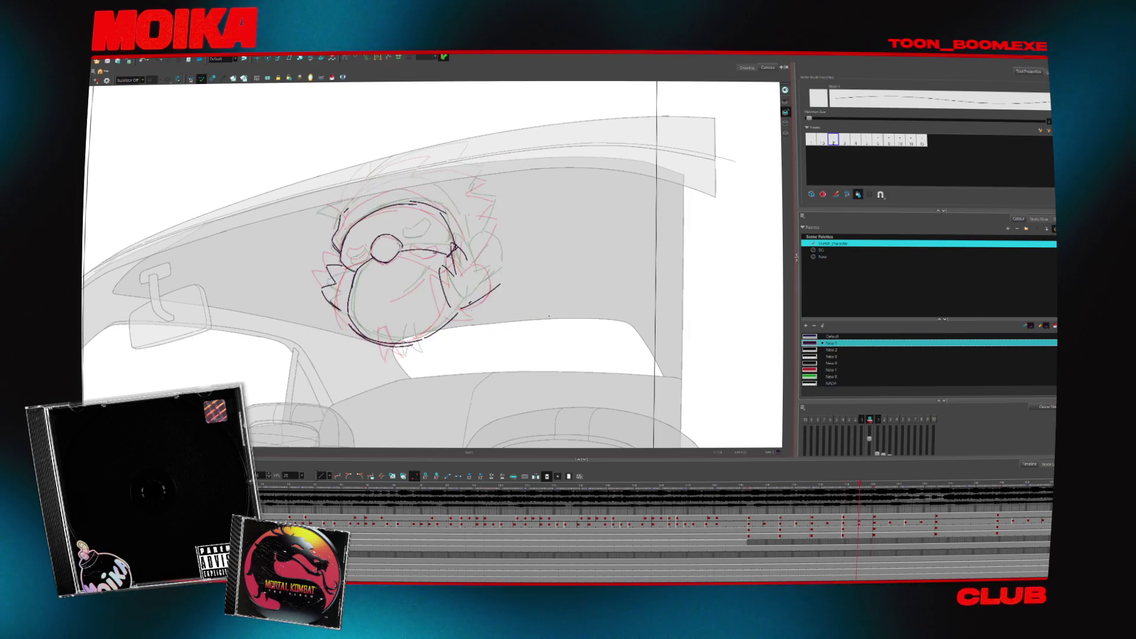
{"action": "key", "text": "period"}
{"action": "key", "text": "comma"}
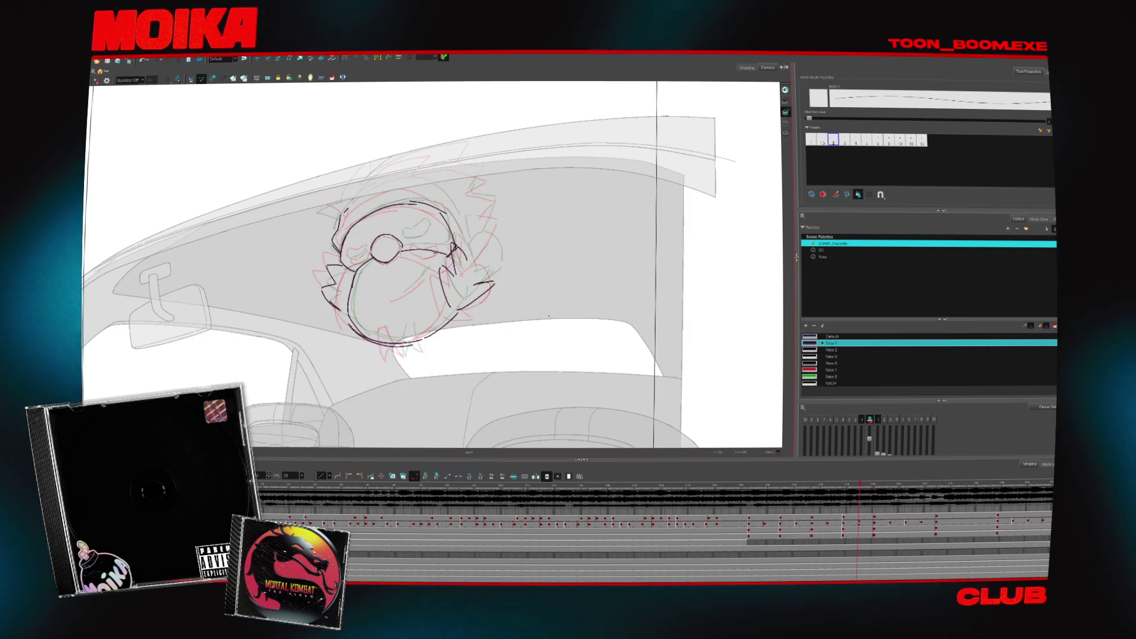
{"action": "key", "text": "period"}
{"action": "key", "text": "comma"}
{"action": "key", "text": "period"}
{"action": "key", "text": "comma"}
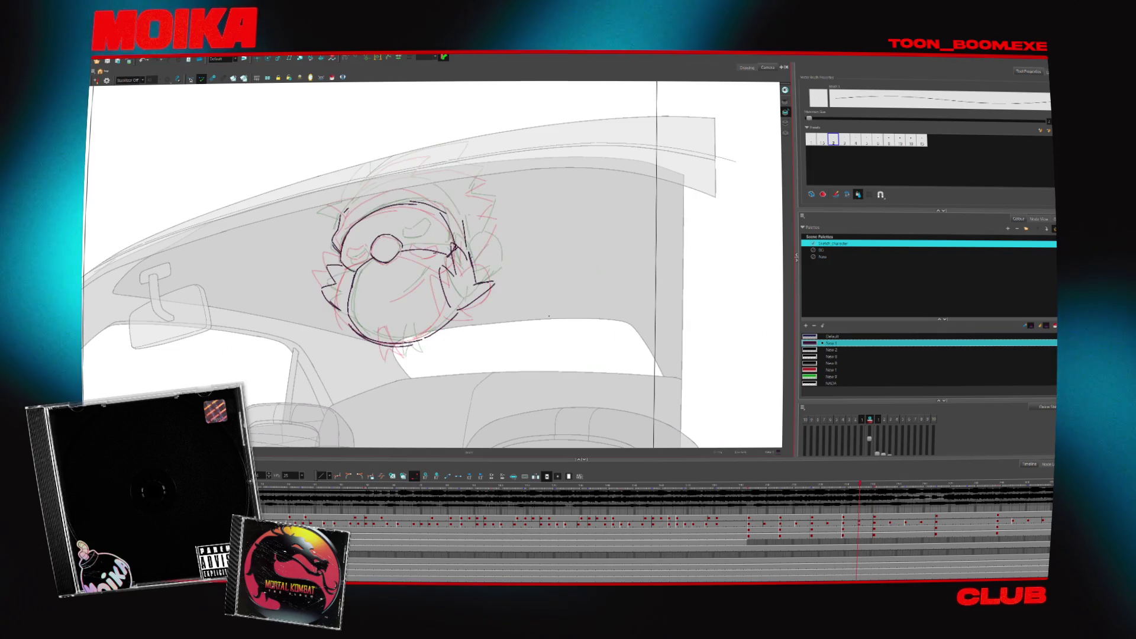
{"action": "key", "text": "comma"}
{"action": "key", "text": "period"}
- Add a curve above the head and short strokes on its left side, then flip to compare
{"action": "left_click_drag", "start_coordinate": [336, 212], "coordinate": [386, 188]}
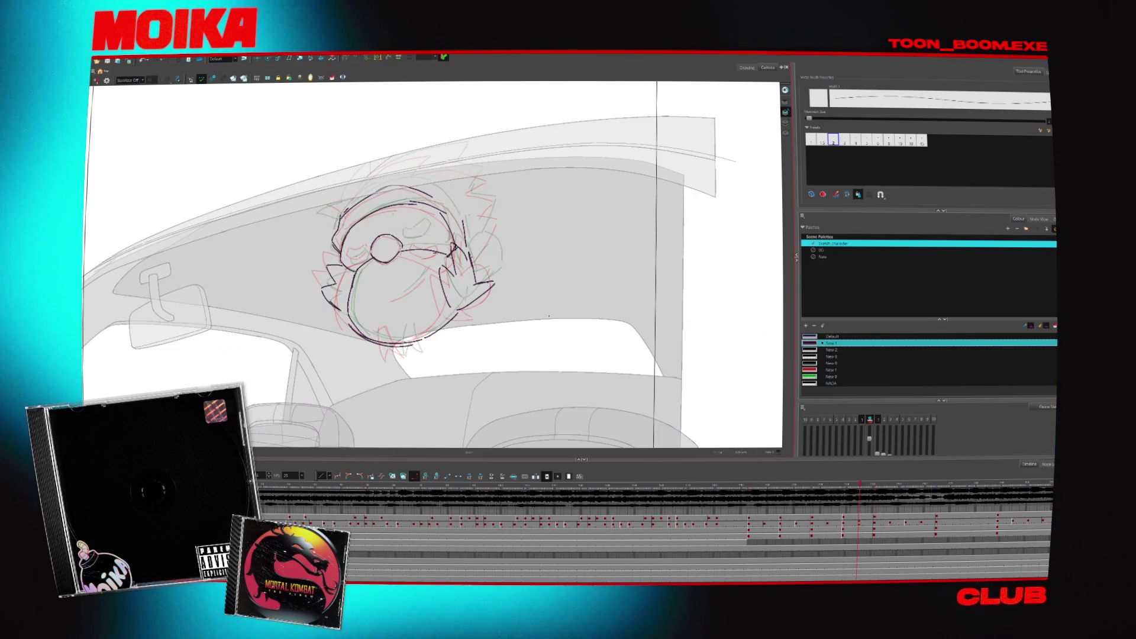
{"action": "left_click_drag", "start_coordinate": [318, 211], "coordinate": [343, 219]}
{"action": "left_click_drag", "start_coordinate": [324, 294], "coordinate": [345, 307]}
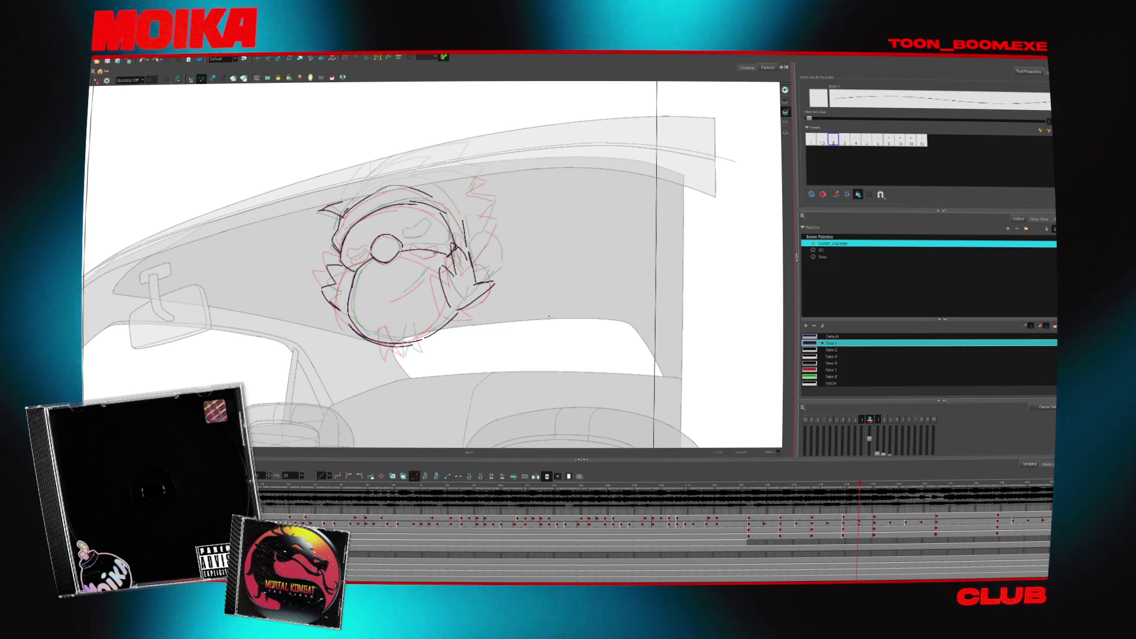
{"action": "key", "text": "period"}
{"action": "key", "text": "comma"}
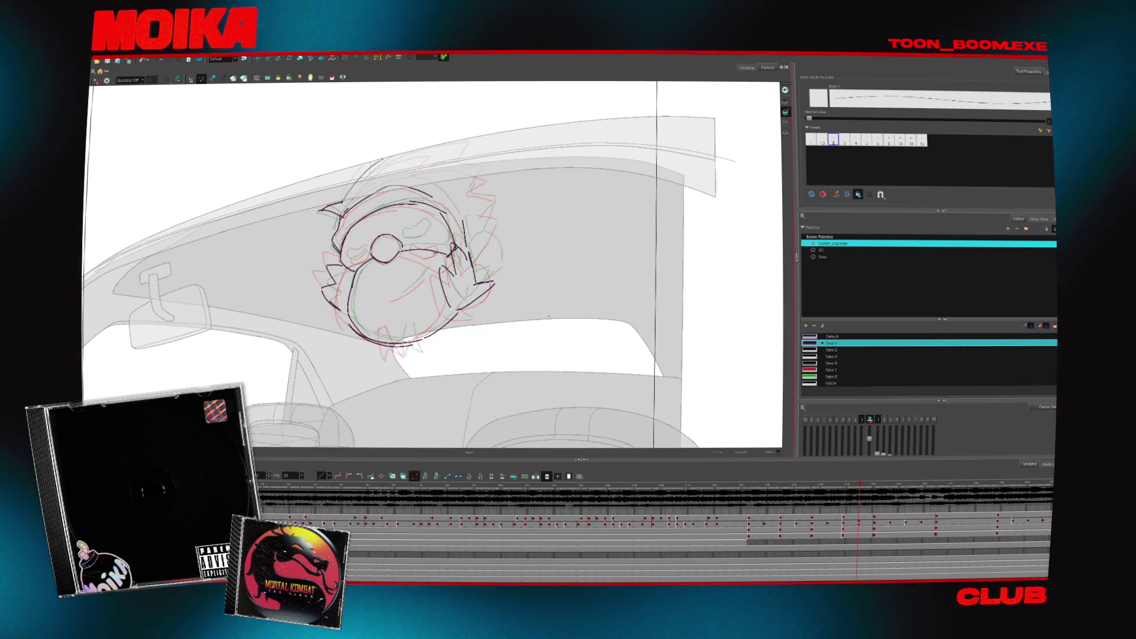
- Step back and forth through the frames to review the whole head turn
{"action": "key", "text": "period"}
{"action": "key", "text": "period"}
{"action": "key", "text": "period"}
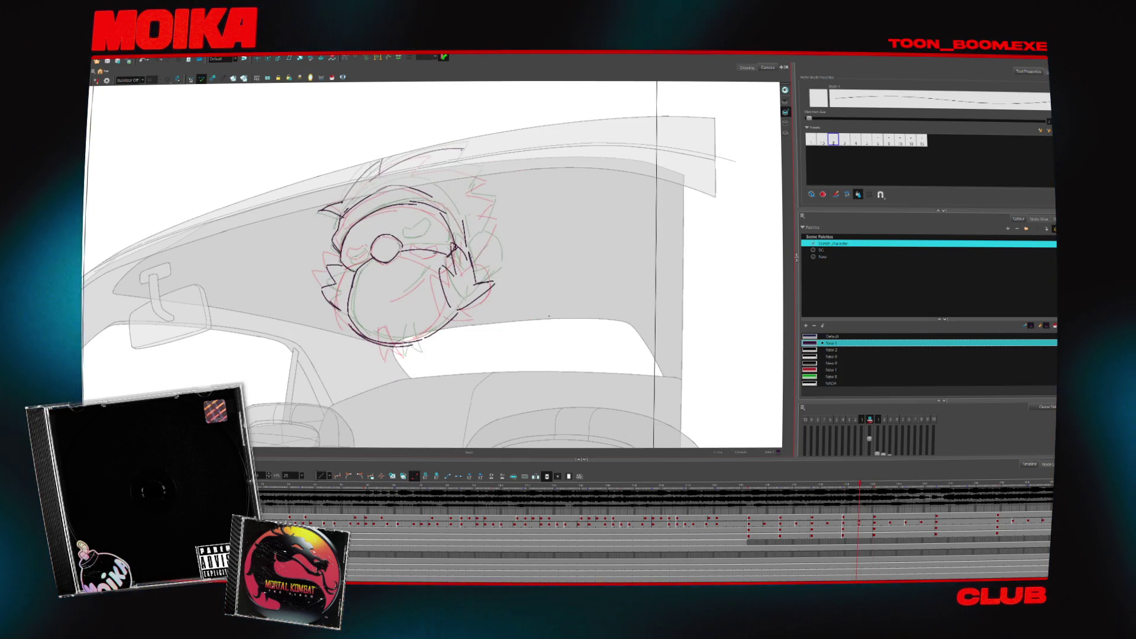
{"action": "key", "text": "period"}
{"action": "key", "text": "period"}
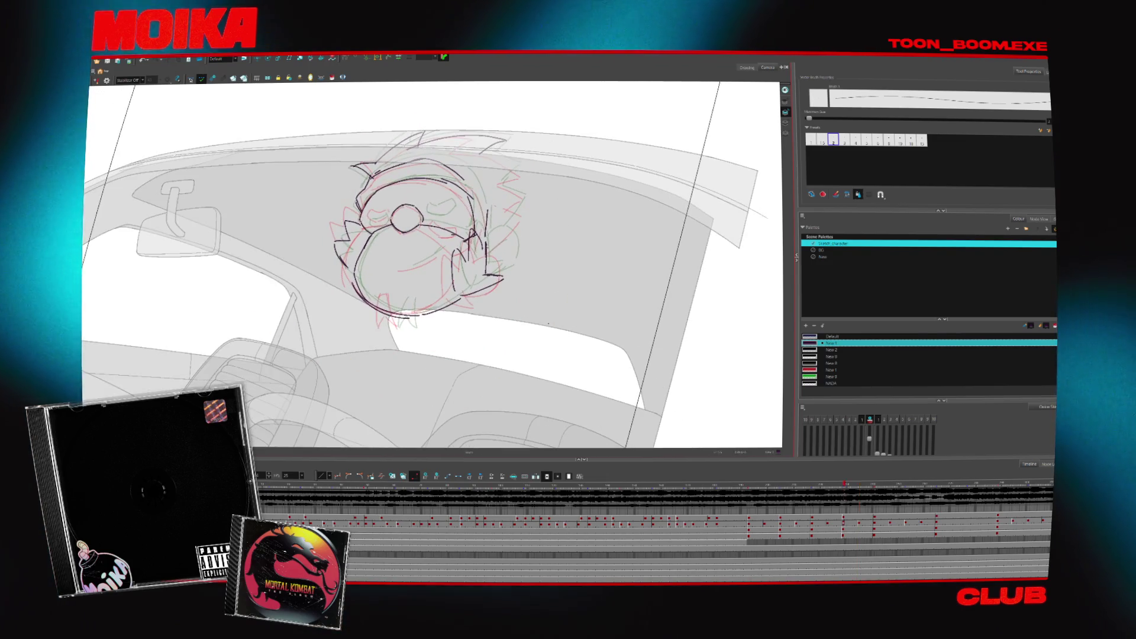
{"action": "key", "text": "period"}
{"action": "key", "text": "comma"}
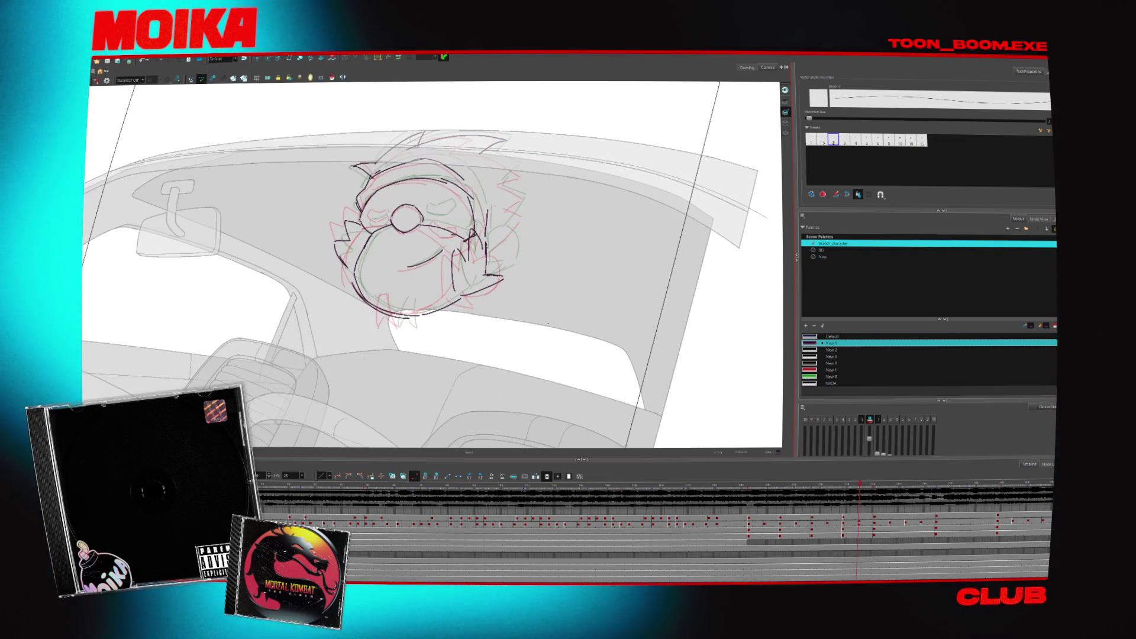
{"action": "key", "text": "comma"}
{"action": "key", "text": "comma"}
{"action": "key", "text": "period"}
{"action": "key", "text": "period"}
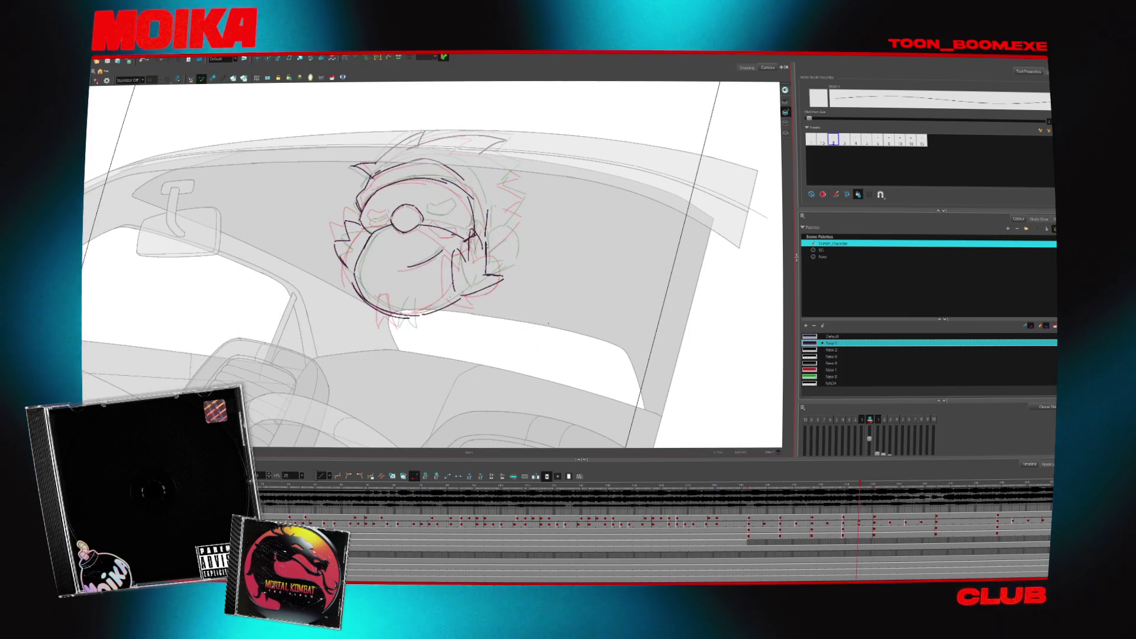
{"action": "key", "text": "period"}
{"action": "key", "text": "period"}
{"action": "key", "text": "period"}
{"action": "key", "text": "comma"}
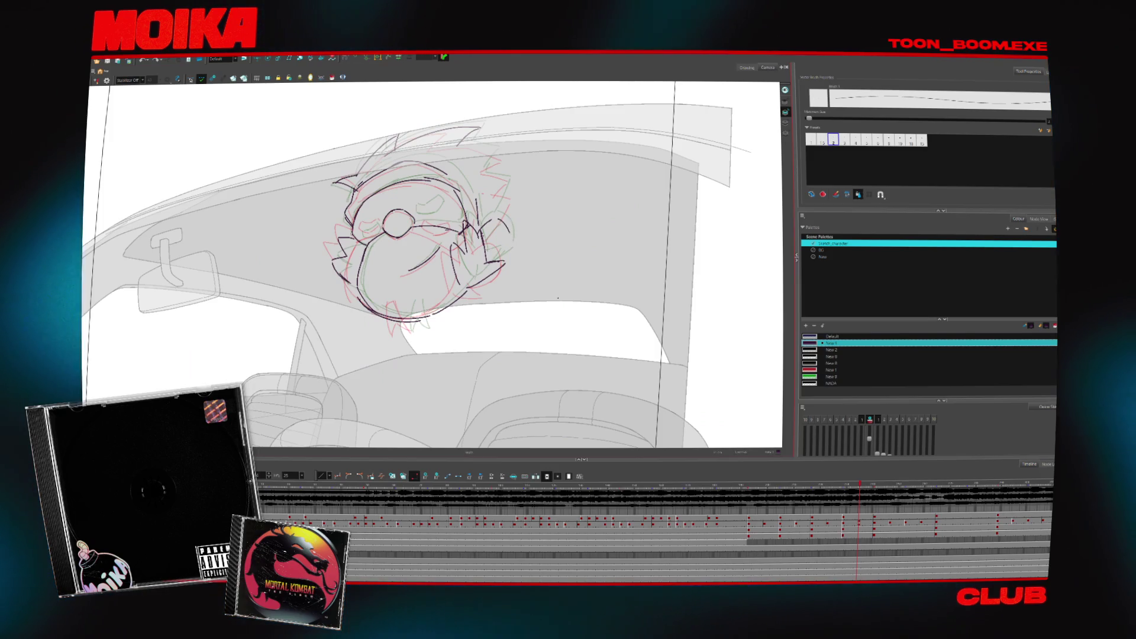
- Flip back and forth through the head-turn drawings to check the in-between's motion
{"action": "key", "text": "period"}
{"action": "key", "text": "period"}
{"action": "key", "text": "comma"}
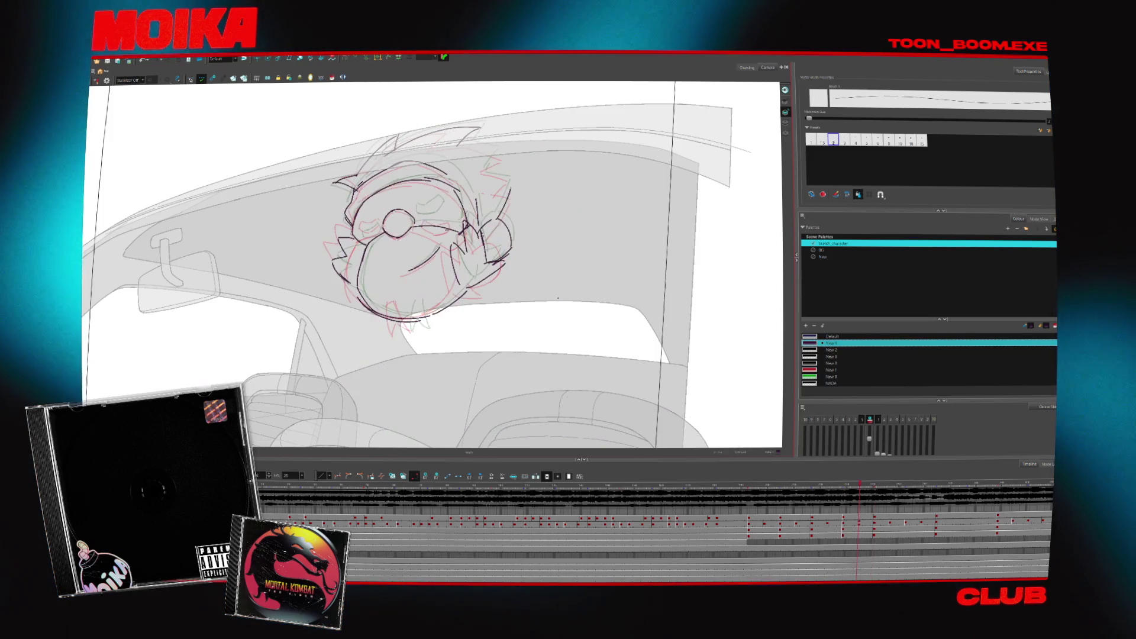
{"action": "key", "text": "comma"}
{"action": "key", "text": "period"}
{"action": "key", "text": "period"}
{"action": "key", "text": "period"}
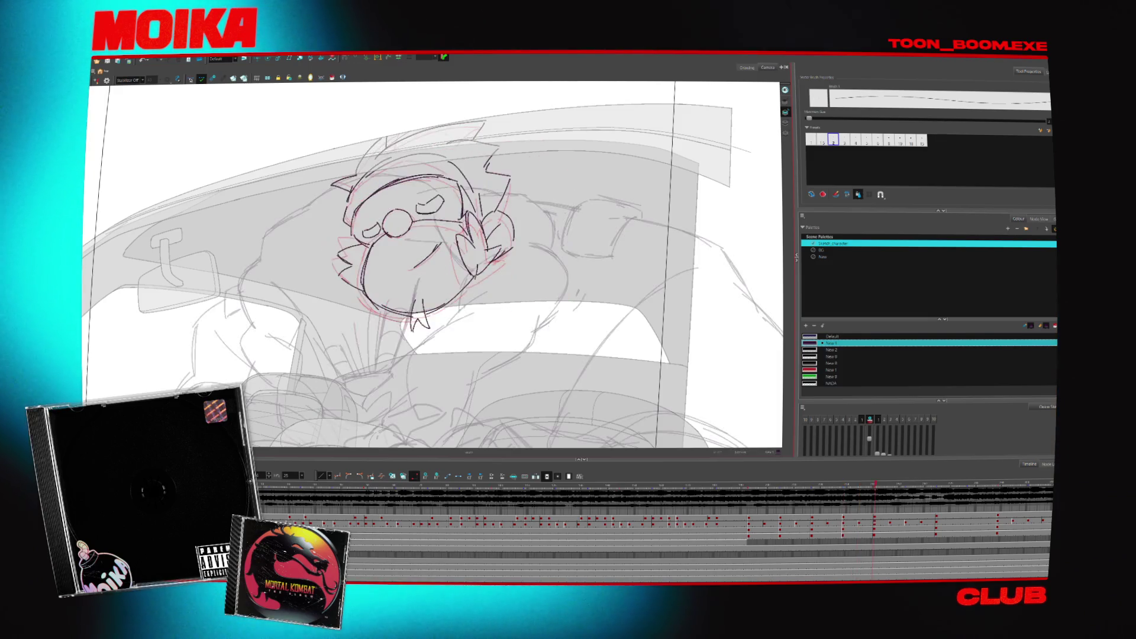
{"action": "key", "text": "comma"}
{"action": "key", "text": "comma"}
{"action": "key", "text": "comma"}
{"action": "key", "text": "period"}
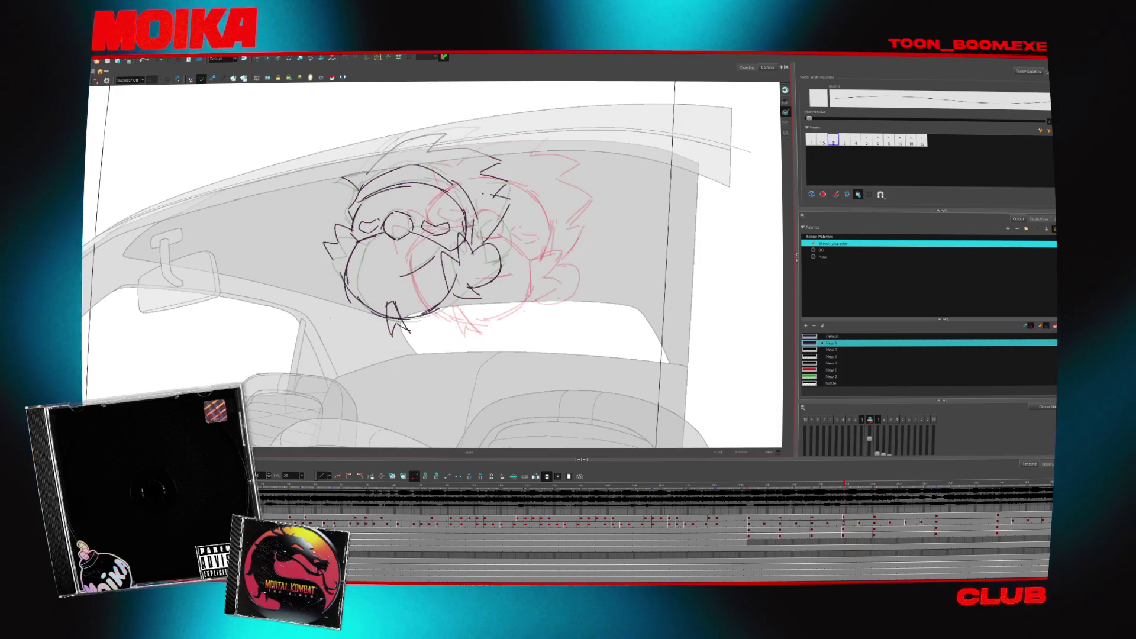
{"action": "key", "text": "comma"}
{"action": "key", "text": "period"}
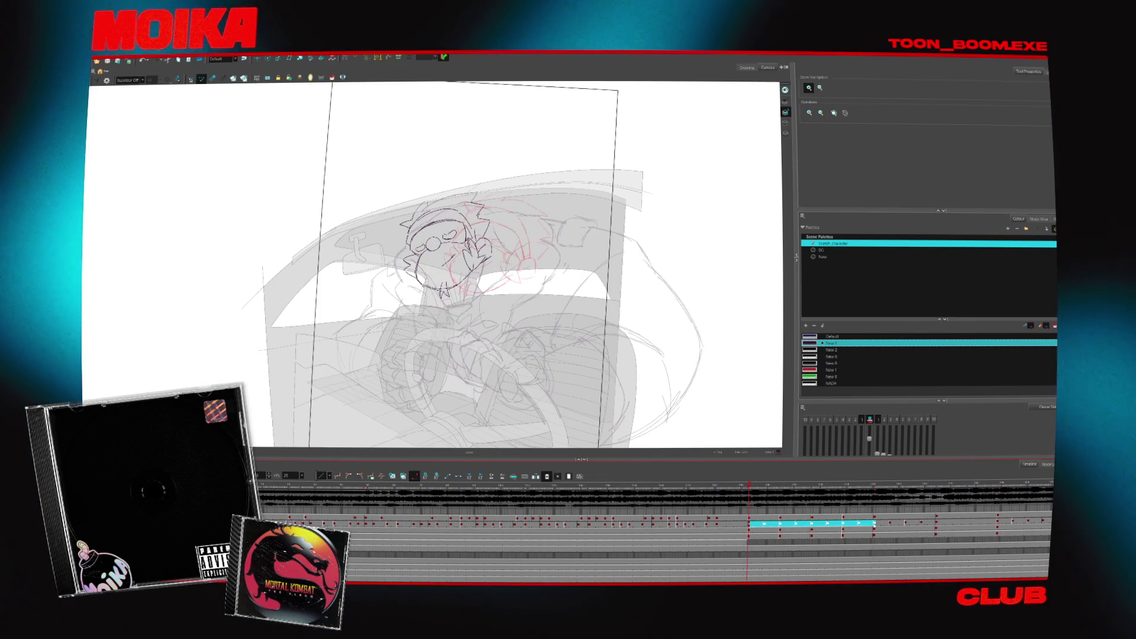
- Jump between scene frames and hide the car and onion-skin references with Shift+L
{"action": "left_click", "coordinate": [1000, 485]}
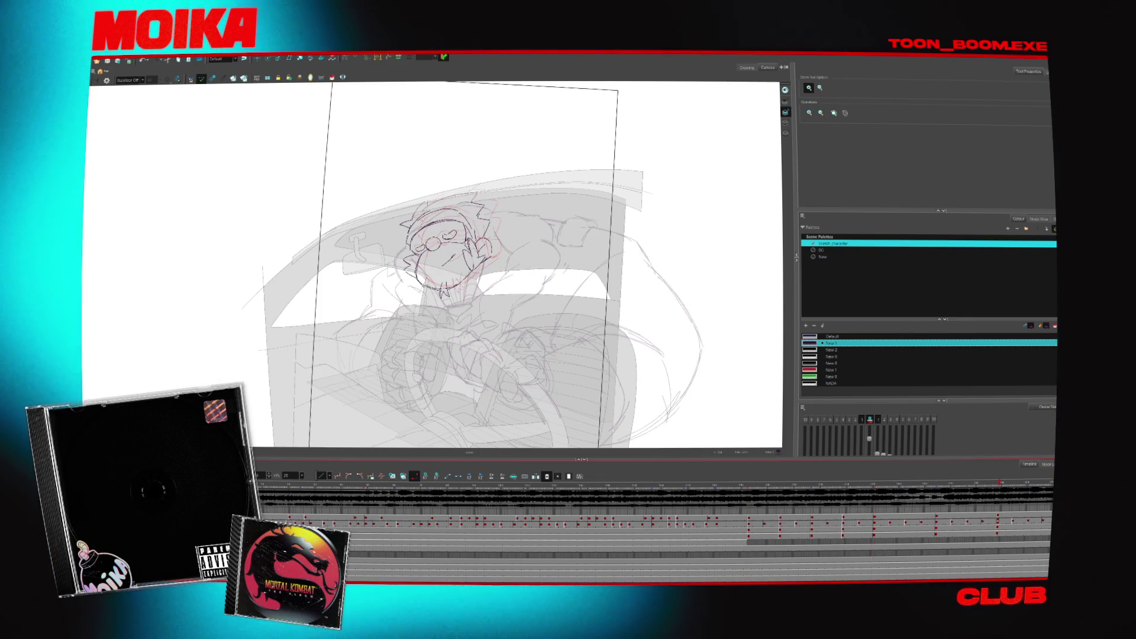
{"action": "left_click", "coordinate": [703, 484]}
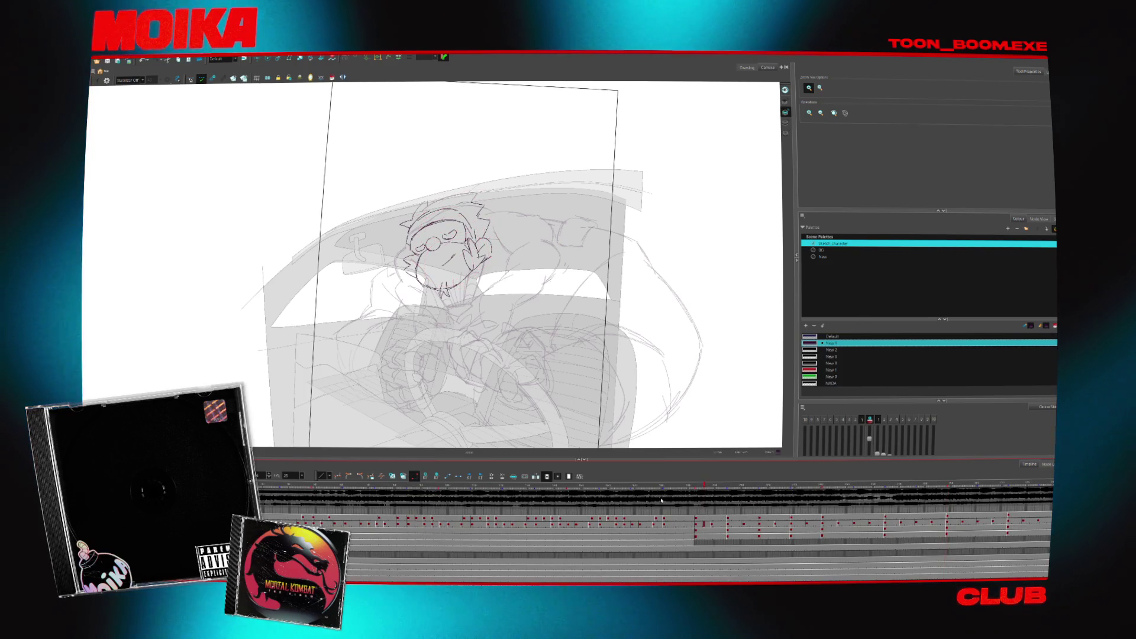
{"action": "key", "text": "shift+l"}
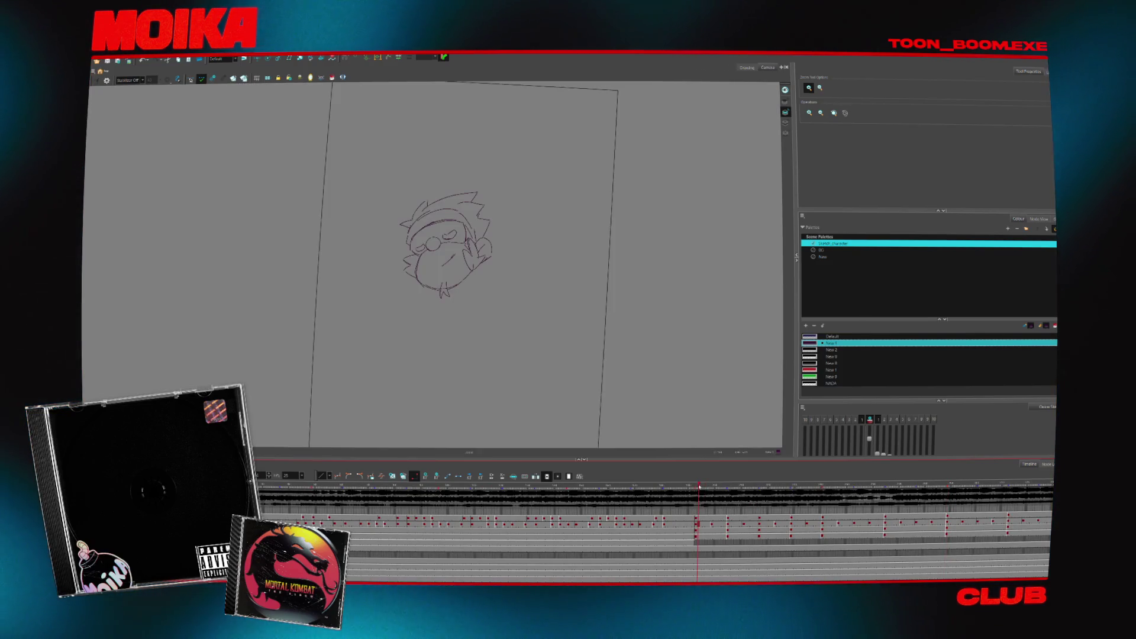
- Return to the start of the head turn and scrub the playhead through its poses
{"action": "left_click", "coordinate": [600, 484]}
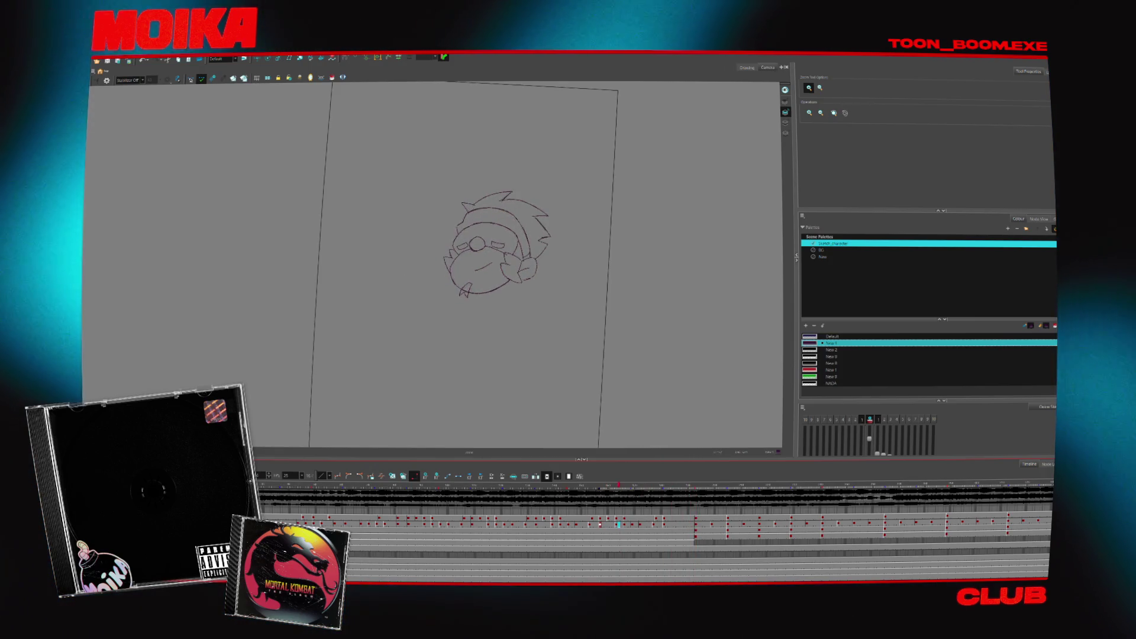
{"action": "left_click_drag", "start_coordinate": [600, 524], "coordinate": [916, 525]}
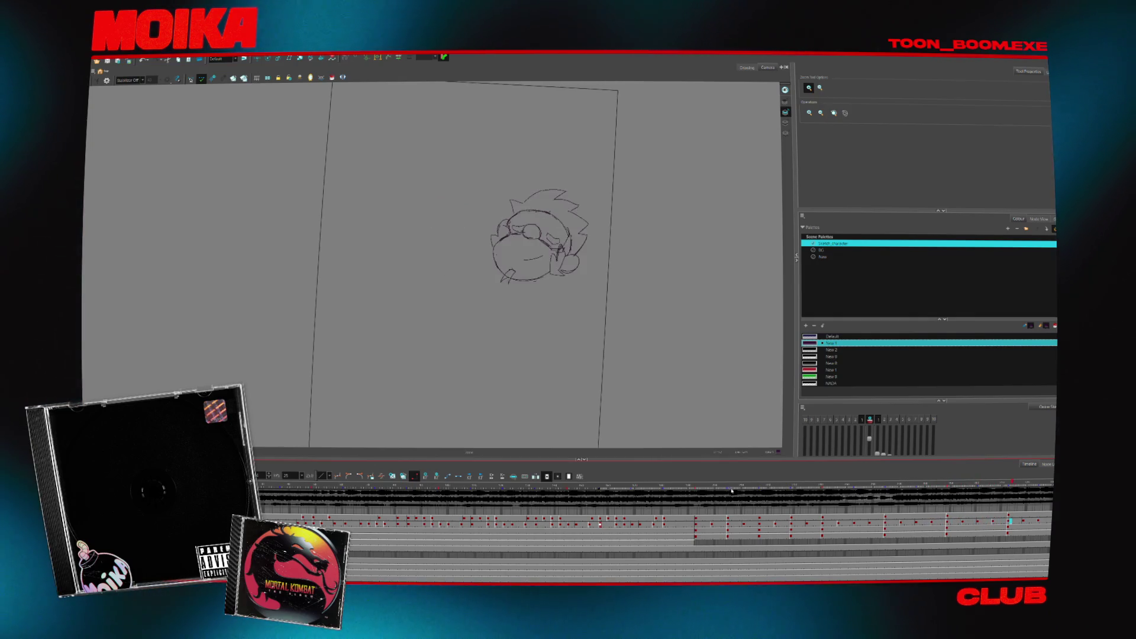
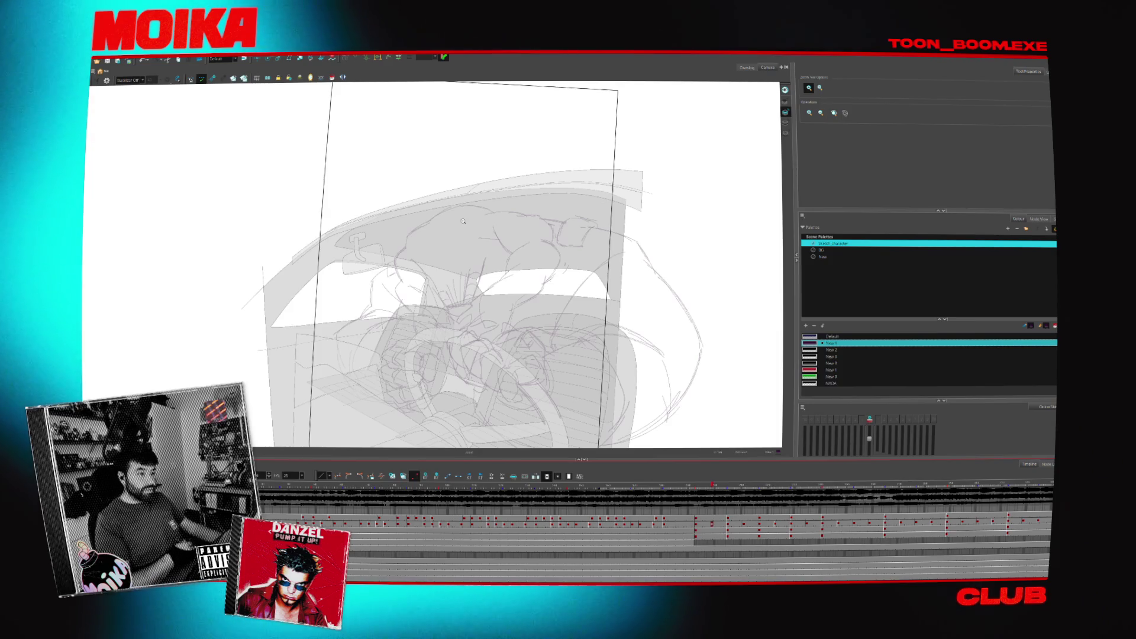
{"action": "scroll", "coordinate": [473, 264], "scroll_direction": "up", "scroll_amount": 5}
{"action": "scroll", "coordinate": [472, 264], "scroll_direction": "down", "scroll_amount": 3}
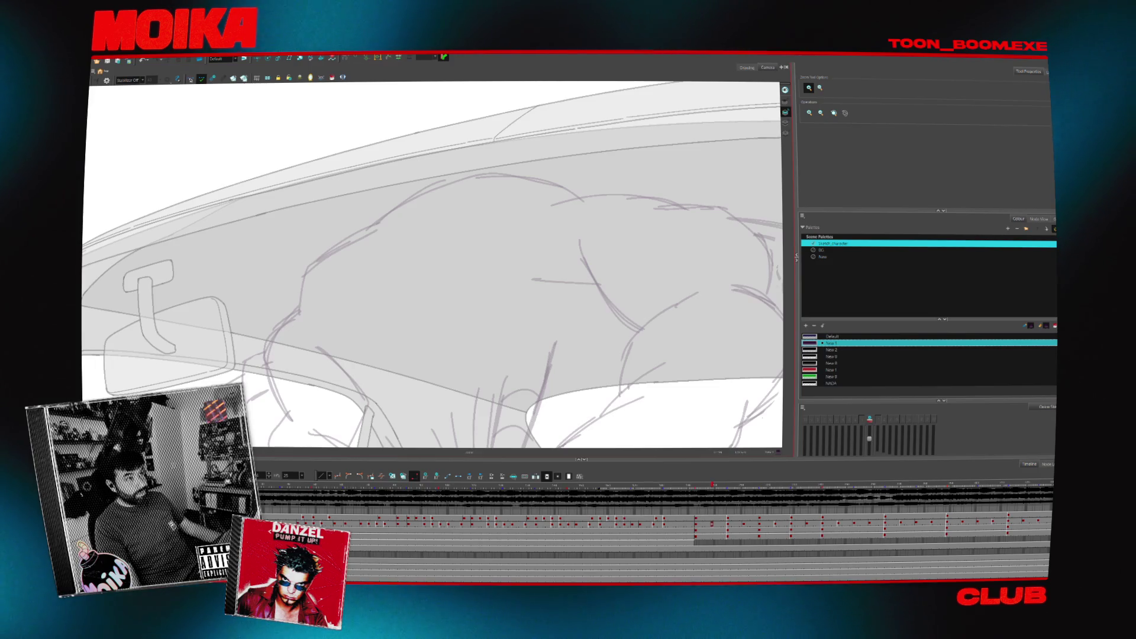
{"action": "scroll", "coordinate": [511, 276], "scroll_direction": "down", "scroll_amount": 1}
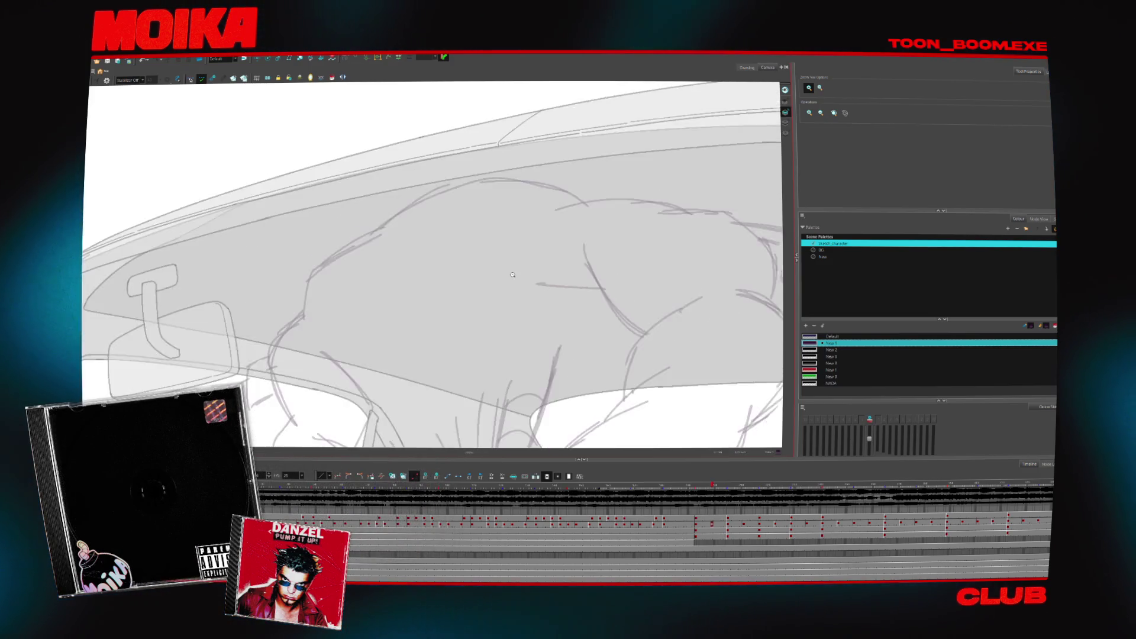
{"action": "scroll", "coordinate": [512, 276], "scroll_direction": "down", "scroll_amount": 2}
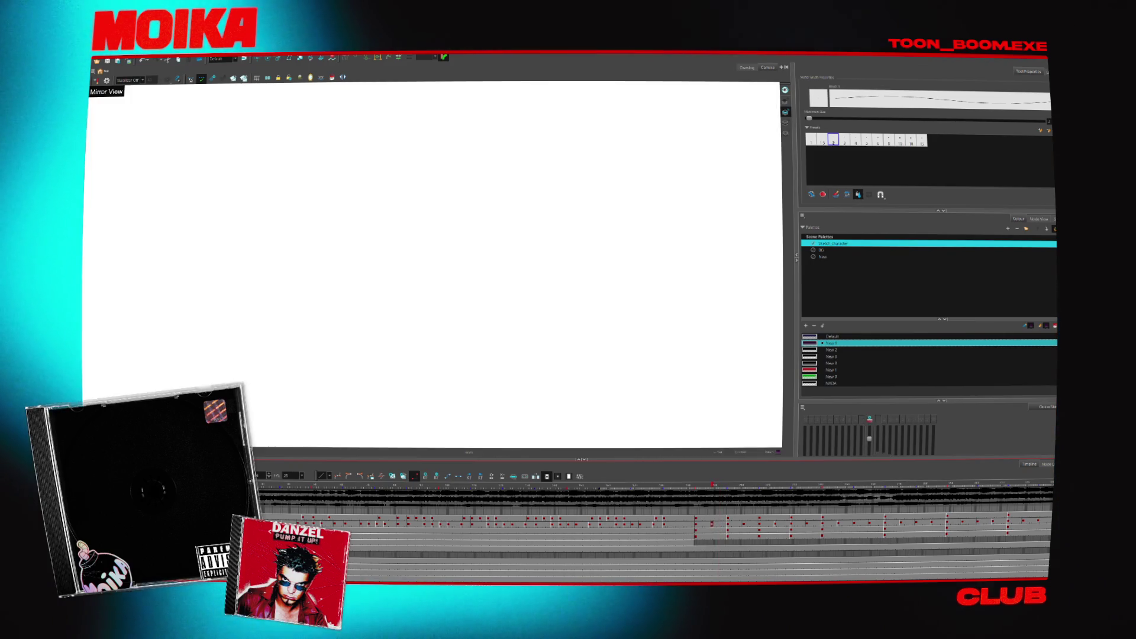
- Zoom out and move to the inbetween frame, ready to draw with the brush over the onion skins
{"action": "key", "text": "alt+z"}
{"action": "scroll", "coordinate": [578, 293], "scroll_direction": "down", "scroll_amount": 1}
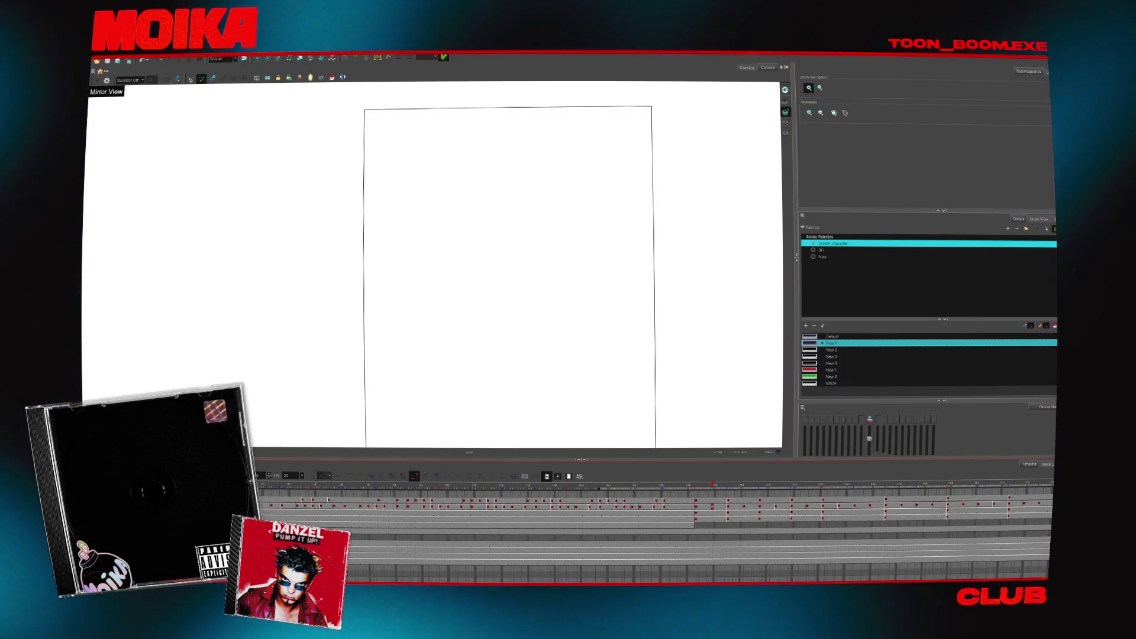
{"action": "left_click", "coordinate": [696, 495]}
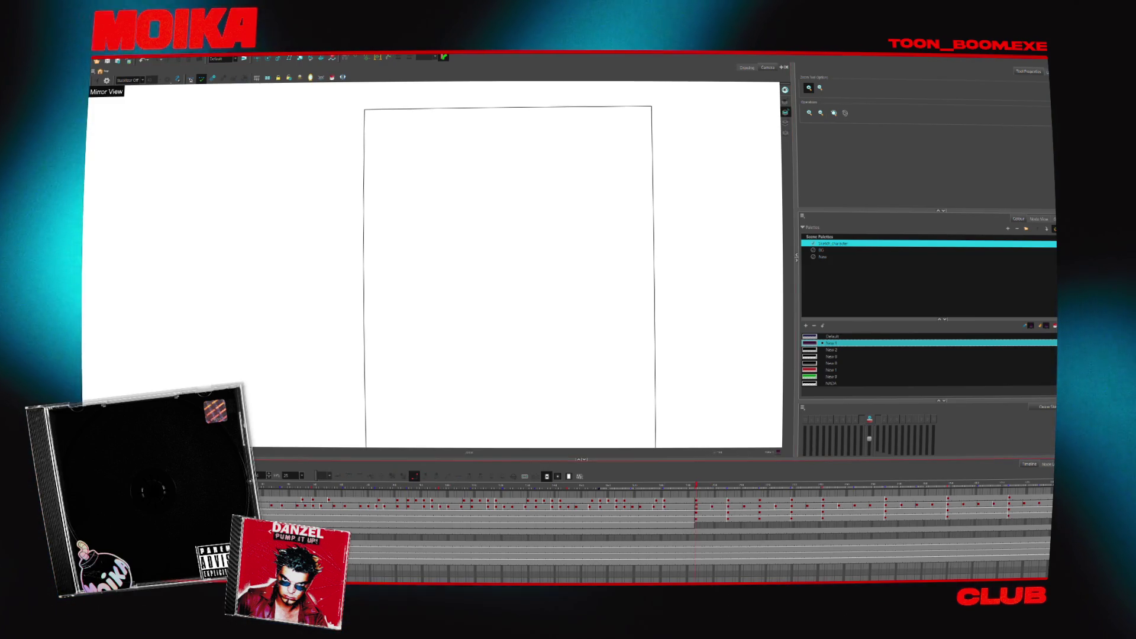
{"action": "key", "text": "alt+b"}
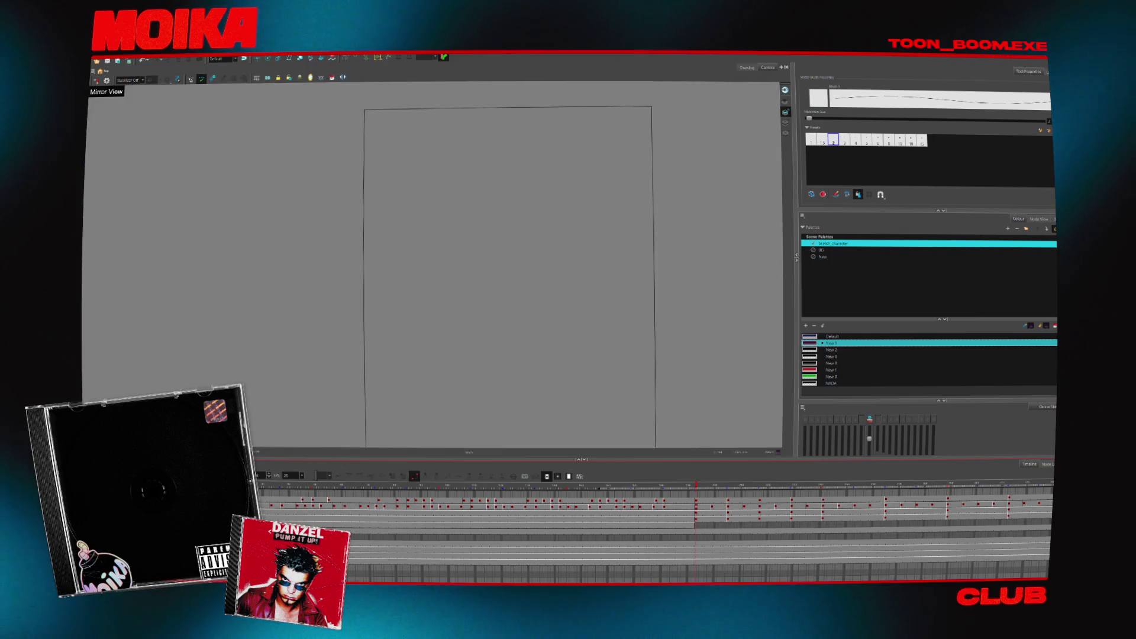
{"action": "scroll", "coordinate": [719, 289], "scroll_direction": "up", "scroll_amount": 2}
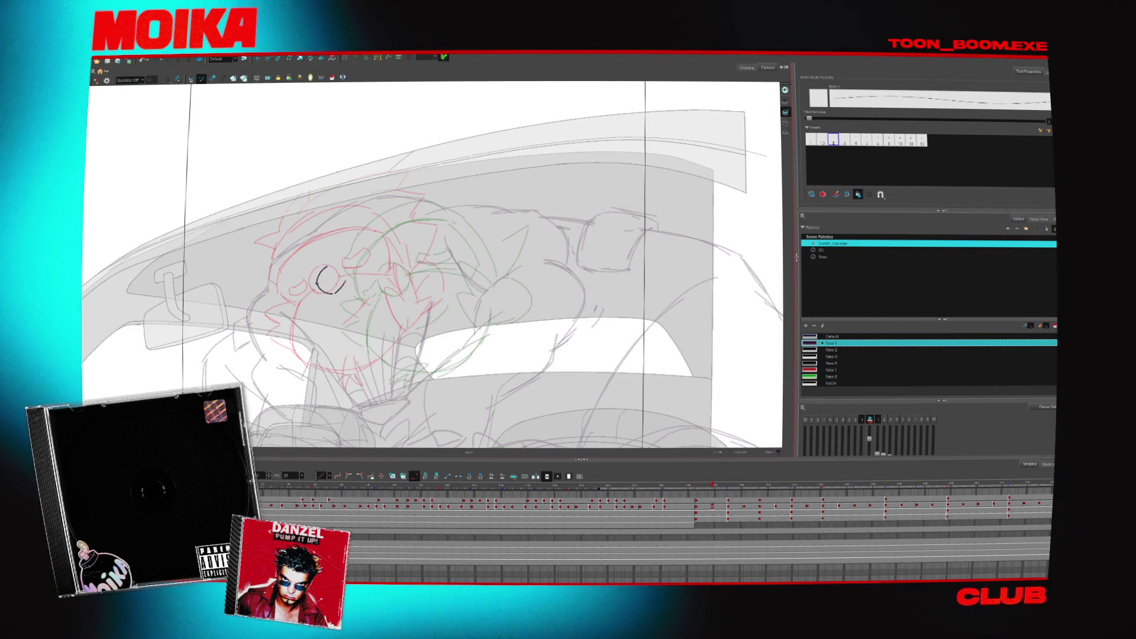
- Select and tidy the small eye circle of the goggle lens, then return to the brush
{"action": "left_click_drag", "start_coordinate": [329, 266], "coordinate": [332, 278]}
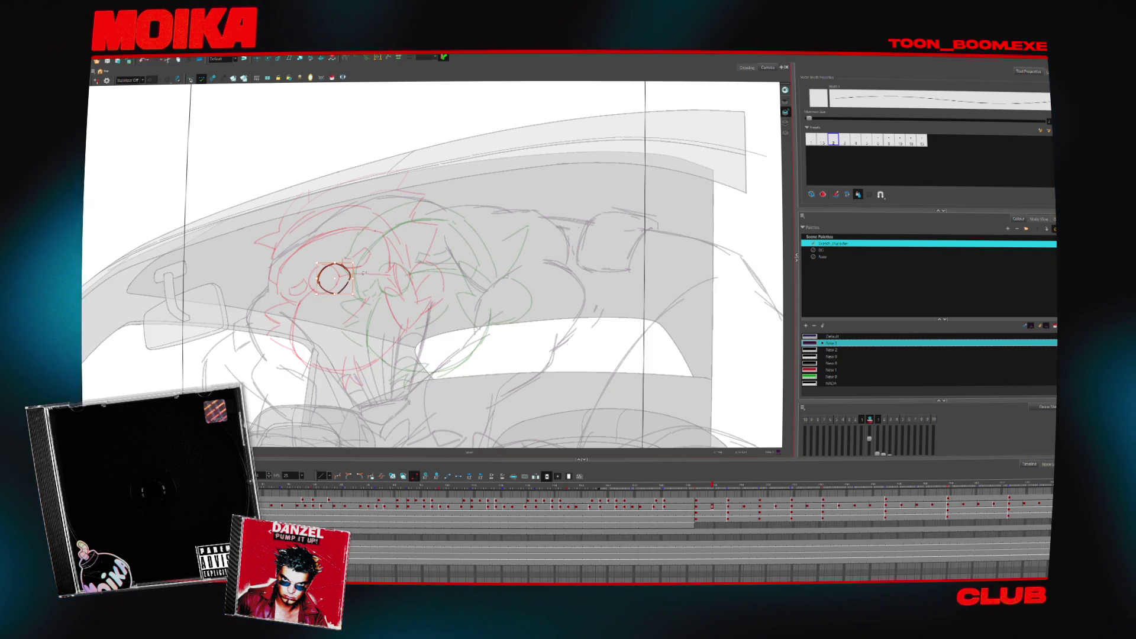
{"action": "key", "text": "Escape"}
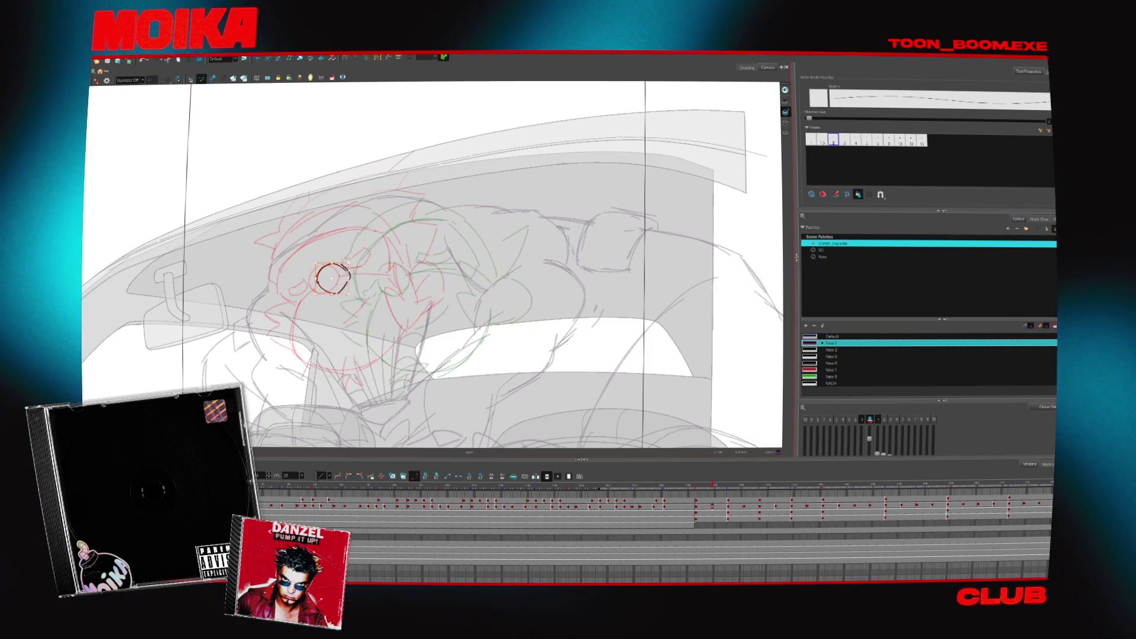
{"action": "key", "text": "alt+b"}
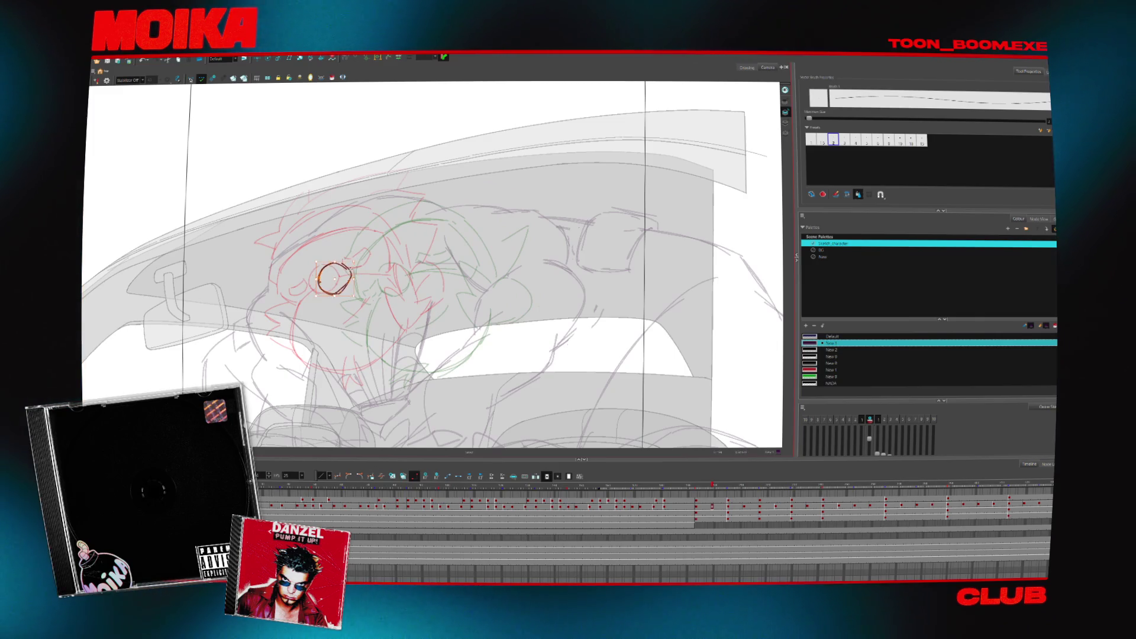
- Draw the curved strokes around and extending from the goggle lens, checking in mirrored view
{"action": "left_click_drag", "start_coordinate": [294, 255], "coordinate": [289, 296]}
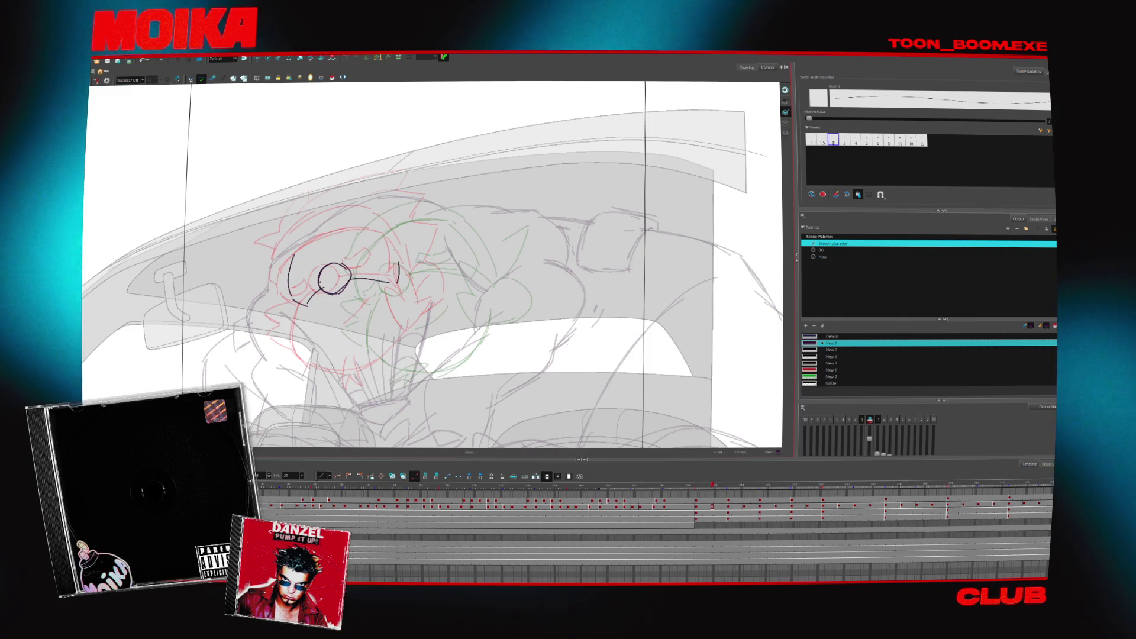
{"action": "left_click_drag", "start_coordinate": [303, 302], "coordinate": [305, 316]}
{"action": "left_click_drag", "start_coordinate": [351, 278], "coordinate": [390, 283]}
{"action": "left_click_drag", "start_coordinate": [399, 265], "coordinate": [398, 280]}
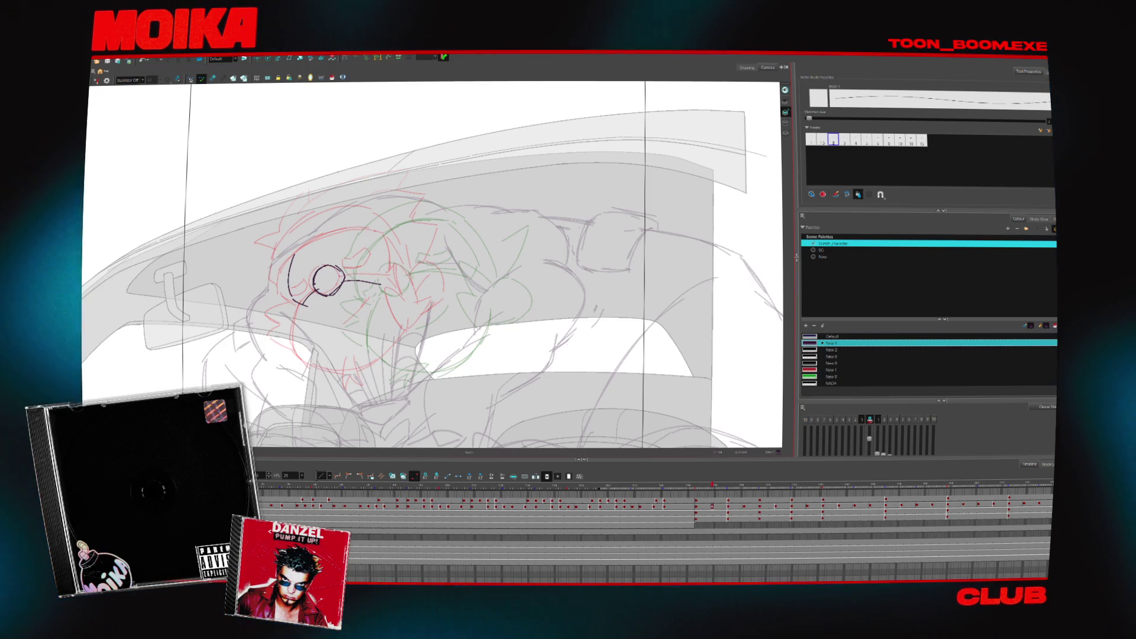
{"action": "left_click", "coordinate": [106, 81]}
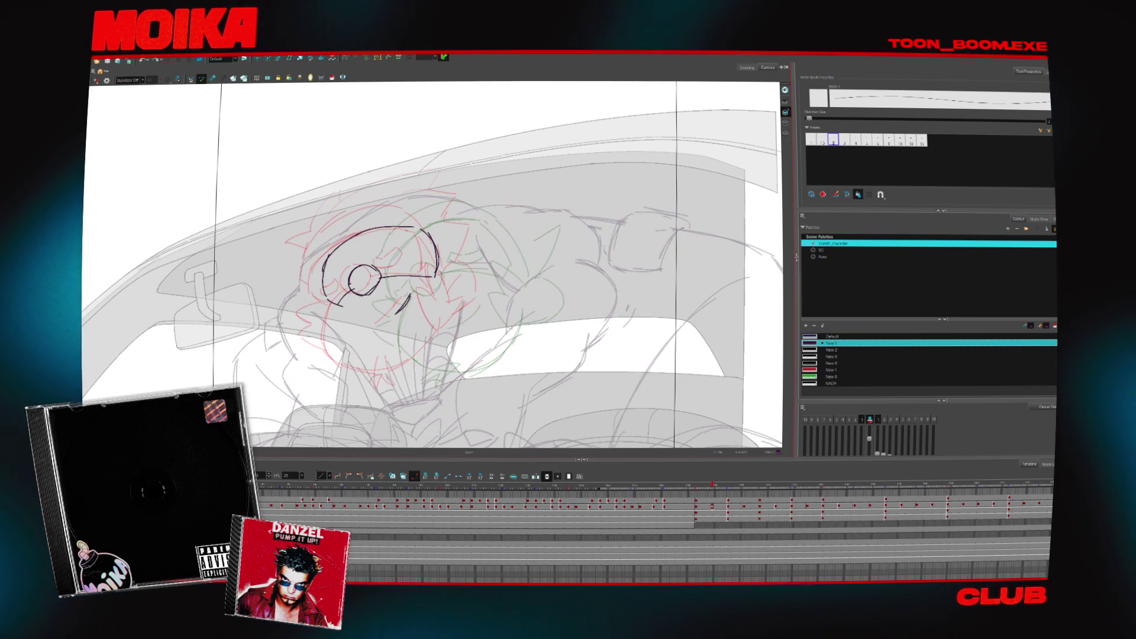
- Draw the strokes running down from the lens for the goggle frame and jaw contour
{"action": "left_click_drag", "start_coordinate": [434, 341], "coordinate": [421, 321]}
{"action": "left_click_drag", "start_coordinate": [320, 288], "coordinate": [321, 339]}
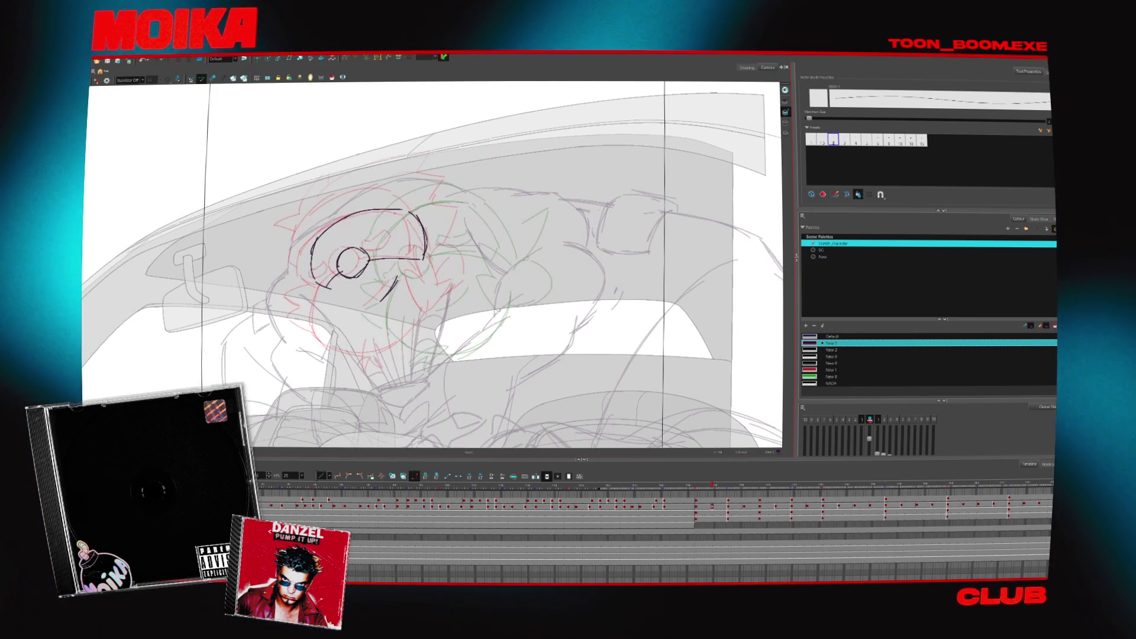
{"action": "left_click_drag", "start_coordinate": [351, 259], "coordinate": [367, 272]}
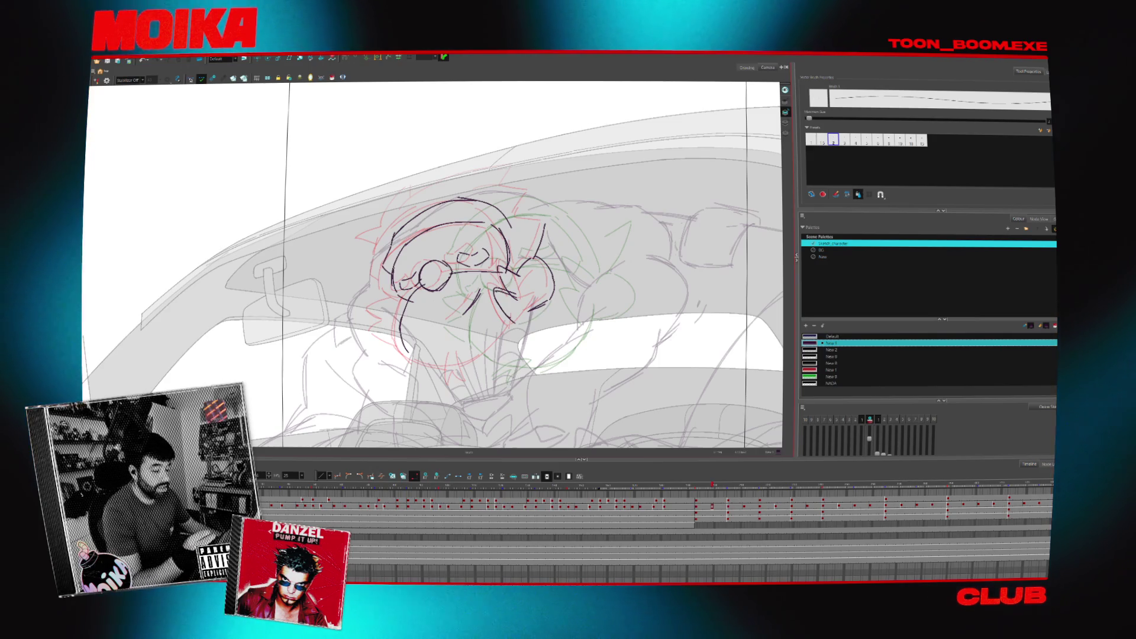
- Flip between the inbetween and its neighbouring key drawings to compare the jaw
{"action": "key", "text": "comma"}
{"action": "key", "text": "comma"}
{"action": "key", "text": "comma"}
{"action": "key", "text": "comma"}
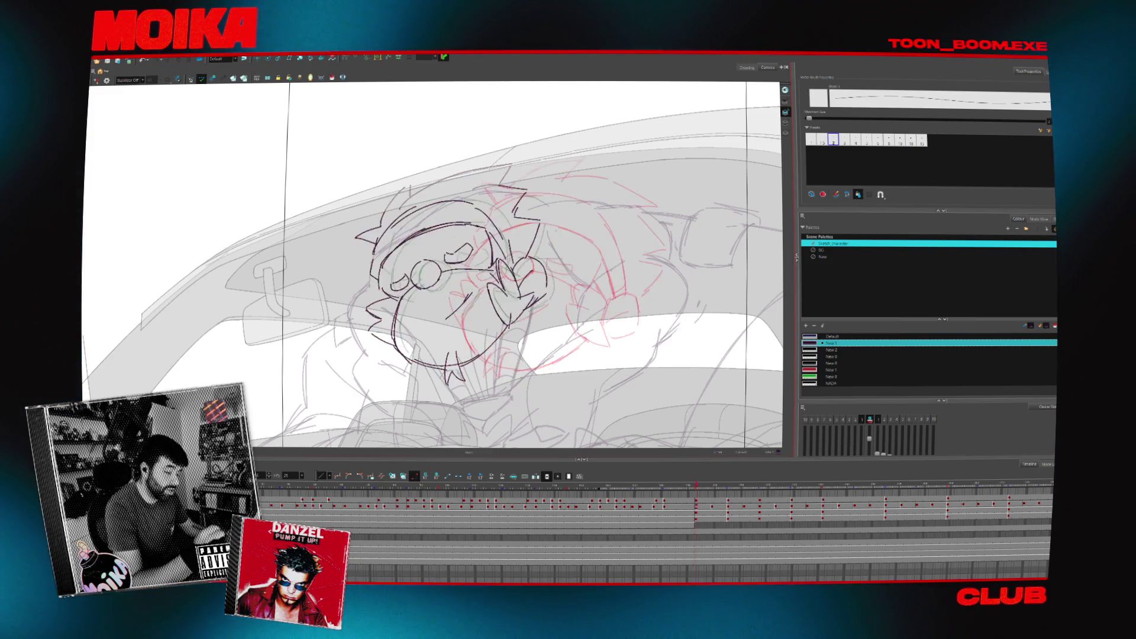
{"action": "key", "text": "comma"}
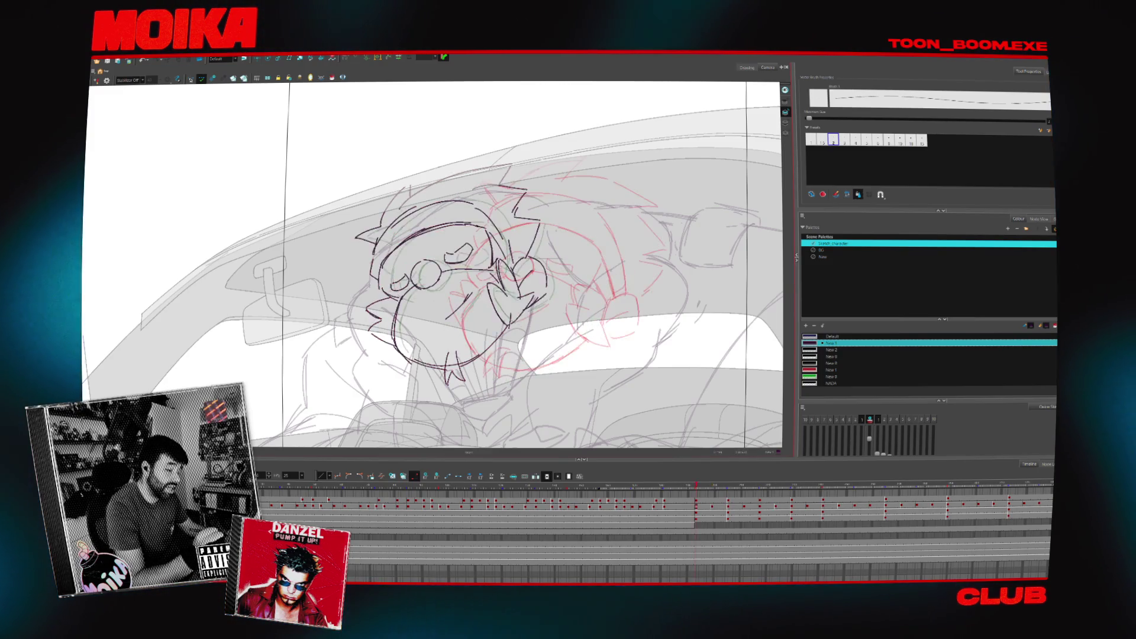
{"action": "key", "text": "period"}
{"action": "key", "text": "comma"}
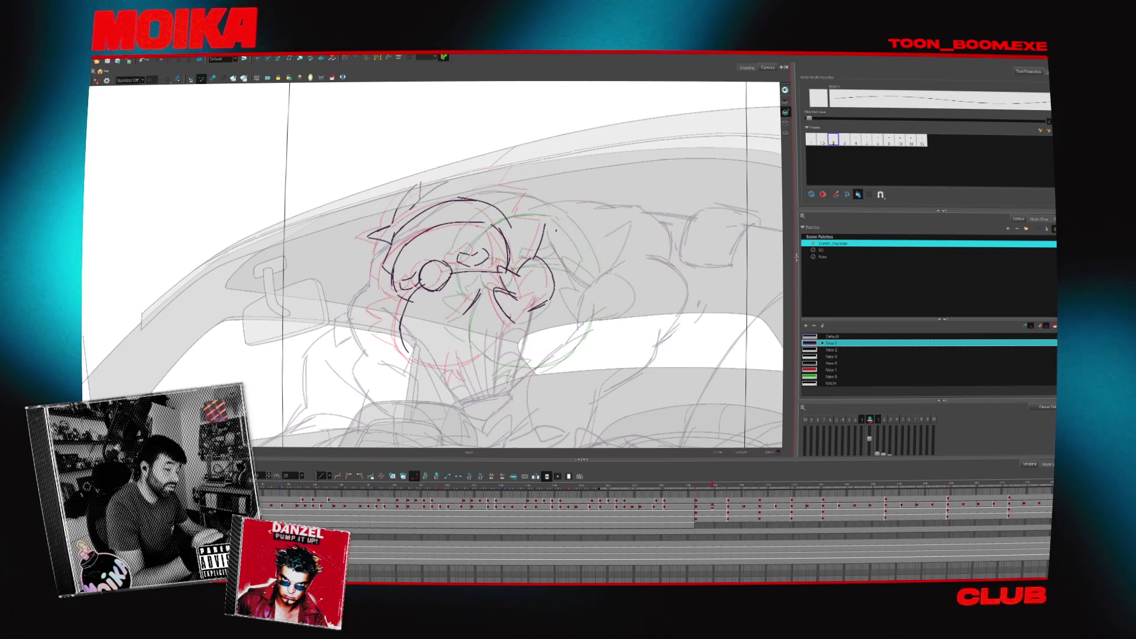
{"action": "key", "text": "period"}
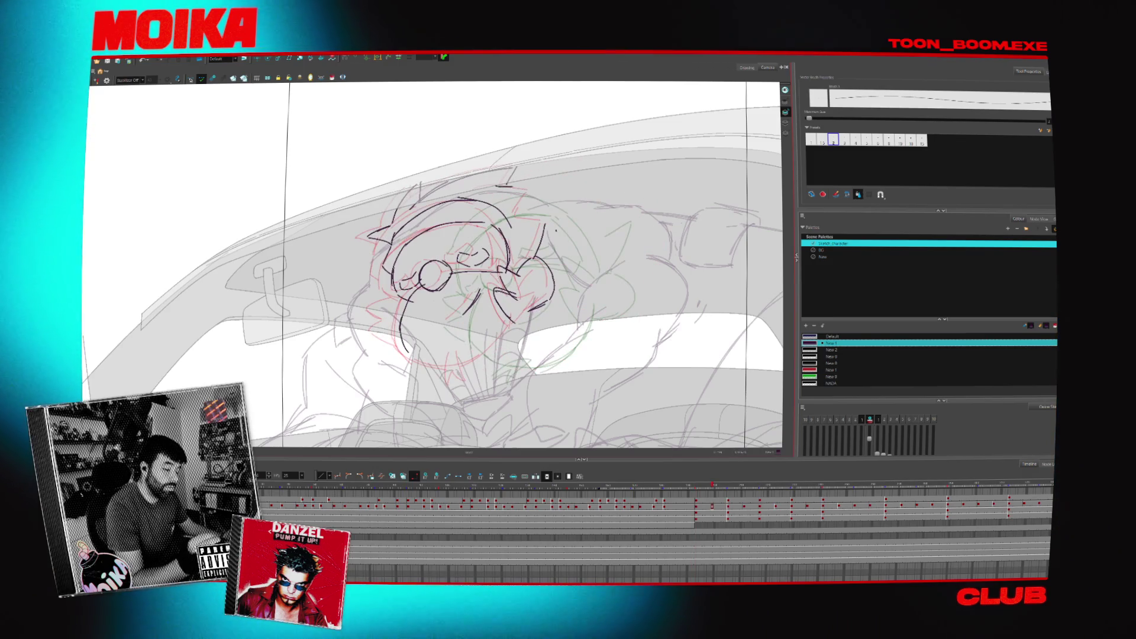
{"action": "left_click_drag", "start_coordinate": [461, 266], "coordinate": [417, 231]}
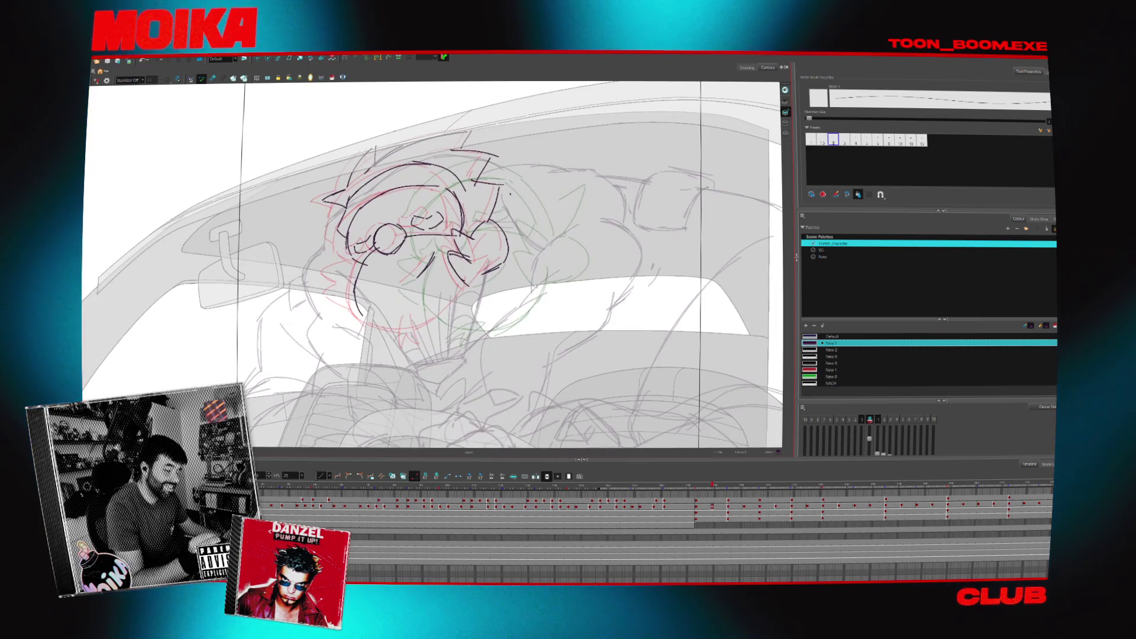
- Keep flipping and cycling the frames to check the motion, then rotate the canvas for drawing
{"action": "key", "text": "comma"}
{"action": "key", "text": "period"}
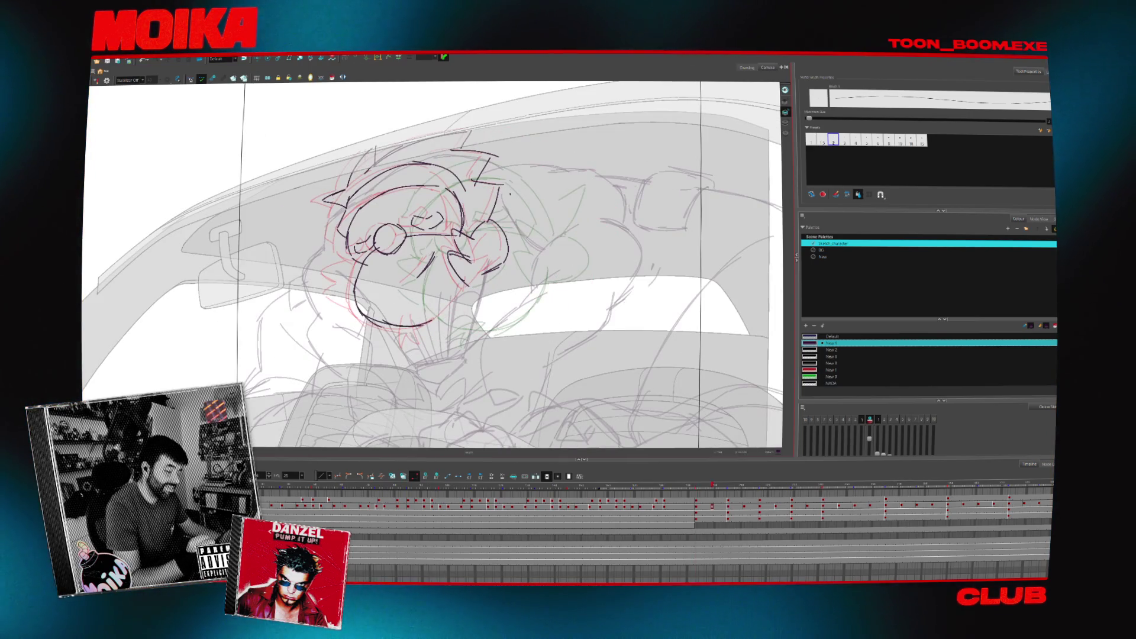
{"action": "key", "text": "comma"}
{"action": "key", "text": "period"}
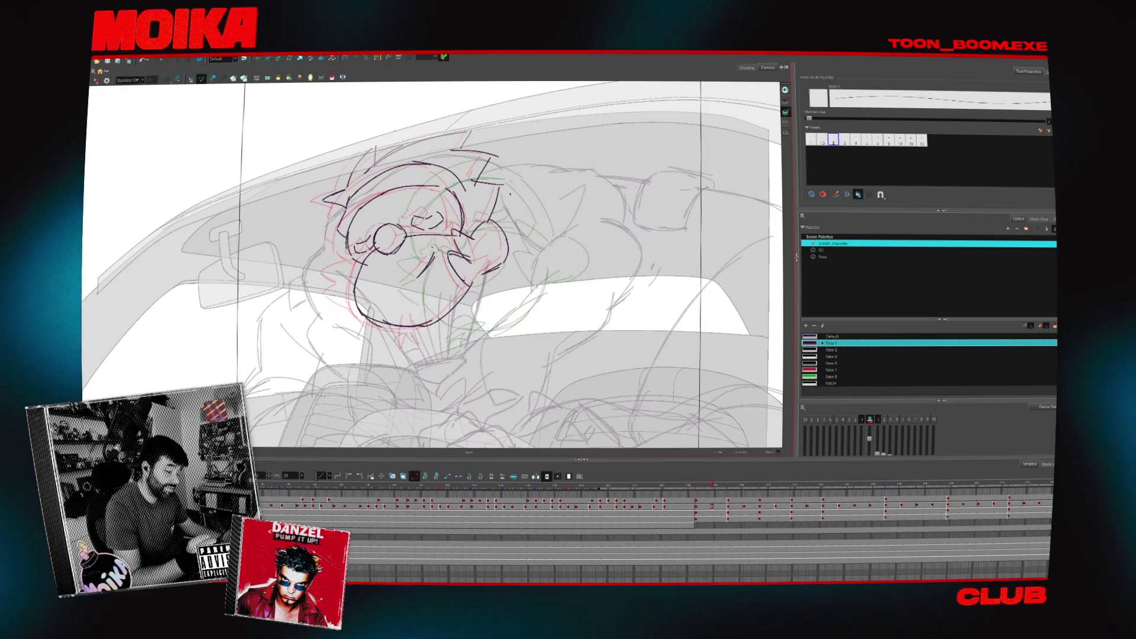
{"action": "key", "text": "comma"}
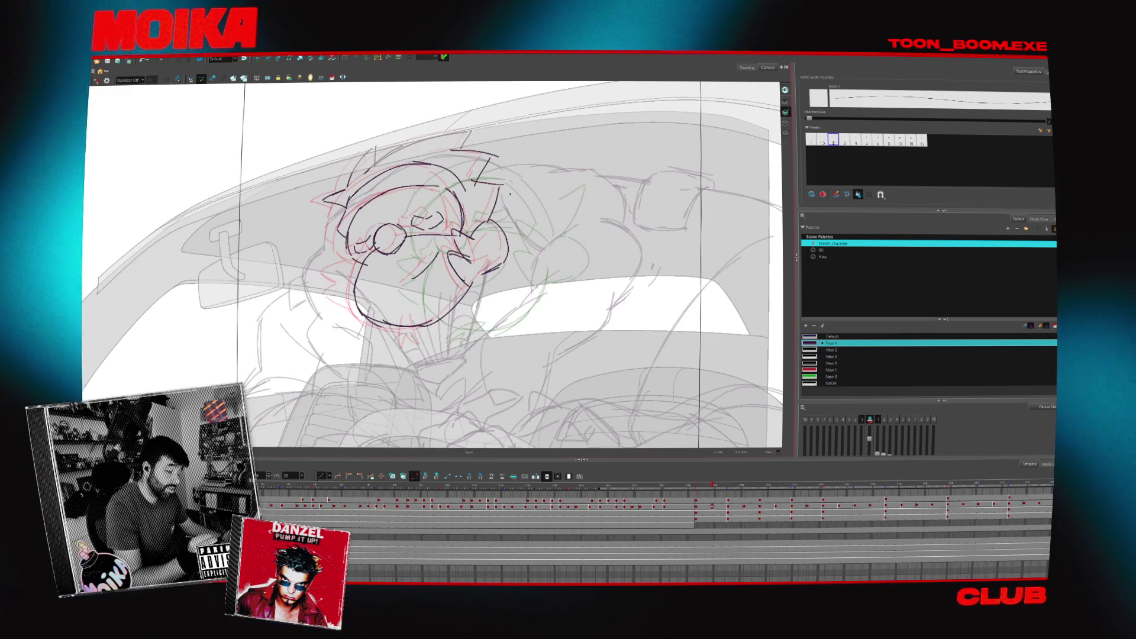
{"action": "key", "text": "period"}
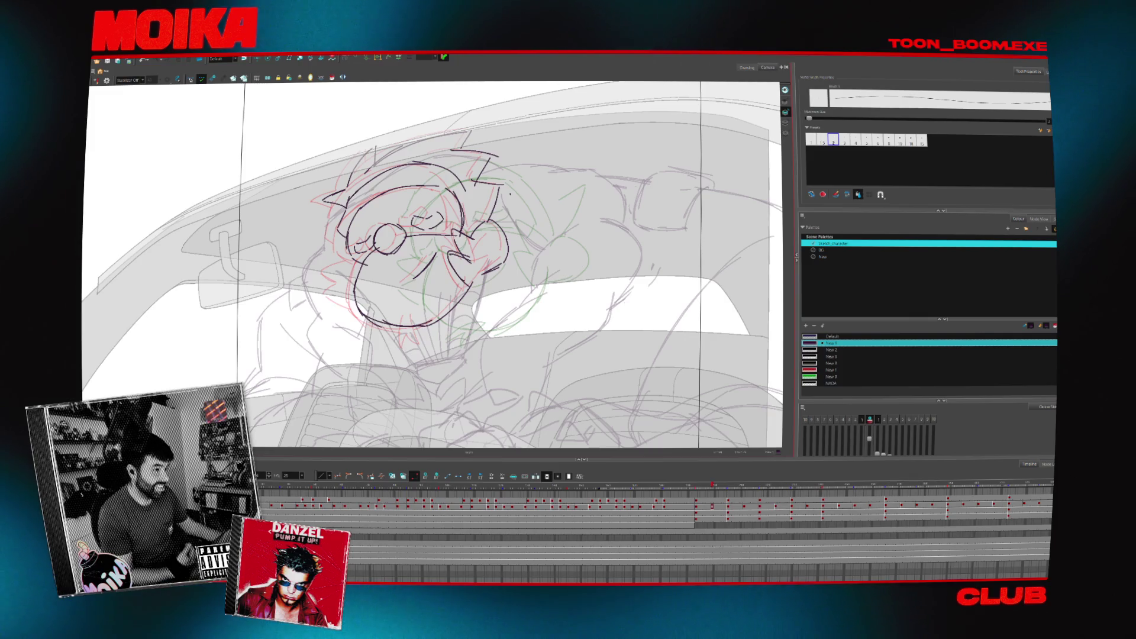
{"action": "key", "text": "Return"}
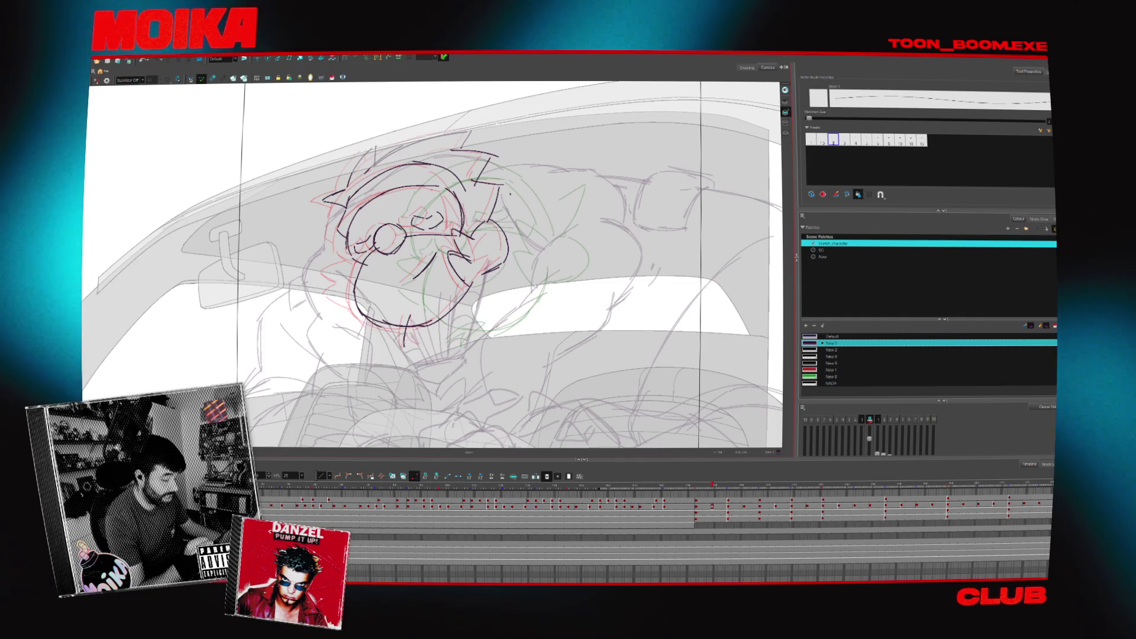
{"action": "key", "text": "period"}
{"action": "left_click_drag", "start_coordinate": [427, 266], "coordinate": [497, 337]}
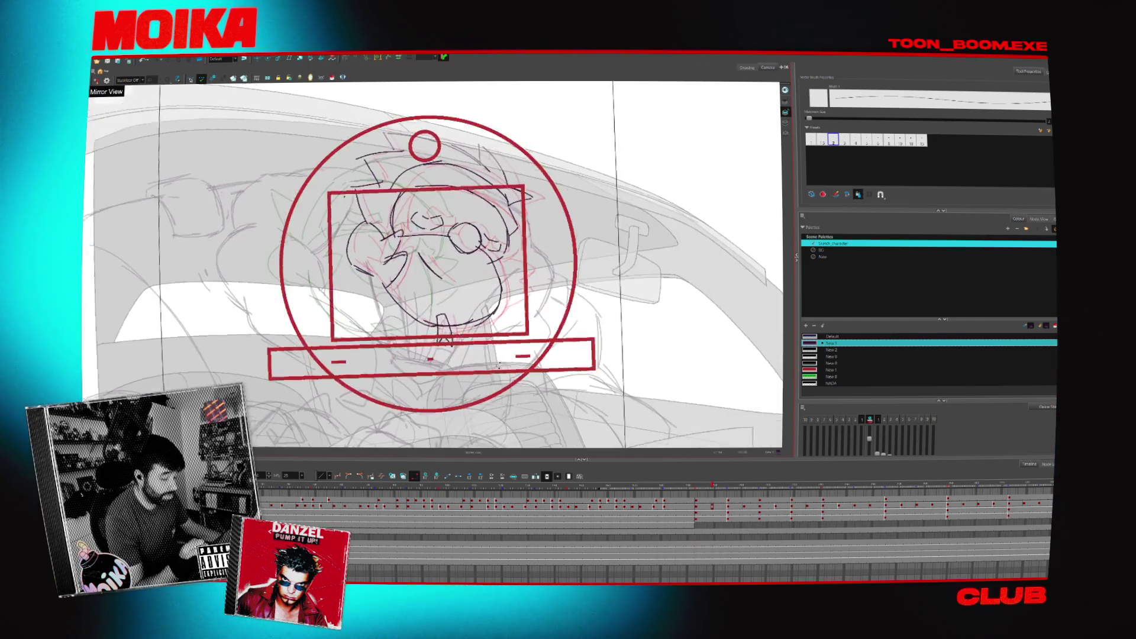
- Undo the last head stroke, mirror and rotate the view onto the sketch, and check the next drawings
{"action": "key", "text": "ctrl+z"}
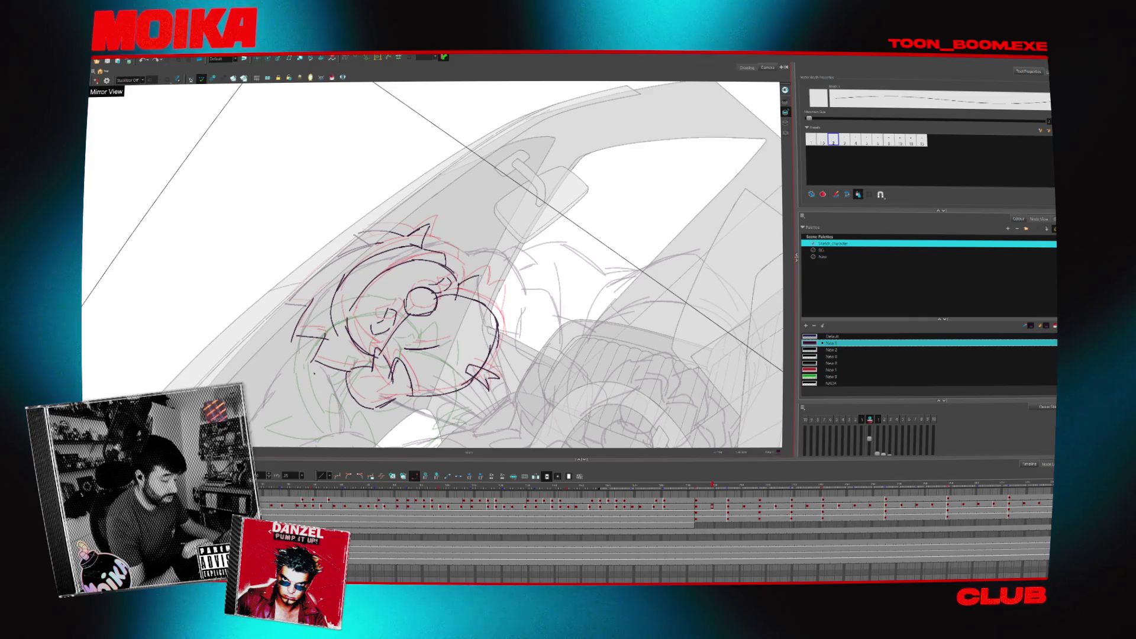
{"action": "left_click_drag", "start_coordinate": [497, 337], "coordinate": [427, 266]}
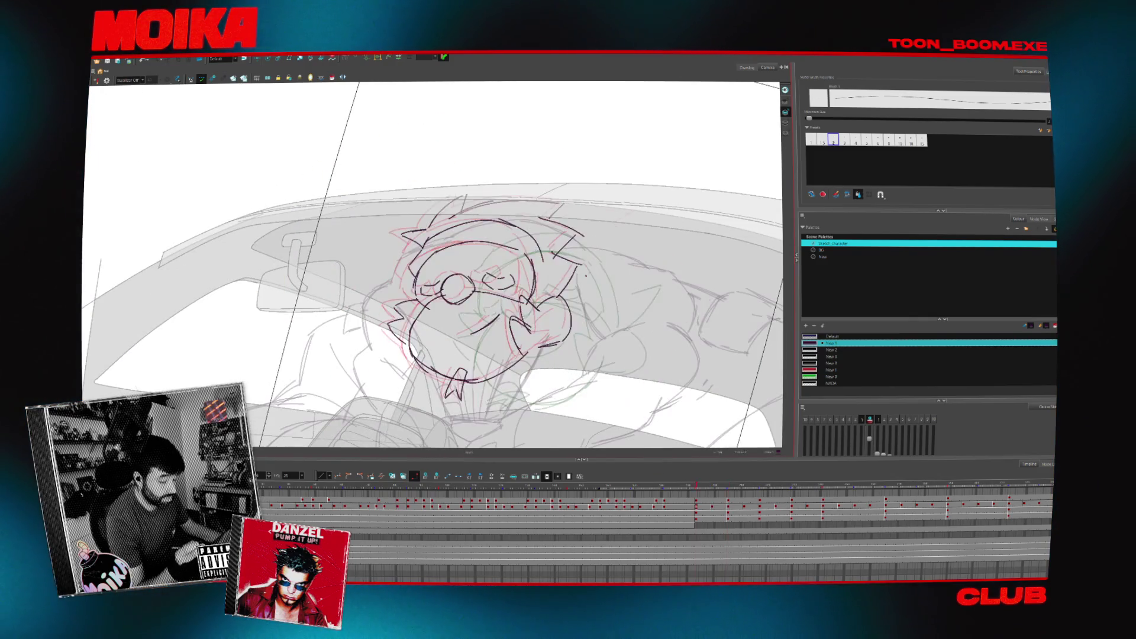
{"action": "left_click_drag", "start_coordinate": [489, 293], "coordinate": [448, 249]}
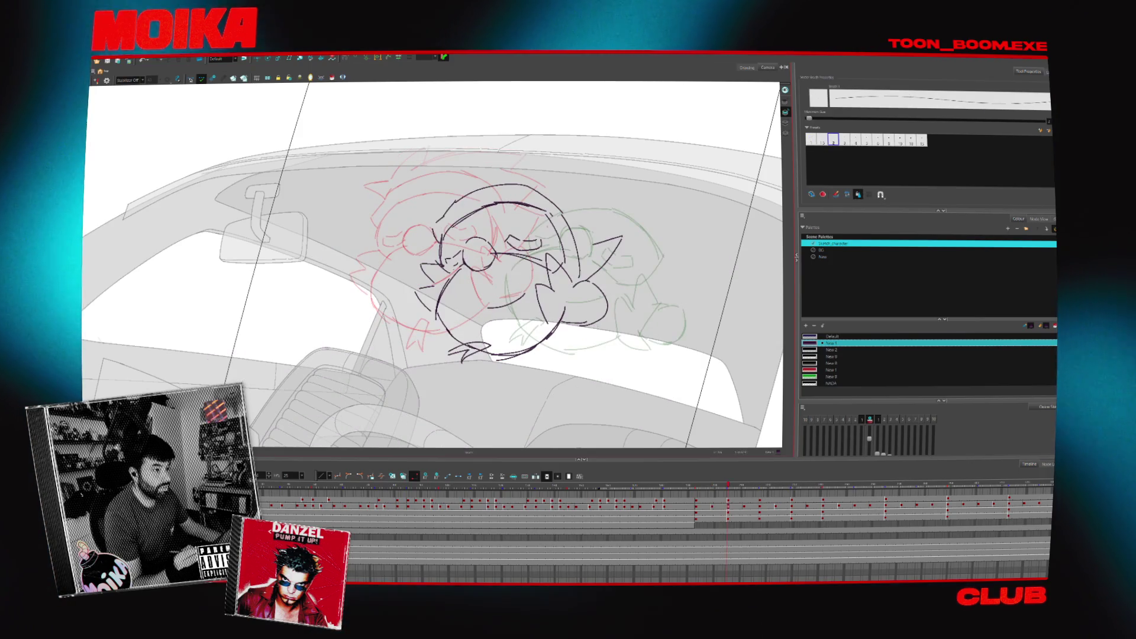
{"action": "left_click", "coordinate": [107, 80]}
{"action": "left_click_drag", "start_coordinate": [435, 267], "coordinate": [533, 294]}
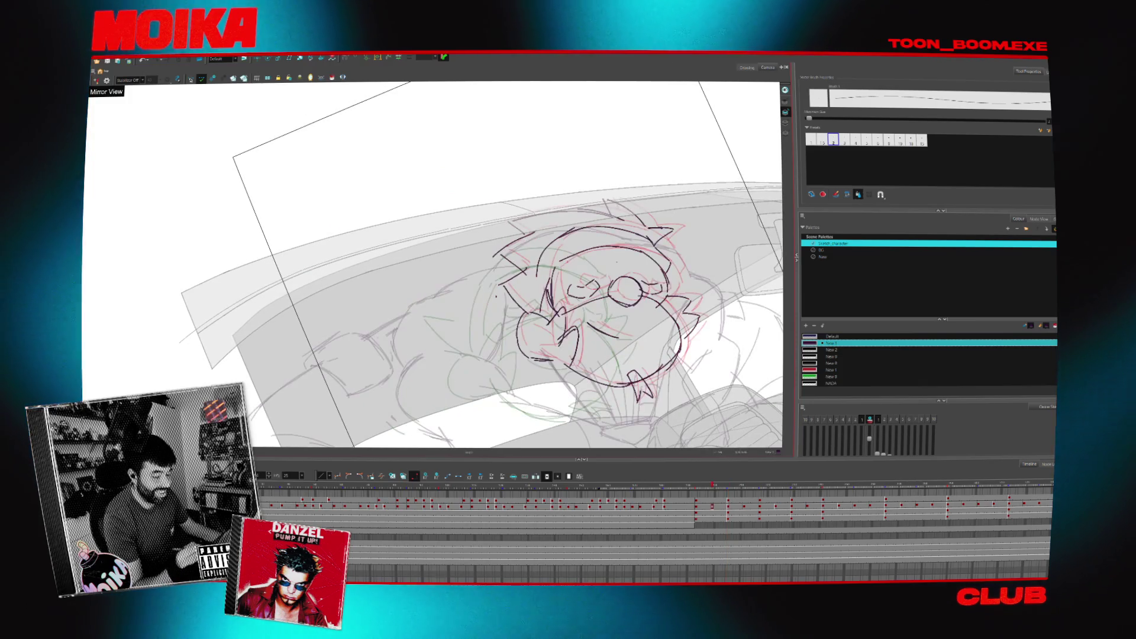
{"action": "key", "text": "period"}
{"action": "key", "text": "period"}
{"action": "key", "text": "period"}
{"action": "key", "text": "period"}
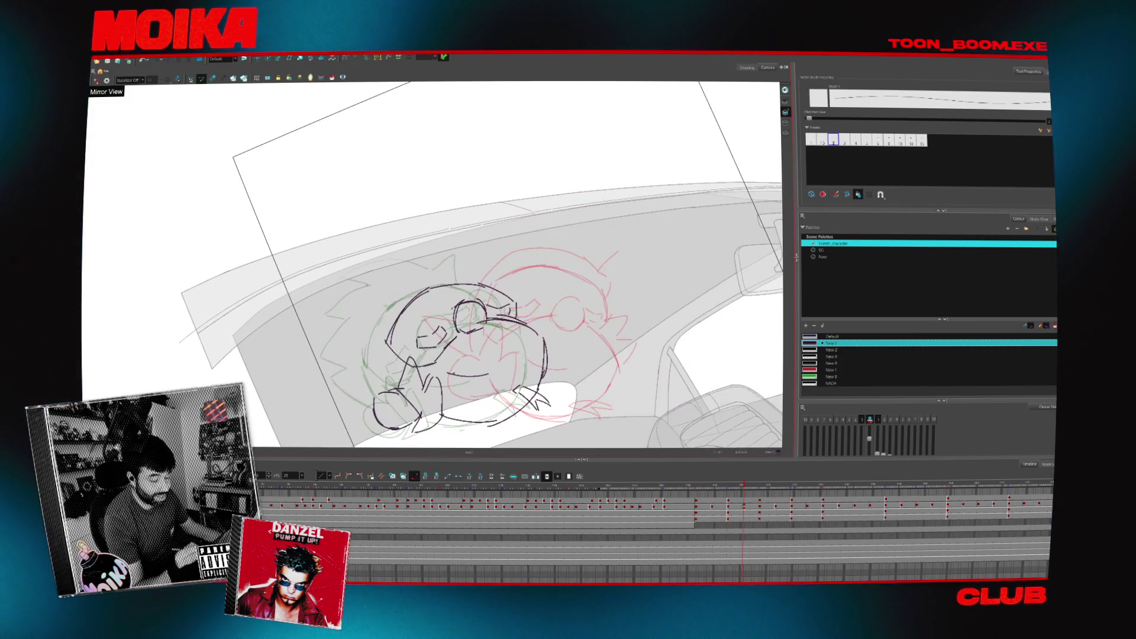
- Draw a horn-like spike on the head and flip frames to check it against the neighbours
{"action": "left_click_drag", "start_coordinate": [600, 267], "coordinate": [613, 249]}
{"action": "key", "text": "comma"}
{"action": "key", "text": "comma"}
{"action": "key", "text": "period"}
{"action": "key", "text": "period"}
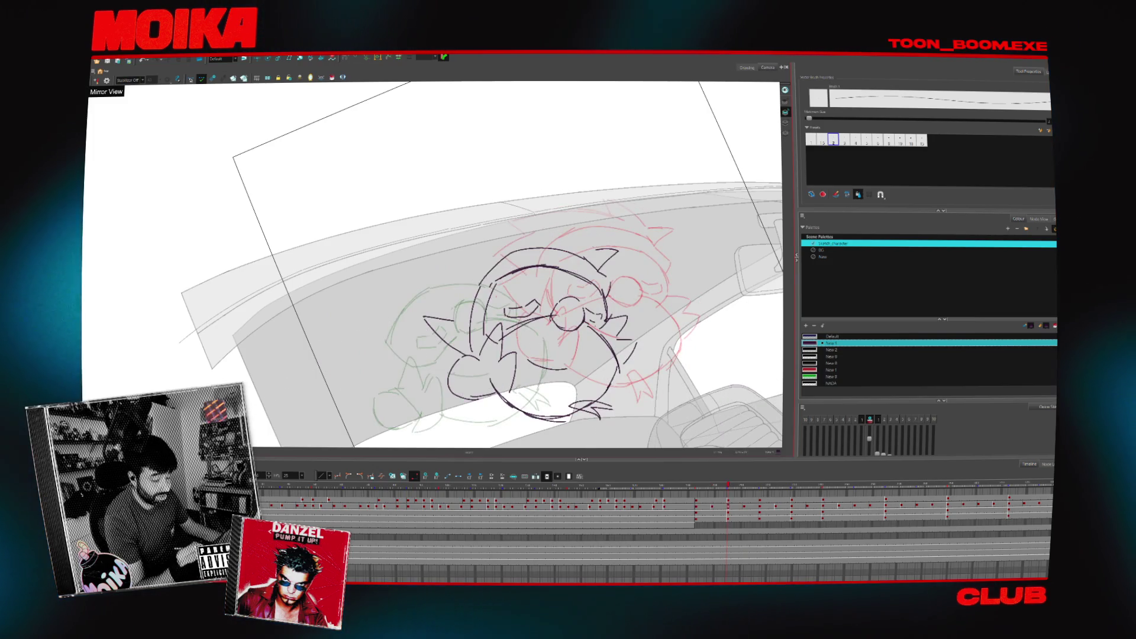
{"action": "key", "text": "comma"}
{"action": "key", "text": "period"}
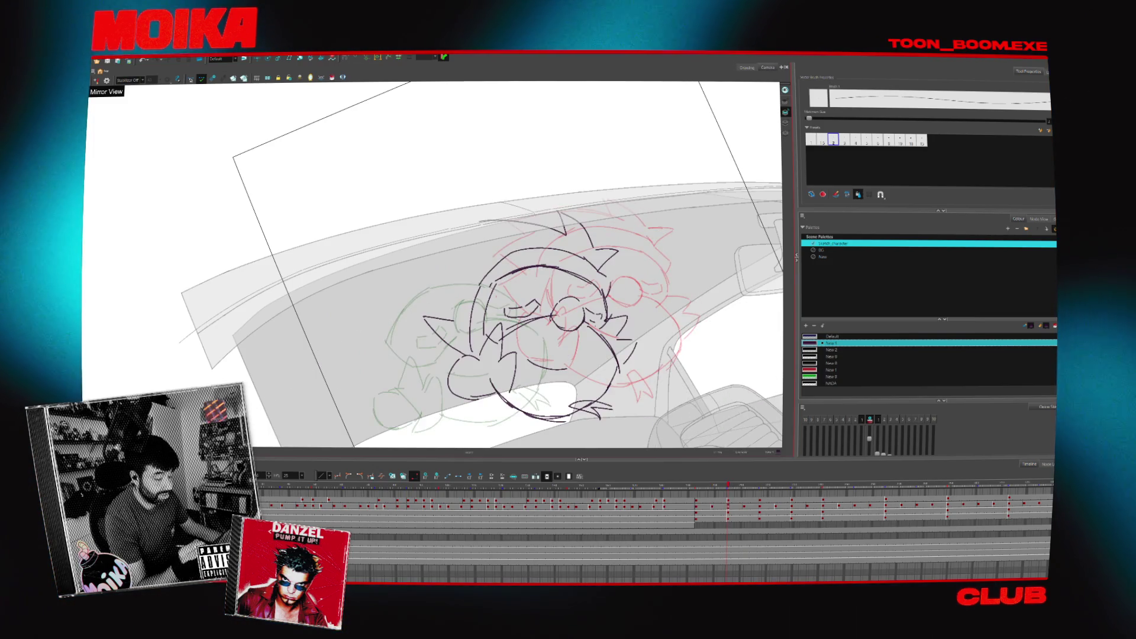
{"action": "key", "text": "period"}
{"action": "key", "text": "comma"}
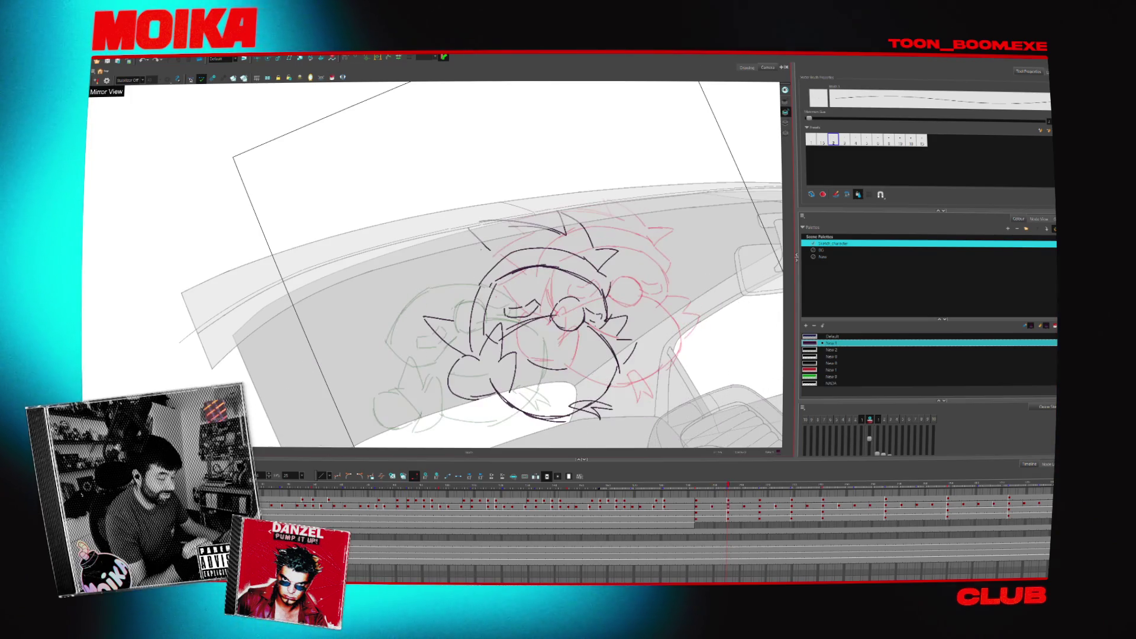
- Add a long stroke at the head's upper left, check it by flipping, then reset the view upright and centred
{"action": "left_click_drag", "start_coordinate": [486, 240], "coordinate": [424, 266]}
{"action": "key", "text": "comma"}
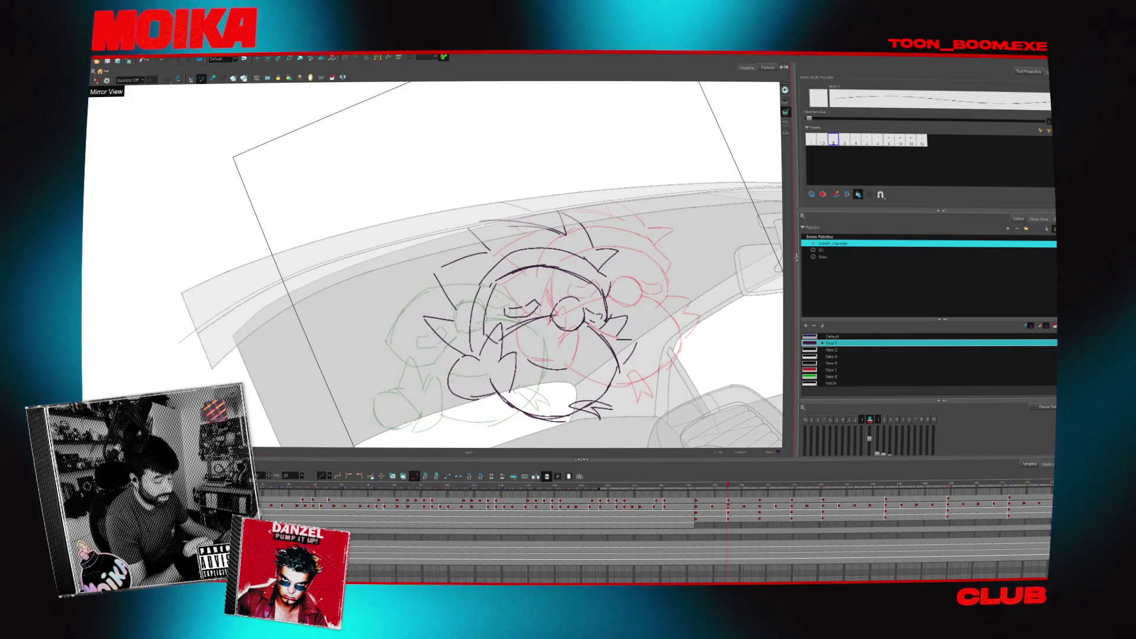
{"action": "key", "text": "comma"}
{"action": "key", "text": "period"}
{"action": "key", "text": "period"}
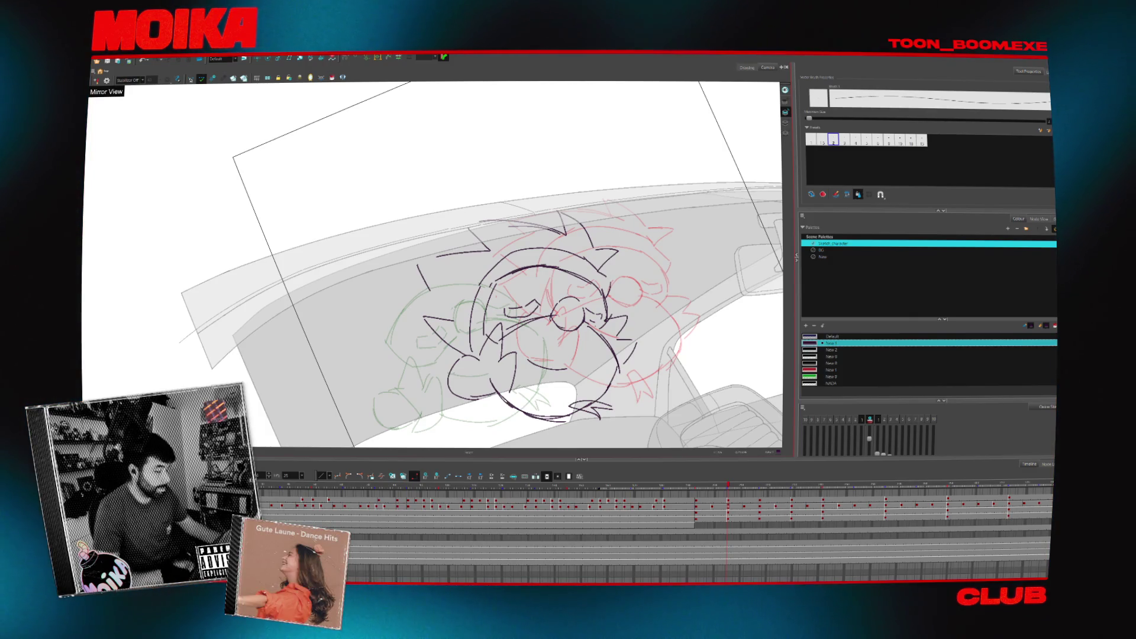
{"action": "key", "text": "shift+x"}
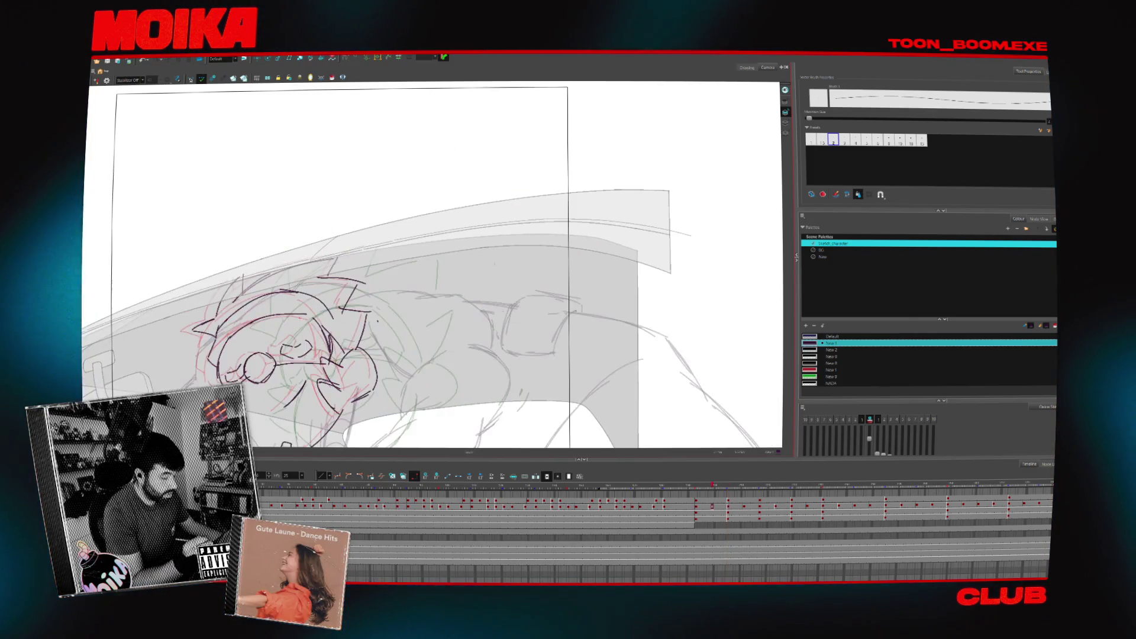
{"action": "key", "text": "shift+n"}
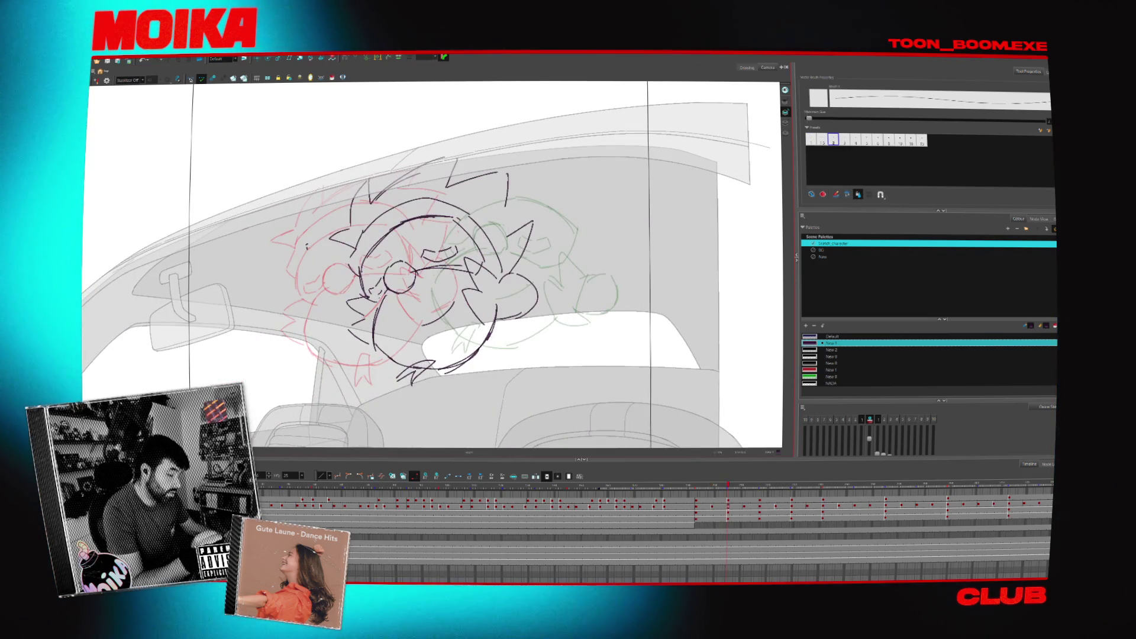
- Compare the character frames with their neighbours and step ahead to the car-interior frame
{"action": "key", "text": "period"}
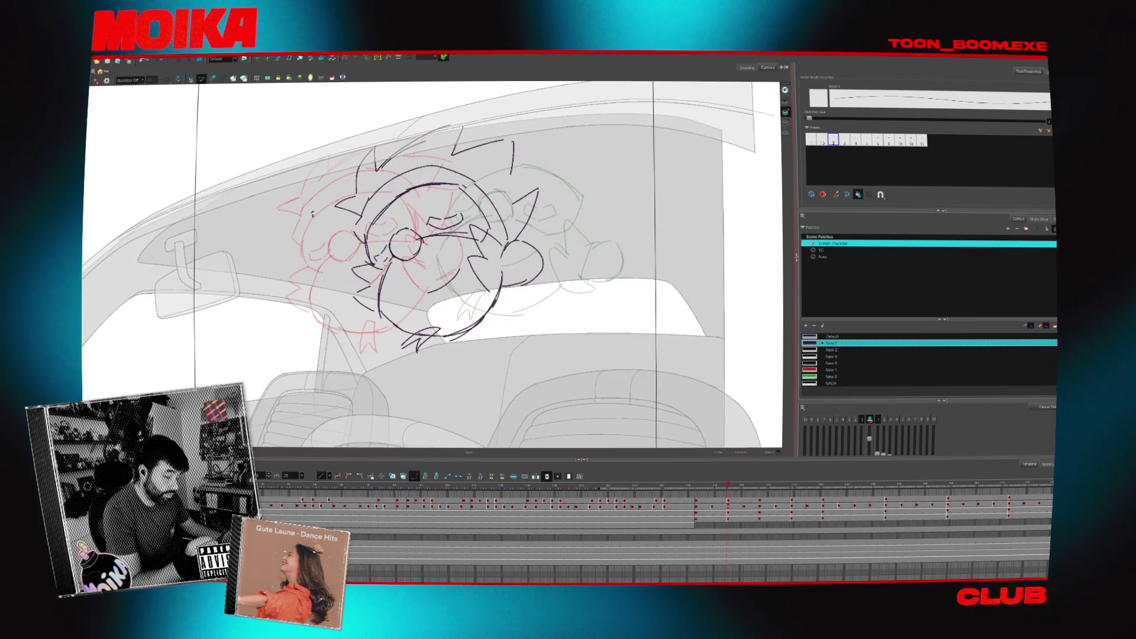
{"action": "key", "text": "period"}
{"action": "key", "text": "comma"}
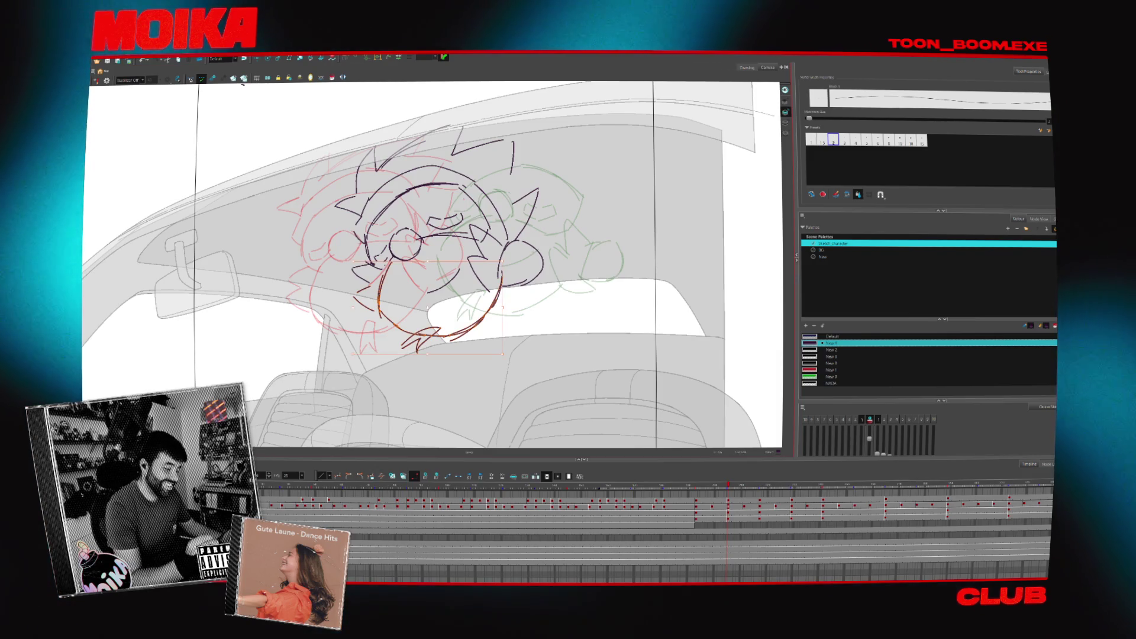
{"action": "key", "text": "period"}
{"action": "key", "text": "comma"}
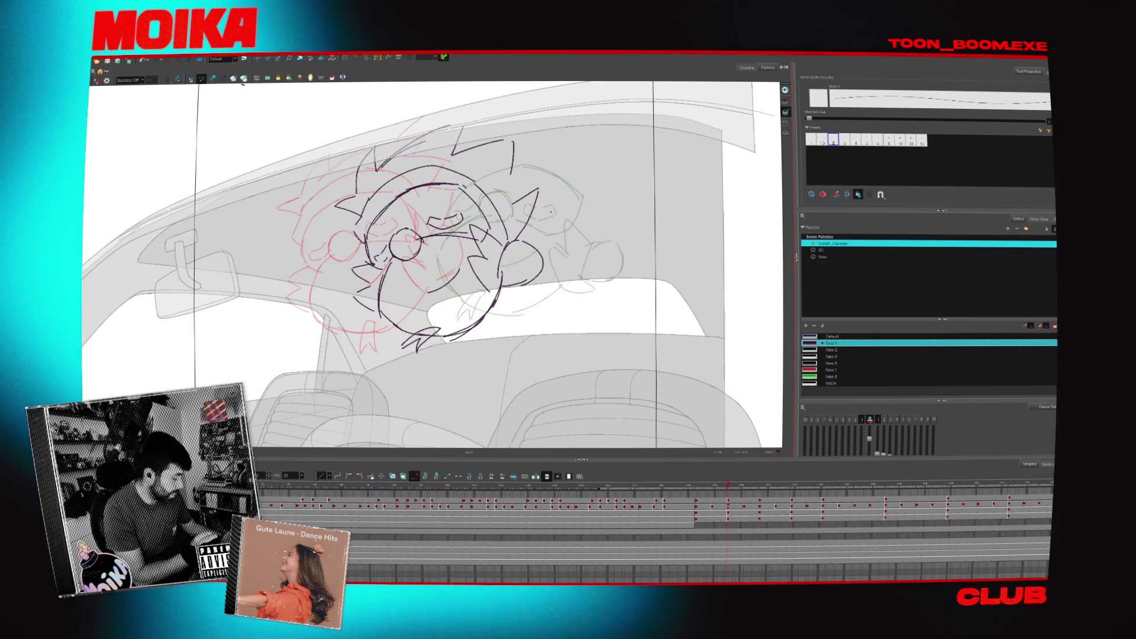
{"action": "key", "text": "period"}
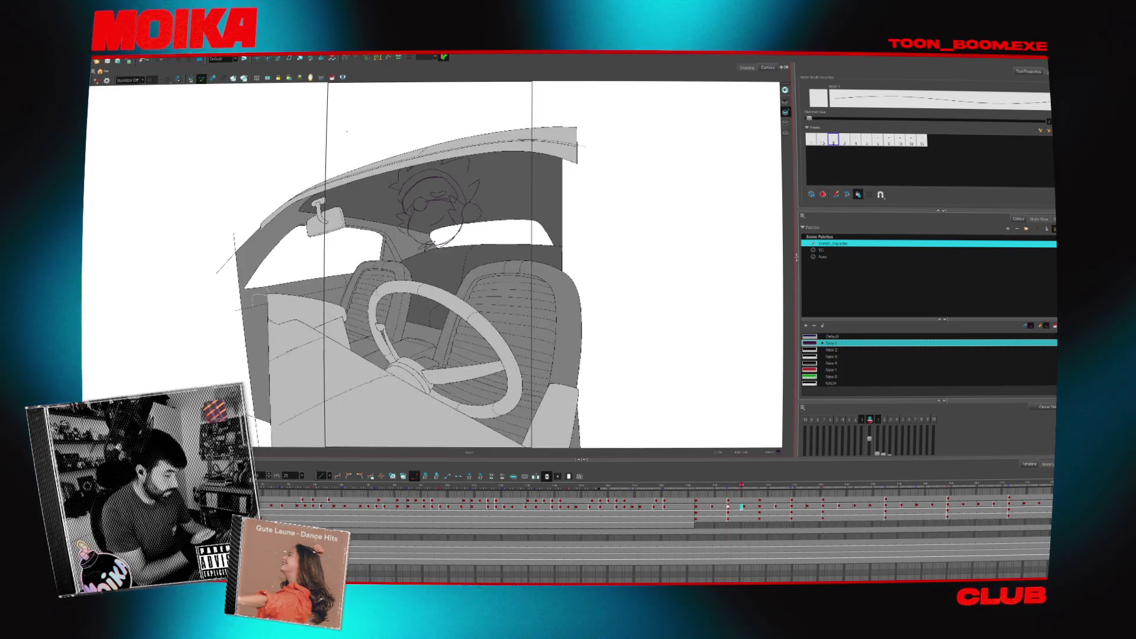
- Step forward to the later rough key of the goggled head and switch to selecting strokes
{"action": "key", "text": "period"}
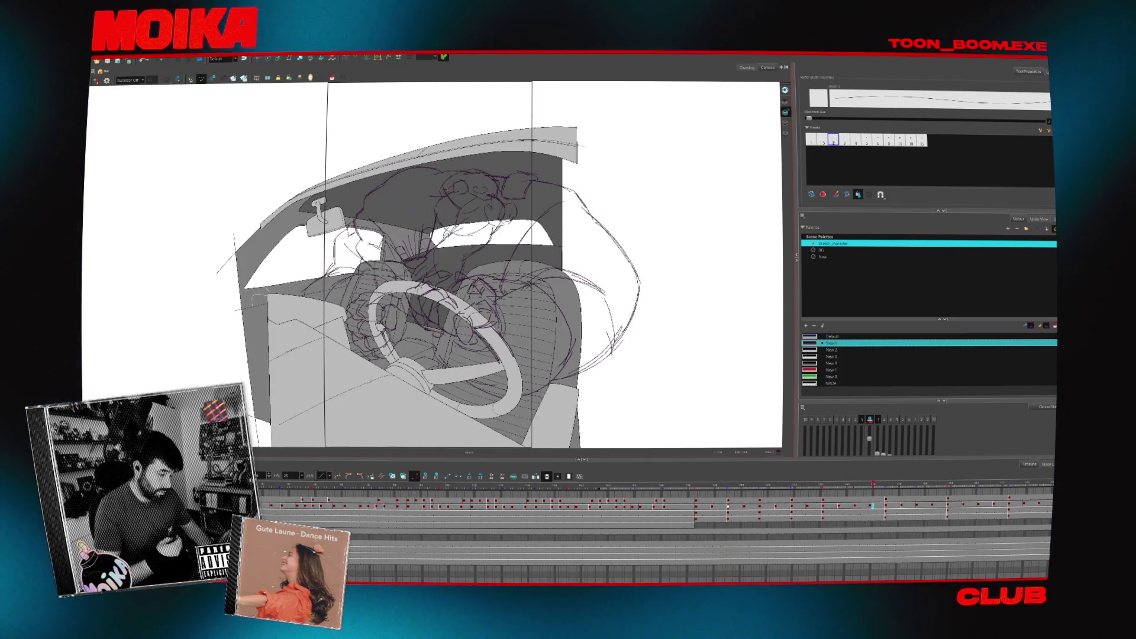
{"action": "key", "text": "period"}
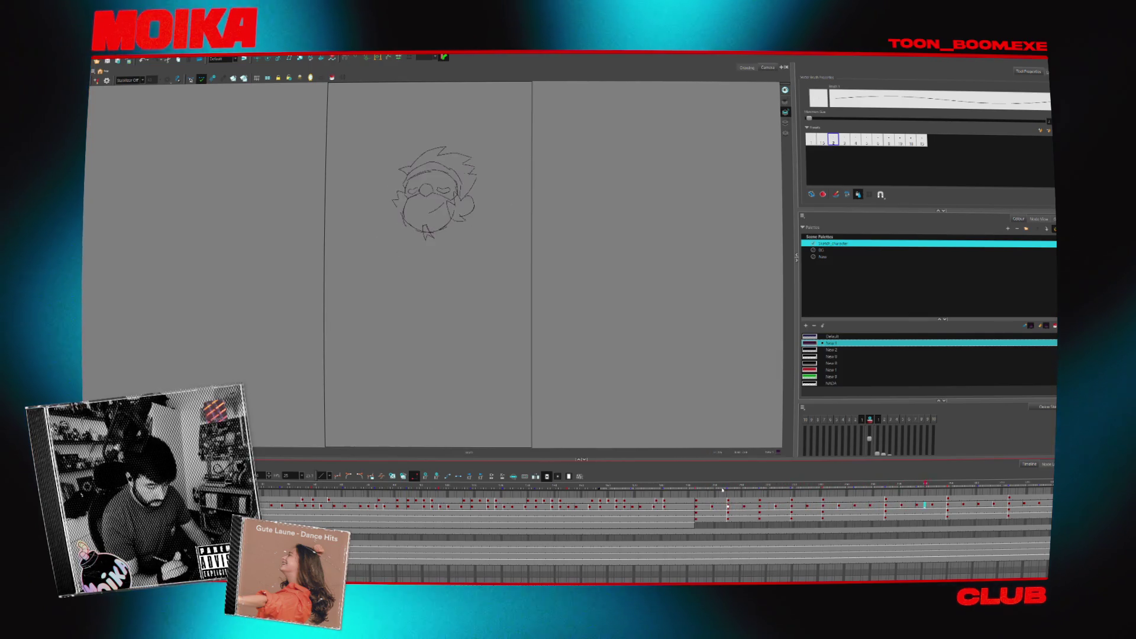
{"action": "key", "text": "alt+s"}
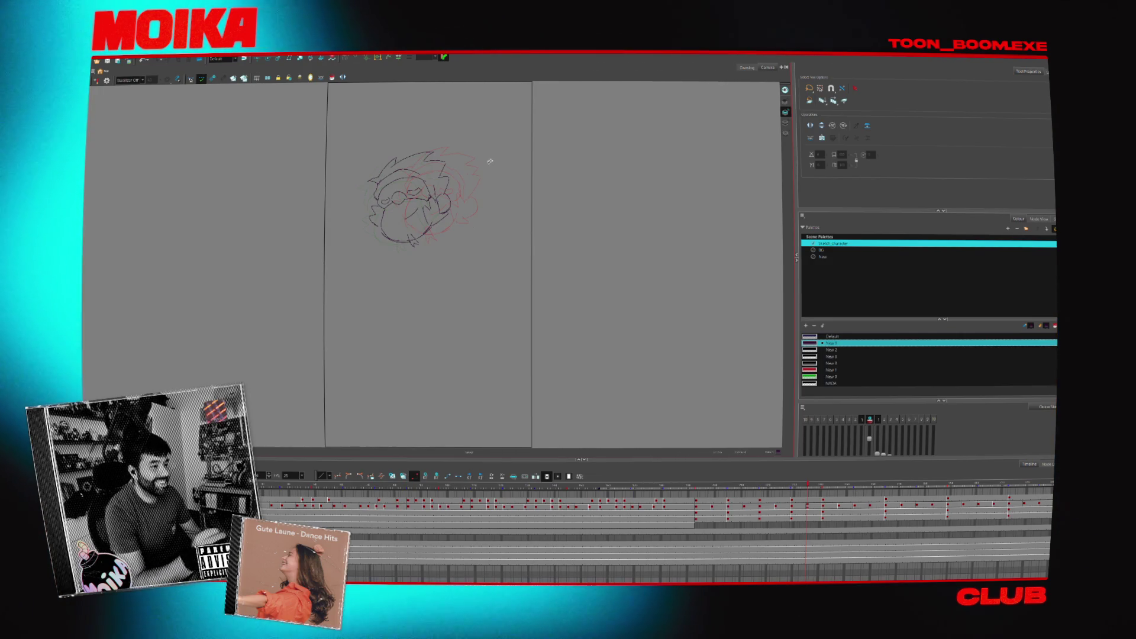
- Pan over the head, draw a curved stroke across the lower face, and step back to the spiky-hair drawing
{"action": "left_click_drag", "start_coordinate": [489, 161], "coordinate": [571, 302]}
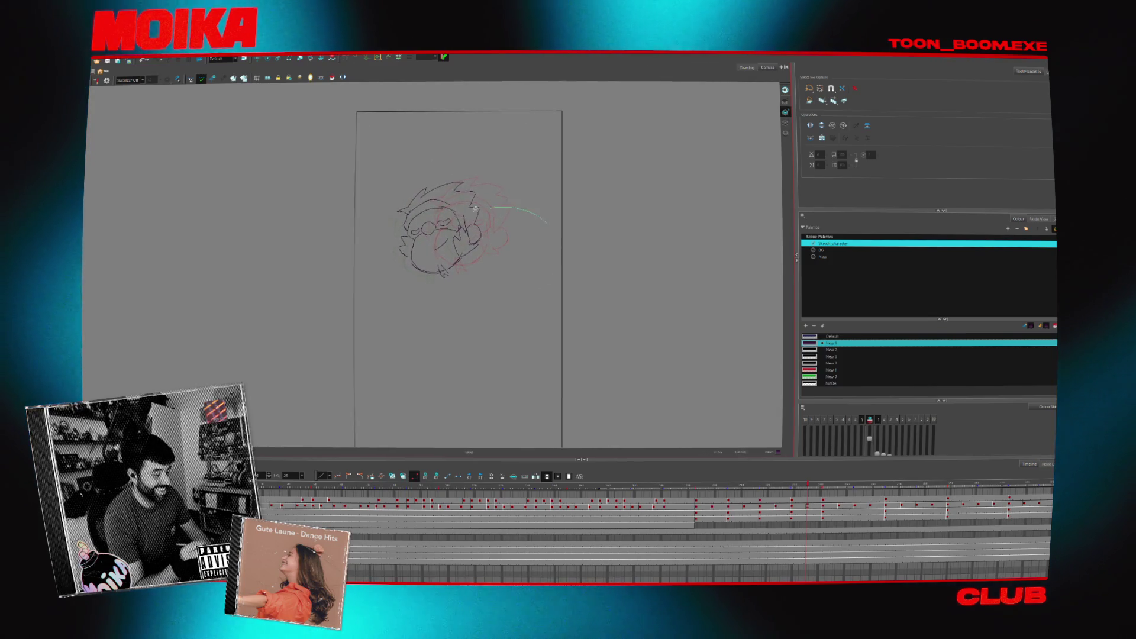
{"action": "key", "text": "period"}
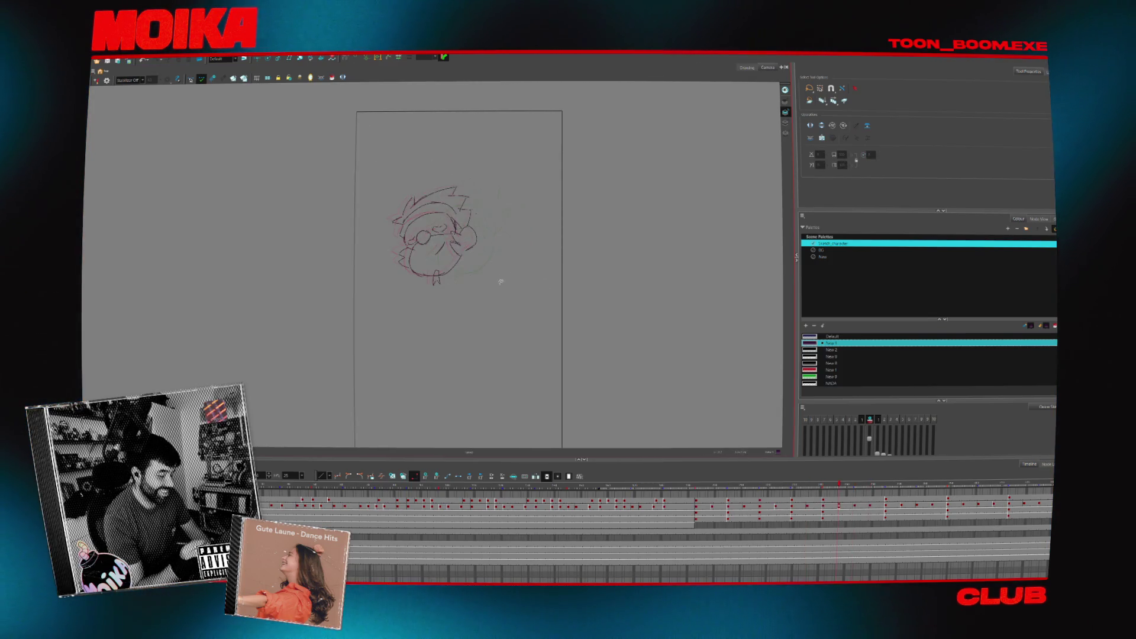
{"action": "mouse_move", "coordinate": [435, 277]}
{"action": "left_mouse_down"}
{"action": "mouse_move", "coordinate": [506, 259]}
{"action": "mouse_move", "coordinate": [493, 277]}
{"action": "left_mouse_up"}
{"action": "key", "text": "comma"}
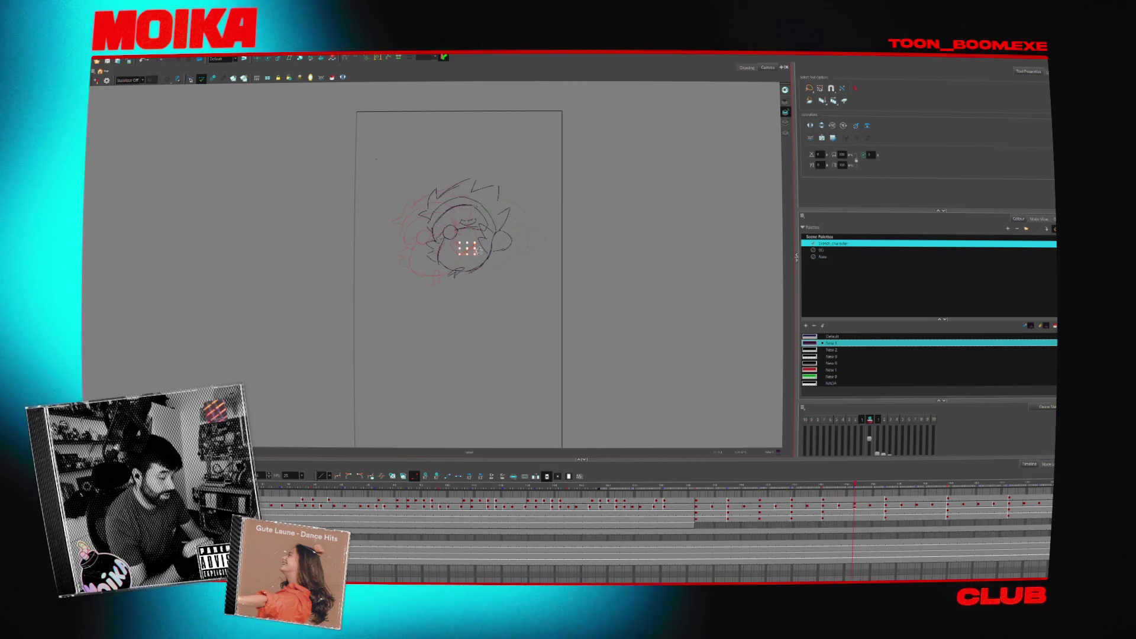
- Select and adjust the taller stroke beside the face, check the neighbouring frames, and return to the brush
{"action": "left_click", "coordinate": [485, 238]}
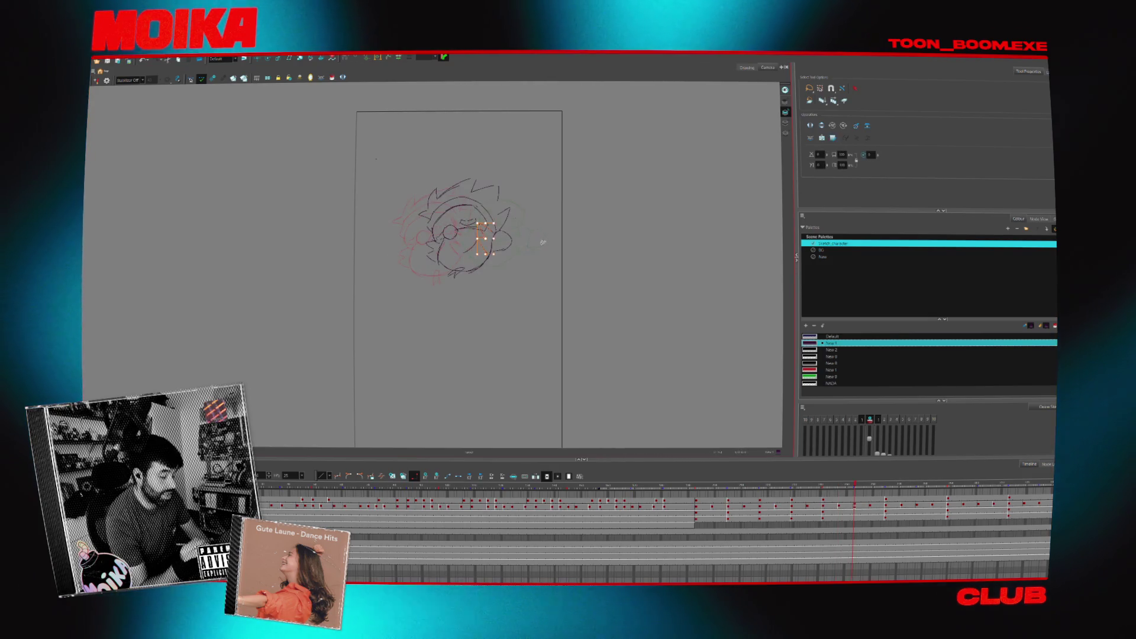
{"action": "key", "text": "period"}
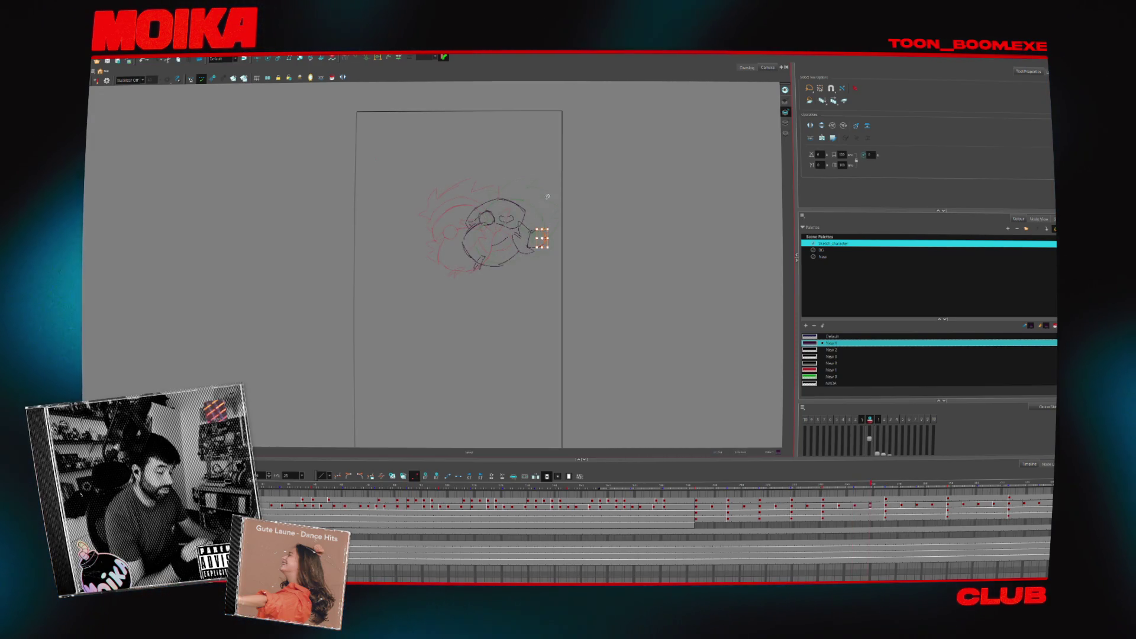
{"action": "key", "text": "comma"}
{"action": "scroll", "coordinate": [490, 186], "scroll_direction": "up", "scroll_amount": 2}
{"action": "key", "text": "alt+b"}
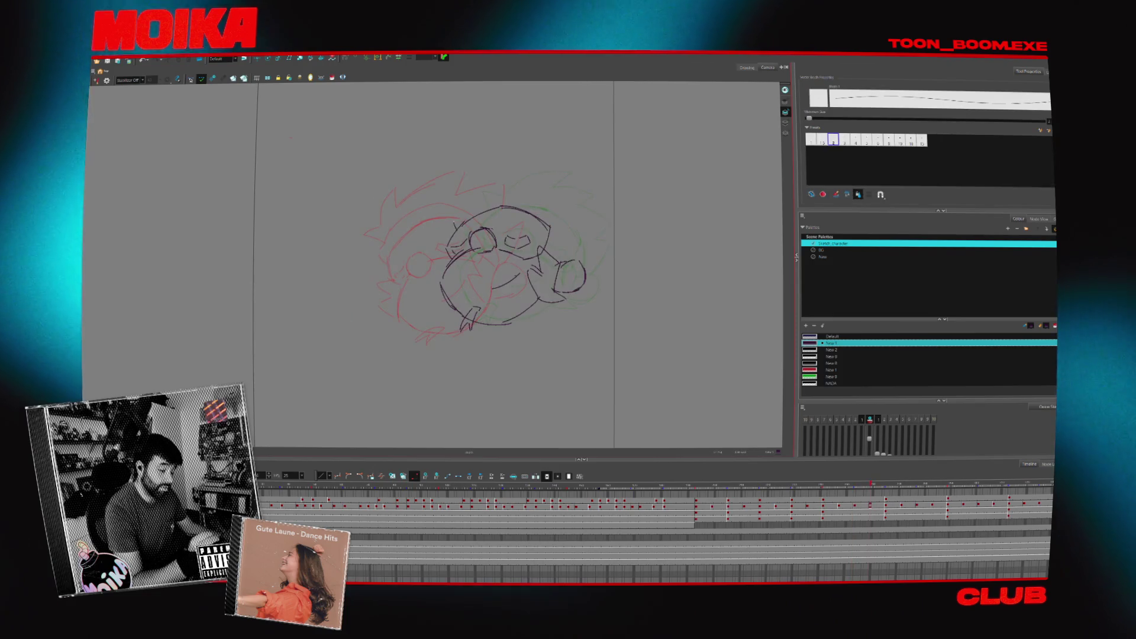
- Draw the head arc, eye and top outline of the hunched head inbetween, checking in mirrored view
{"action": "left_click_drag", "start_coordinate": [455, 226], "coordinate": [550, 223]}
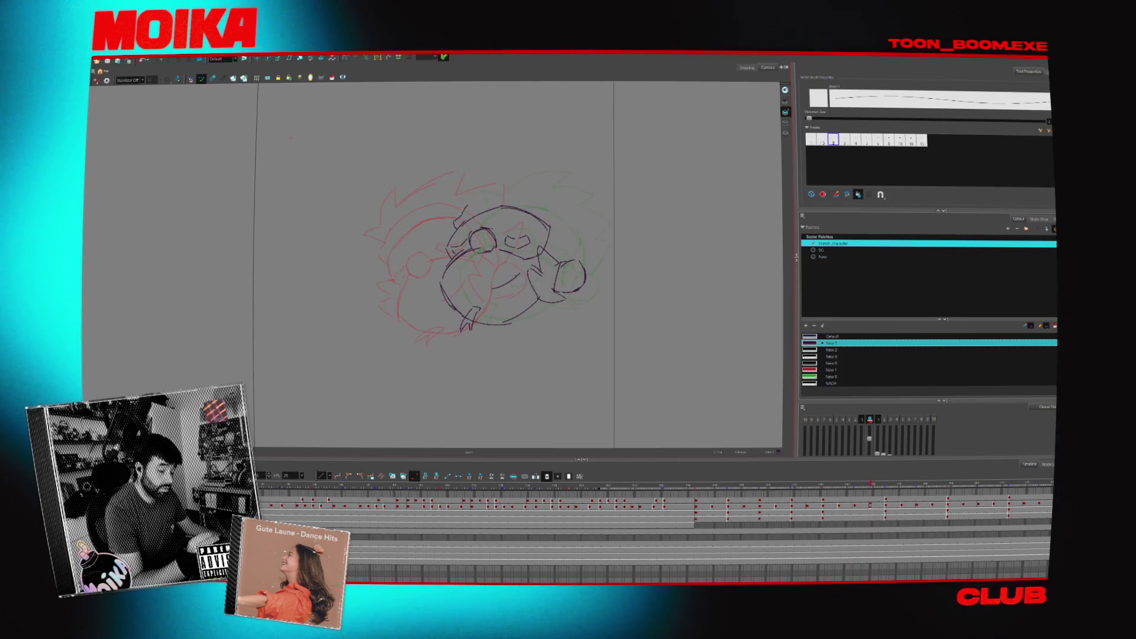
{"action": "mouse_move", "coordinate": [454, 217]}
{"action": "left_mouse_down"}
{"action": "mouse_move", "coordinate": [572, 267]}
{"action": "mouse_move", "coordinate": [559, 277]}
{"action": "left_mouse_up"}
{"action": "key", "text": "period"}
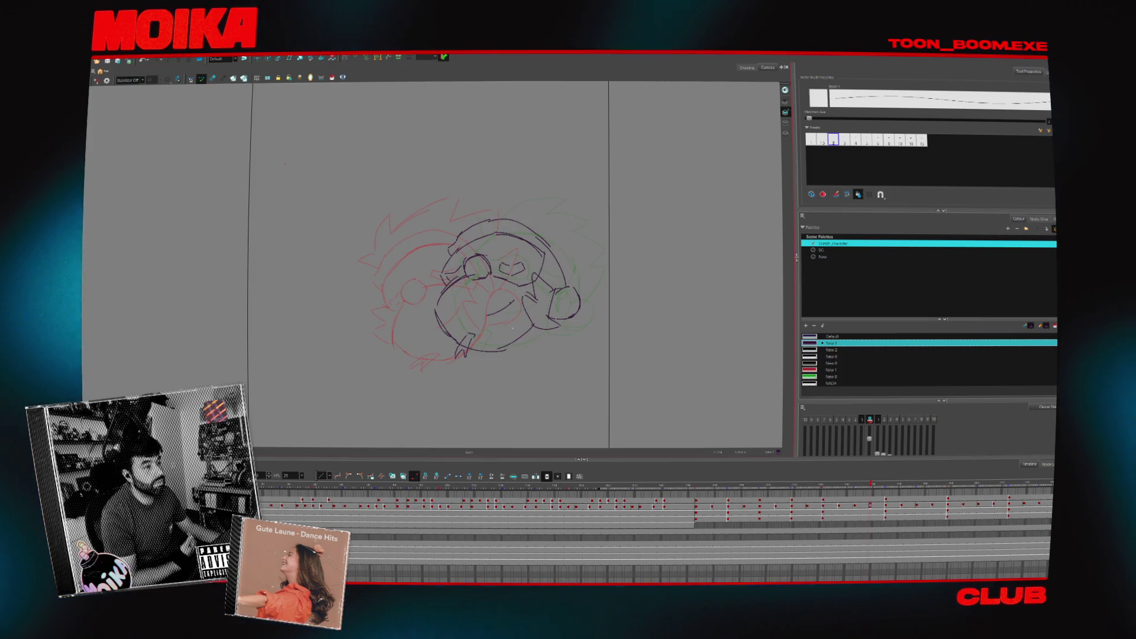
{"action": "left_click", "coordinate": [95, 81]}
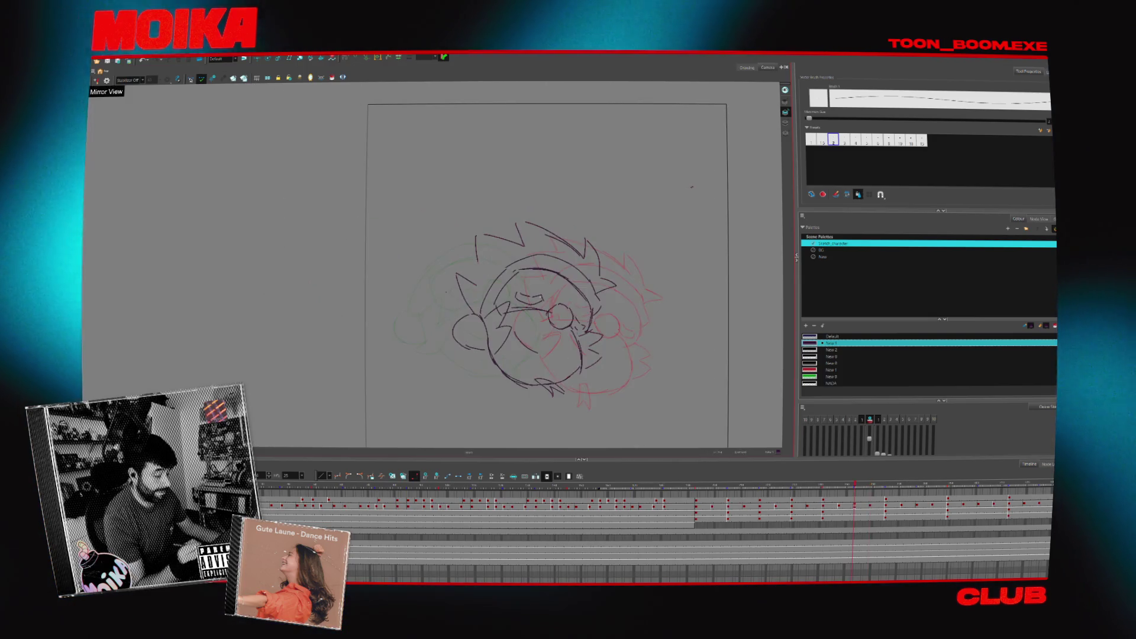
{"action": "left_click_drag", "start_coordinate": [318, 257], "coordinate": [417, 259]}
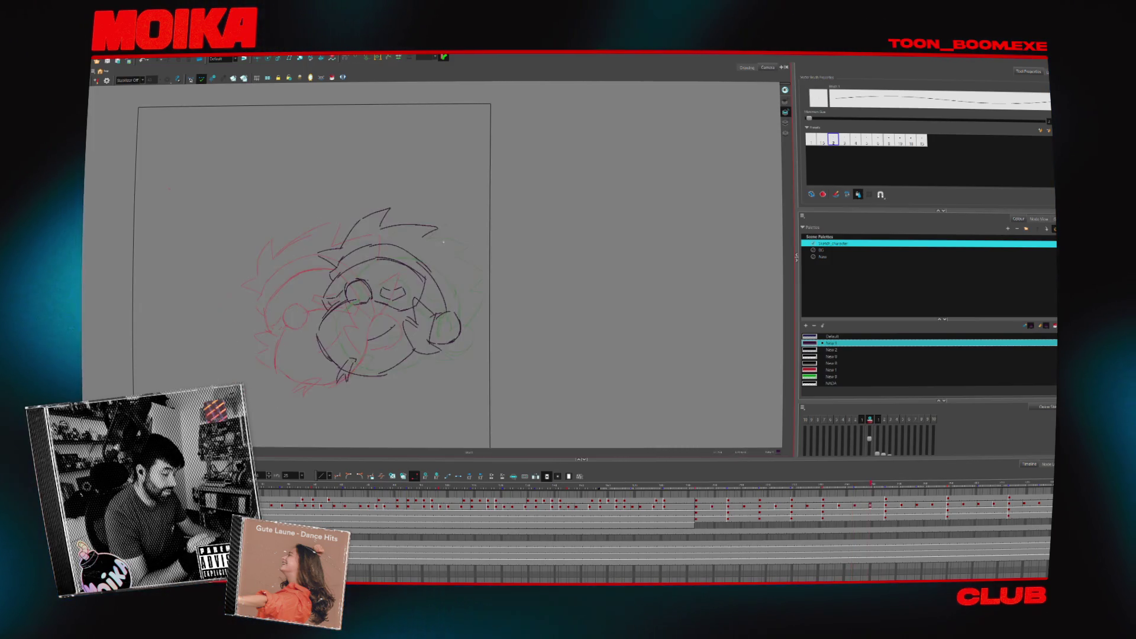
{"action": "mouse_move", "coordinate": [391, 213]}
{"action": "left_mouse_down"}
{"action": "mouse_move", "coordinate": [437, 233]}
{"action": "mouse_move", "coordinate": [418, 266]}
{"action": "left_mouse_up"}
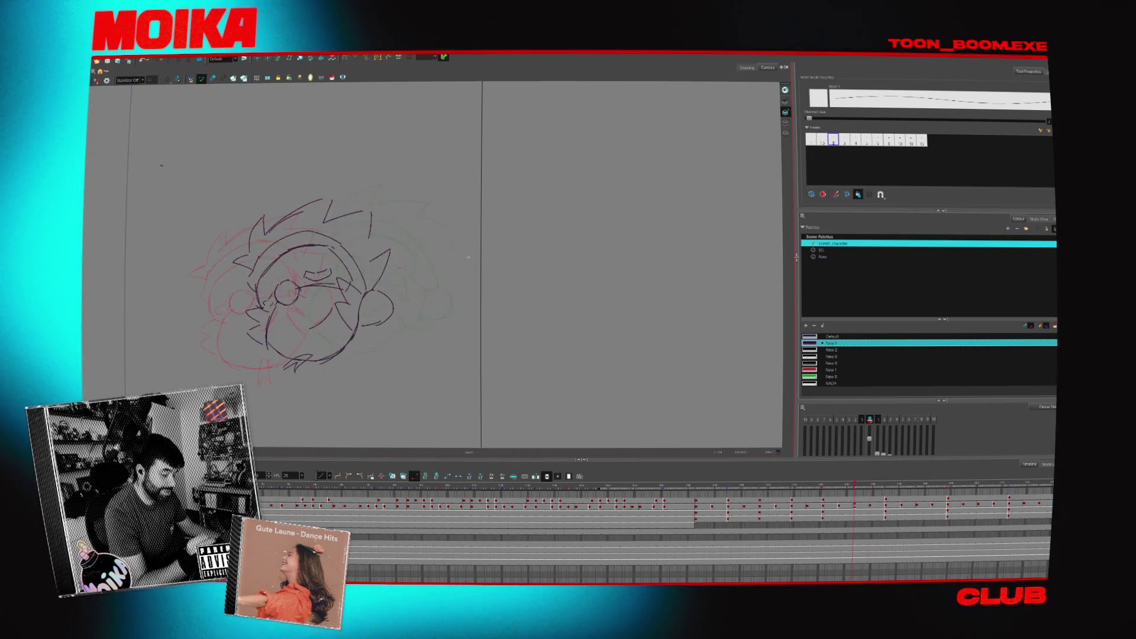
- Flip back and forth through the neighbouring drawings to check the head's motion
{"action": "key", "text": "period"}
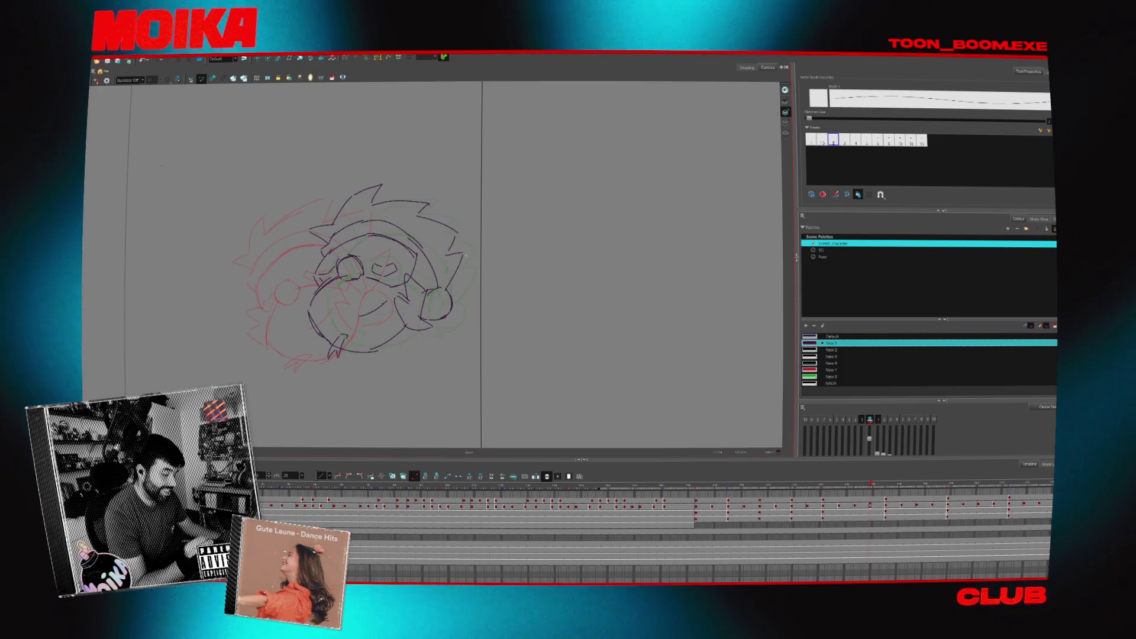
{"action": "key", "text": "period"}
{"action": "key", "text": "period"}
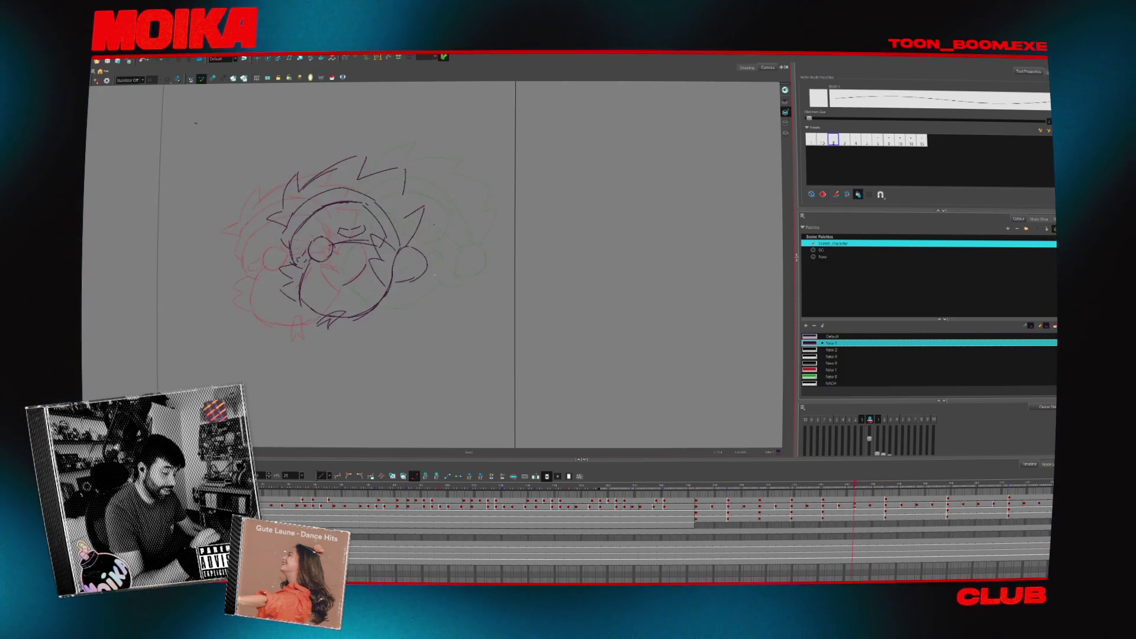
{"action": "key", "text": "period"}
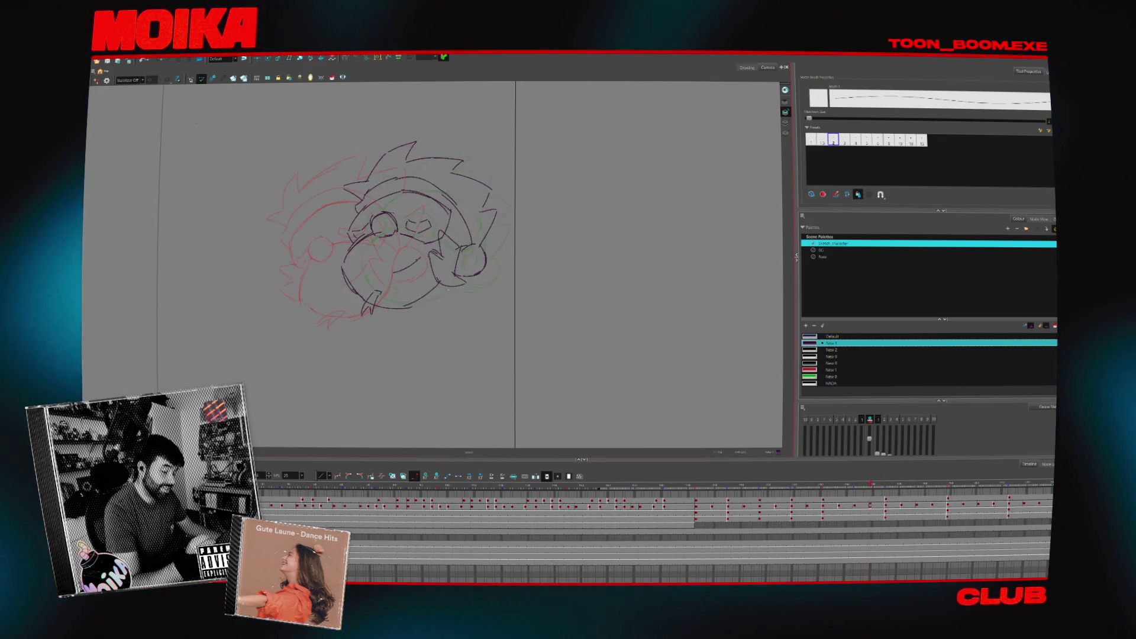
{"action": "key", "text": "comma"}
{"action": "key", "text": "period"}
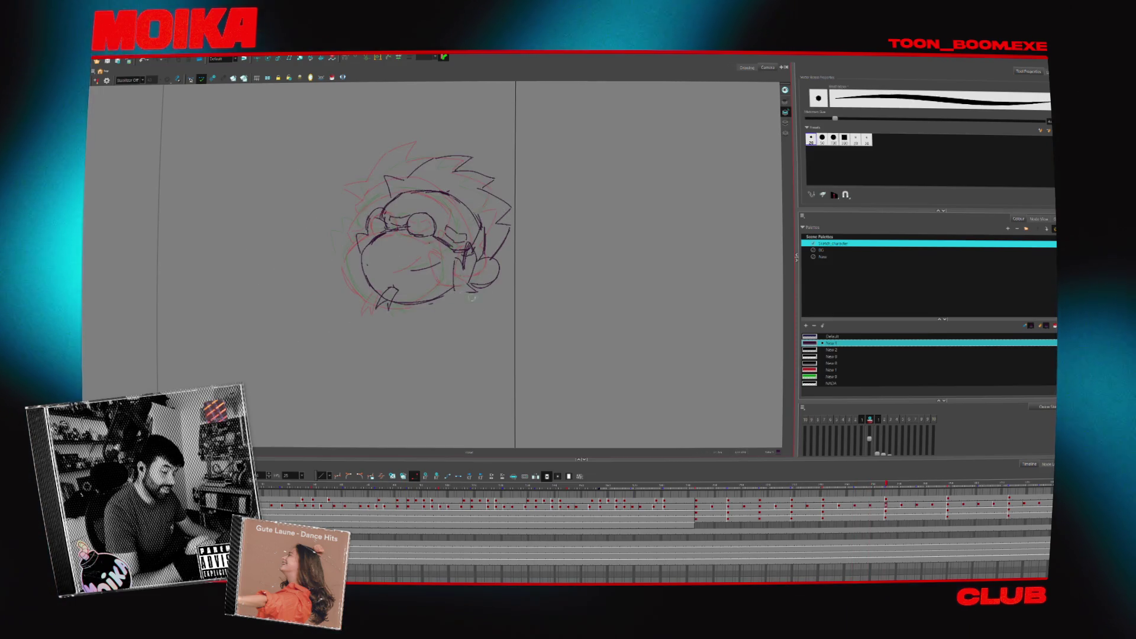
{"action": "key", "text": "period"}
{"action": "key", "text": "comma"}
{"action": "key", "text": "comma"}
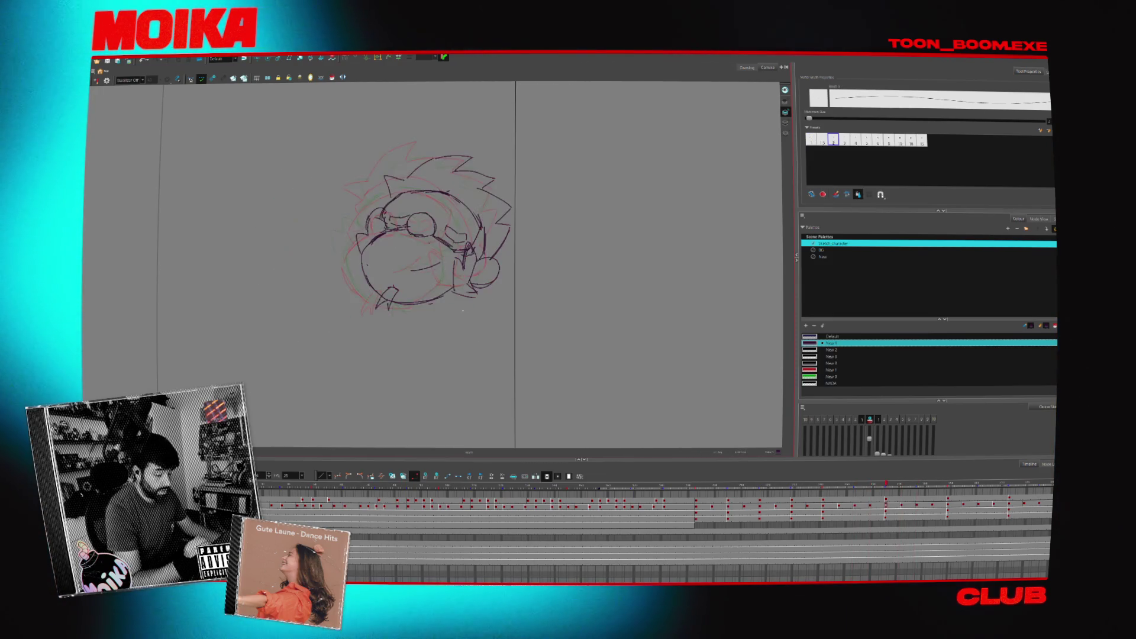
{"action": "key", "text": "period"}
{"action": "key", "text": "comma"}
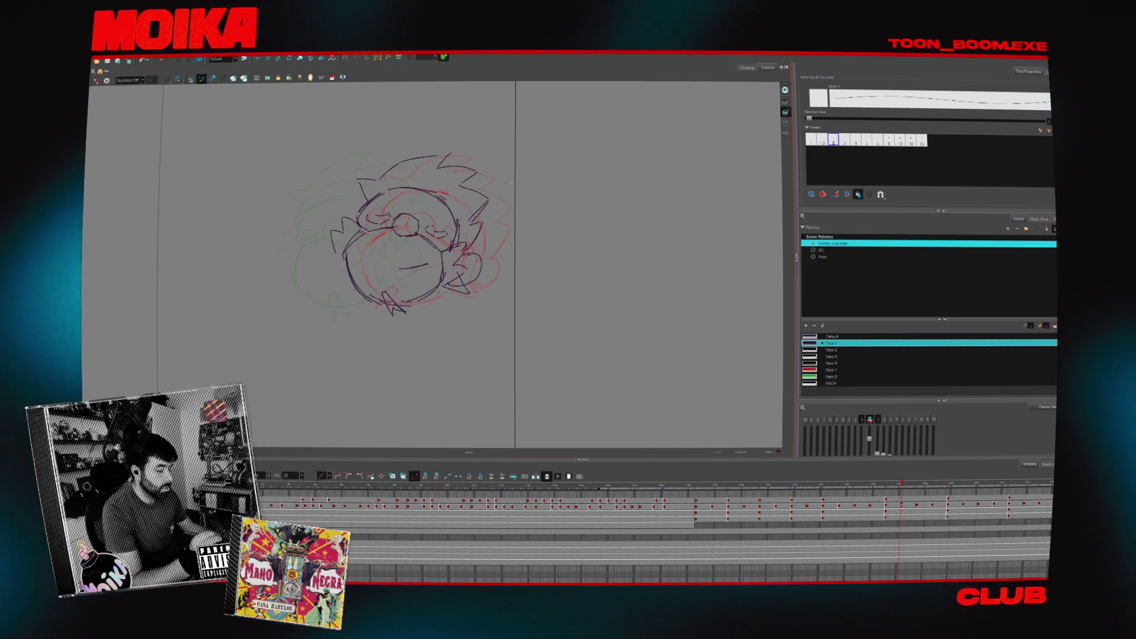
- Add a small oval, move the whole head sketch up and left, and show the car-interior background behind it
{"action": "mouse_move", "coordinate": [507, 183]}
{"action": "left_mouse_down"}
{"action": "mouse_move", "coordinate": [513, 169]}
{"action": "mouse_move", "coordinate": [590, 204]}
{"action": "left_mouse_up"}
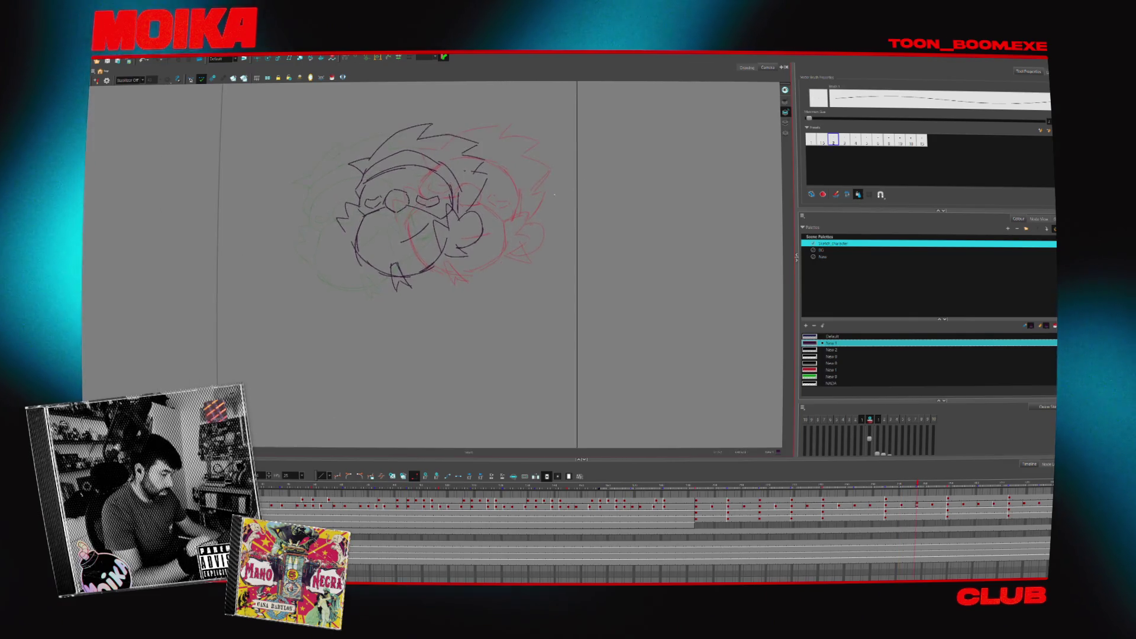
{"action": "left_click_drag", "start_coordinate": [436, 92], "coordinate": [293, 222]}
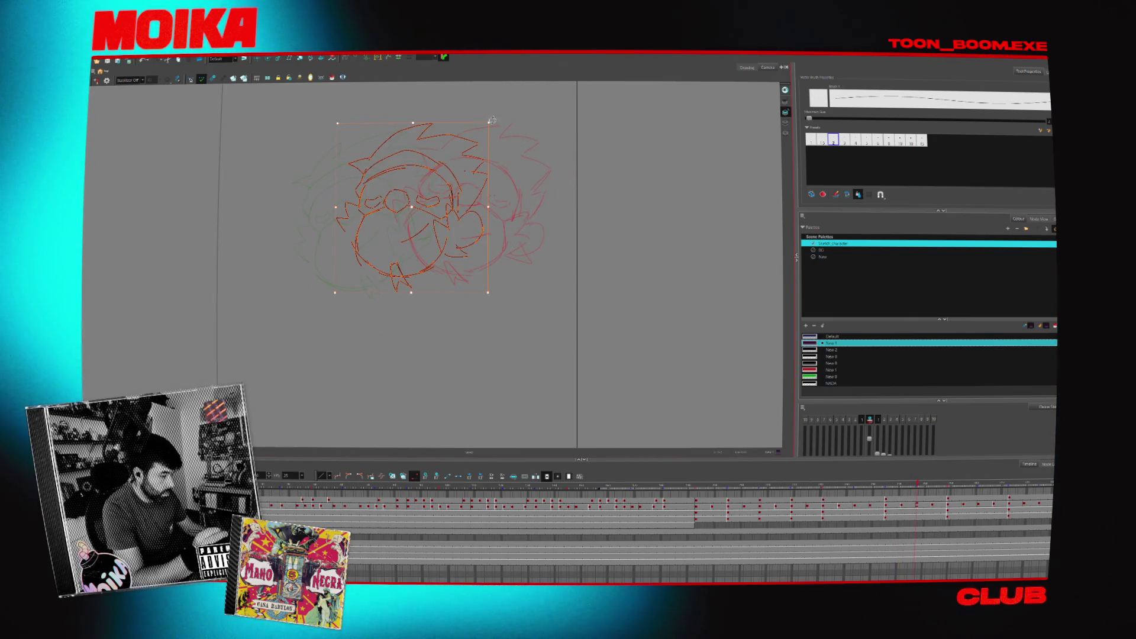
{"action": "left_click", "coordinate": [499, 192]}
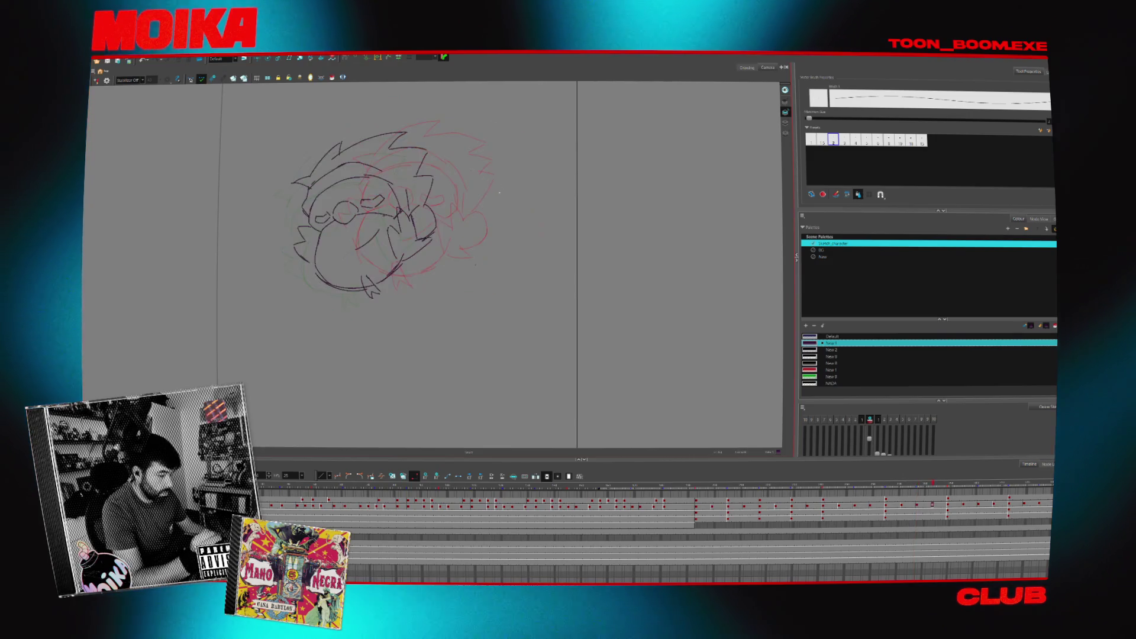
{"action": "key", "text": "period"}
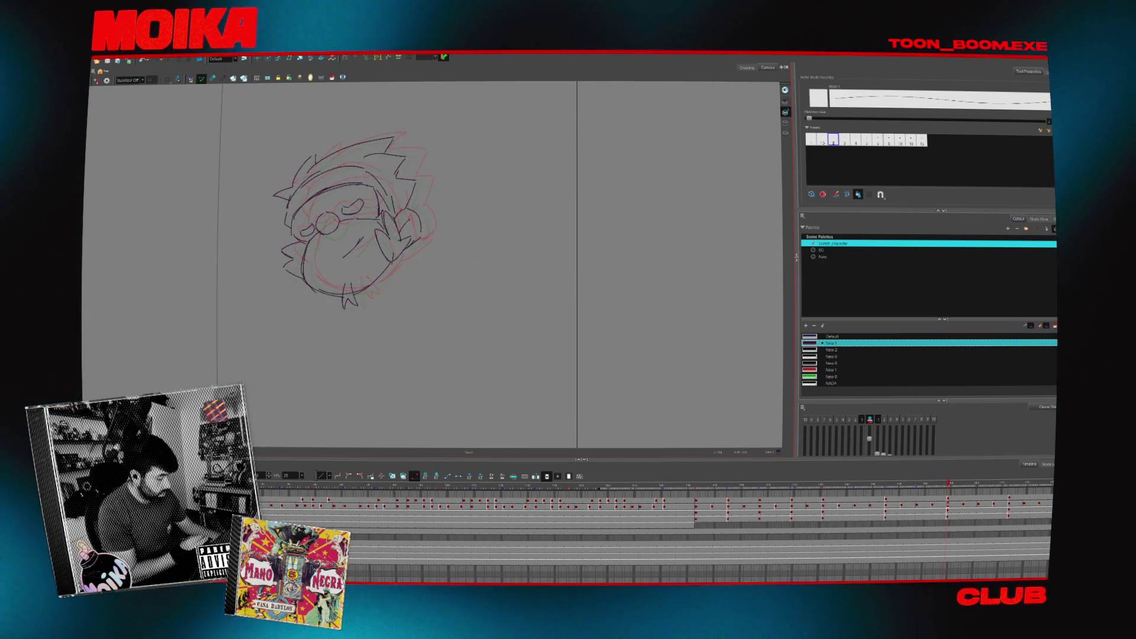
{"action": "key", "text": "shift+l"}
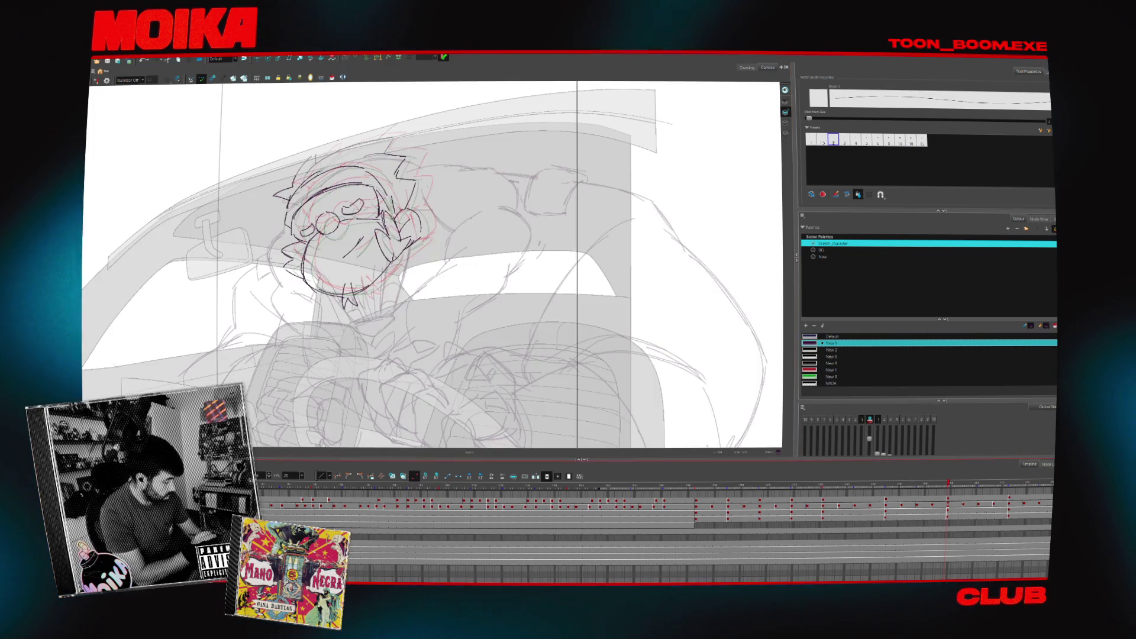
- Toggle the Light Table on the fist drawings and play through the drawings to preview the motion
{"action": "left_click", "coordinate": [710, 519]}
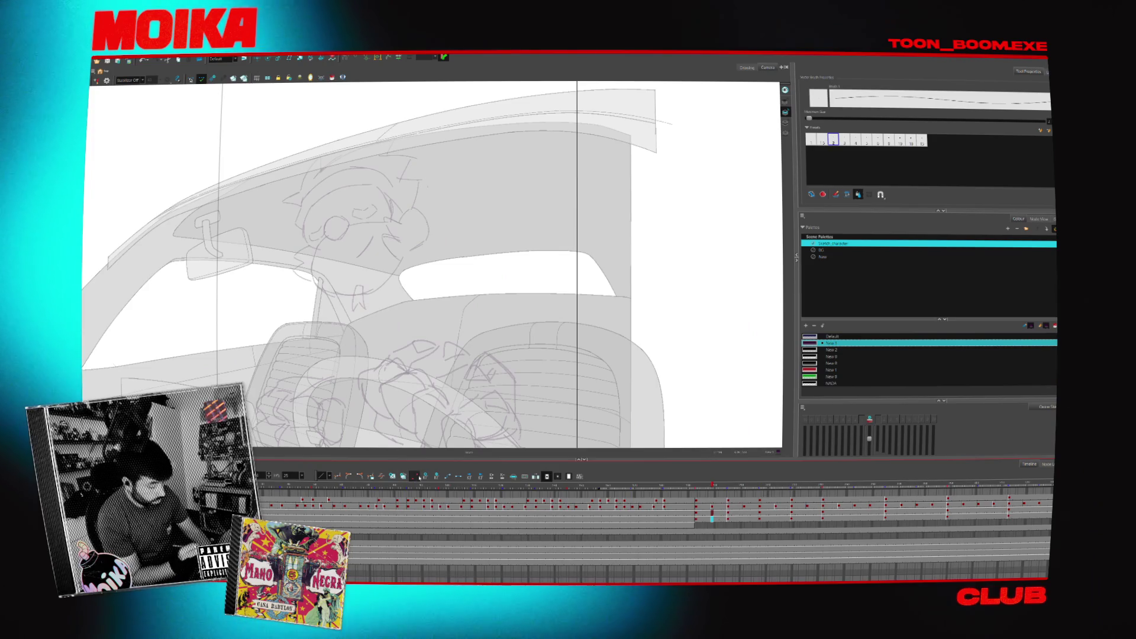
{"action": "key", "text": "shift+l"}
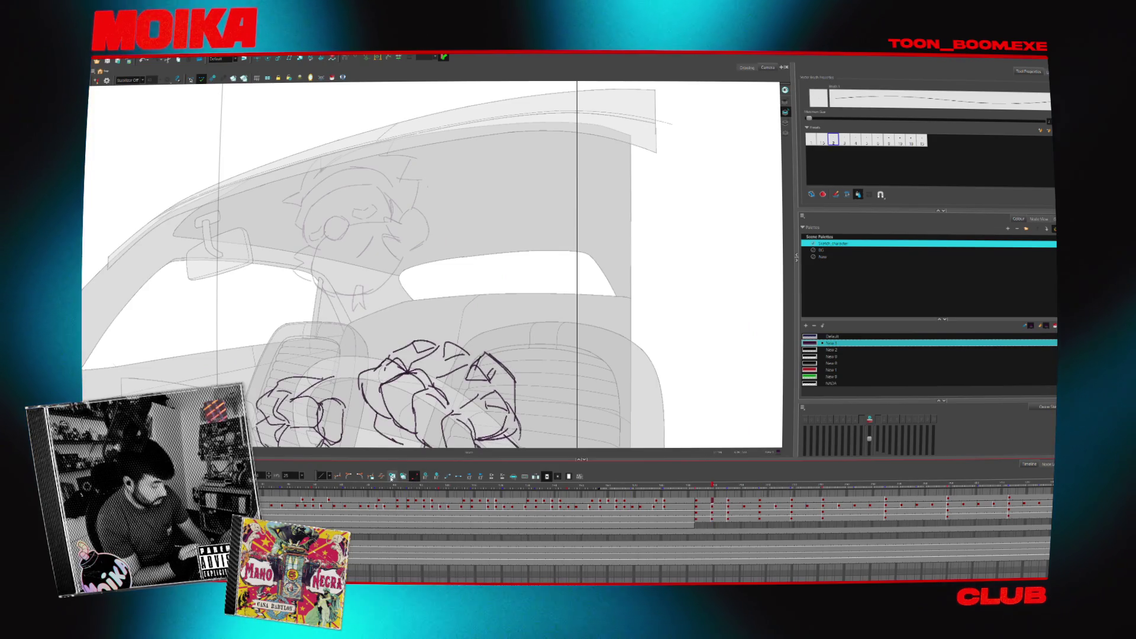
{"action": "left_click", "coordinate": [414, 476]}
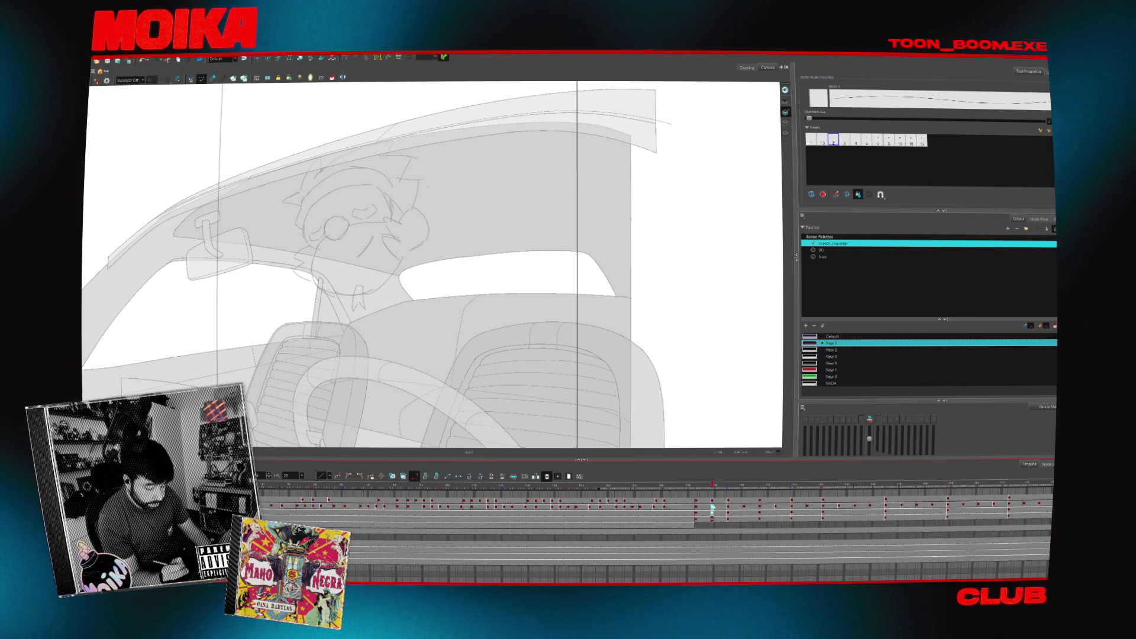
{"action": "key", "text": "g"}
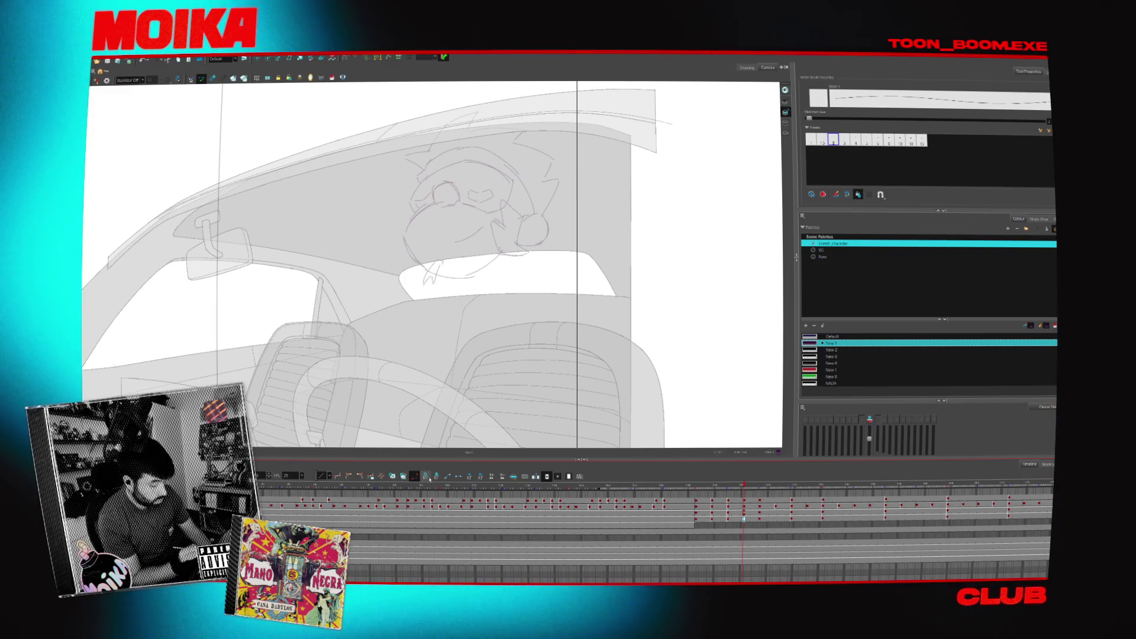
{"action": "key", "text": "g"}
{"action": "key", "text": "g"}
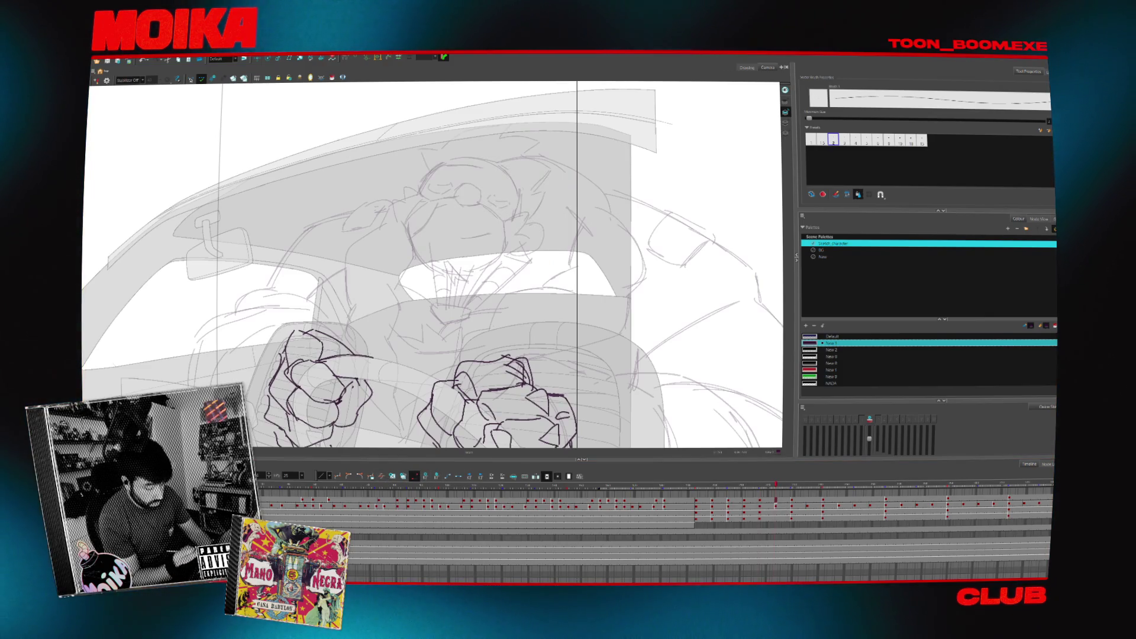
{"action": "key", "text": "g"}
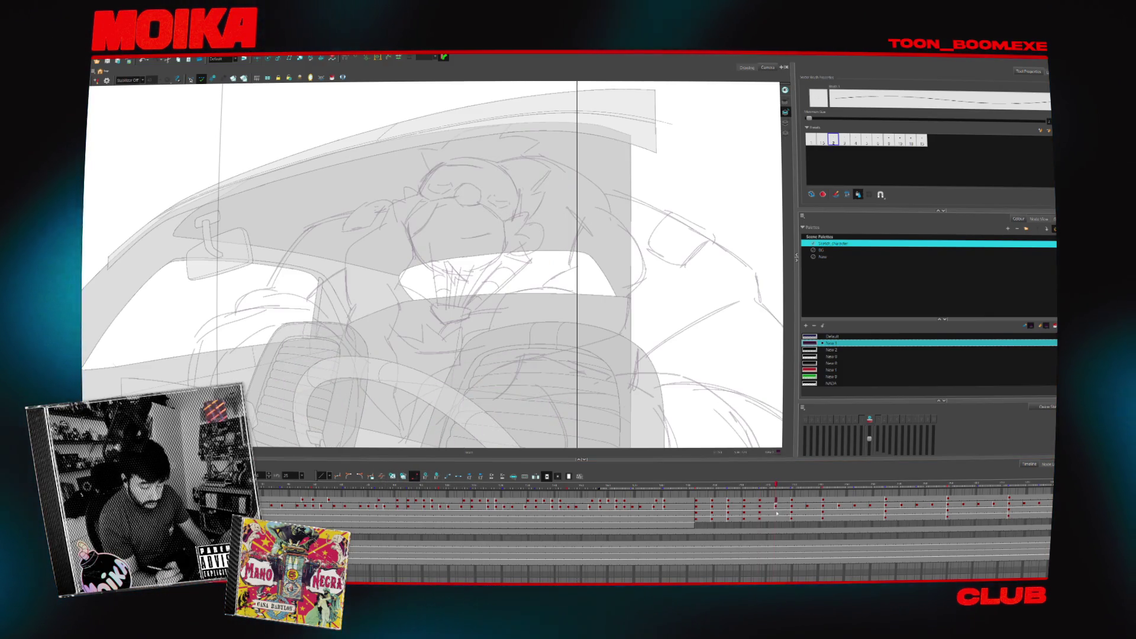
{"action": "key", "text": "f"}
{"action": "left_click", "coordinate": [775, 518]}
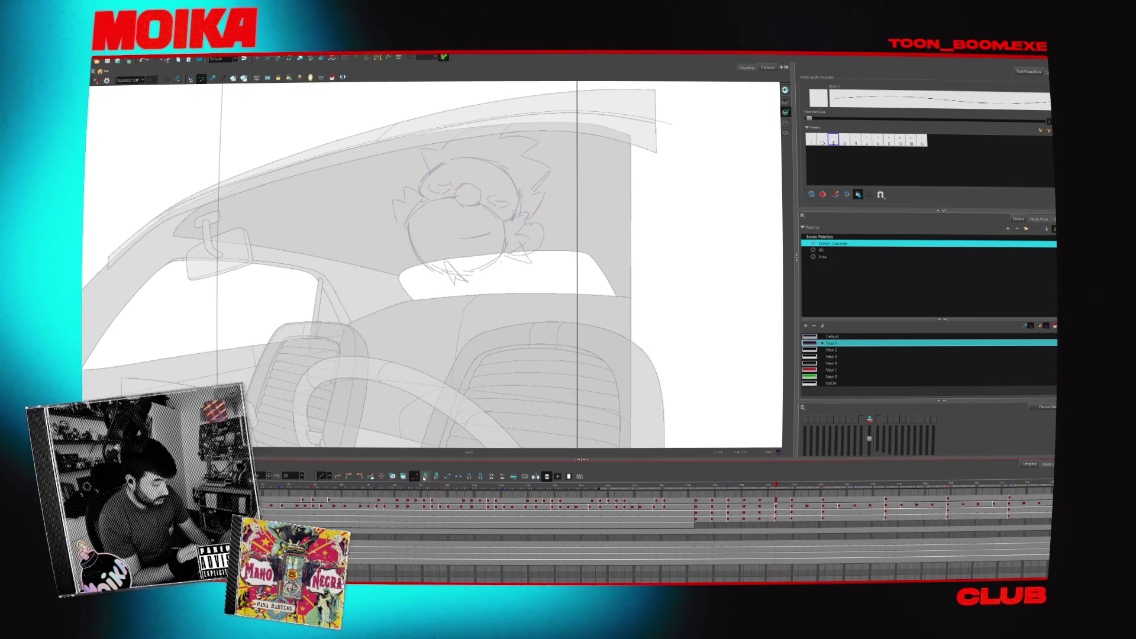
{"action": "key", "text": "g"}
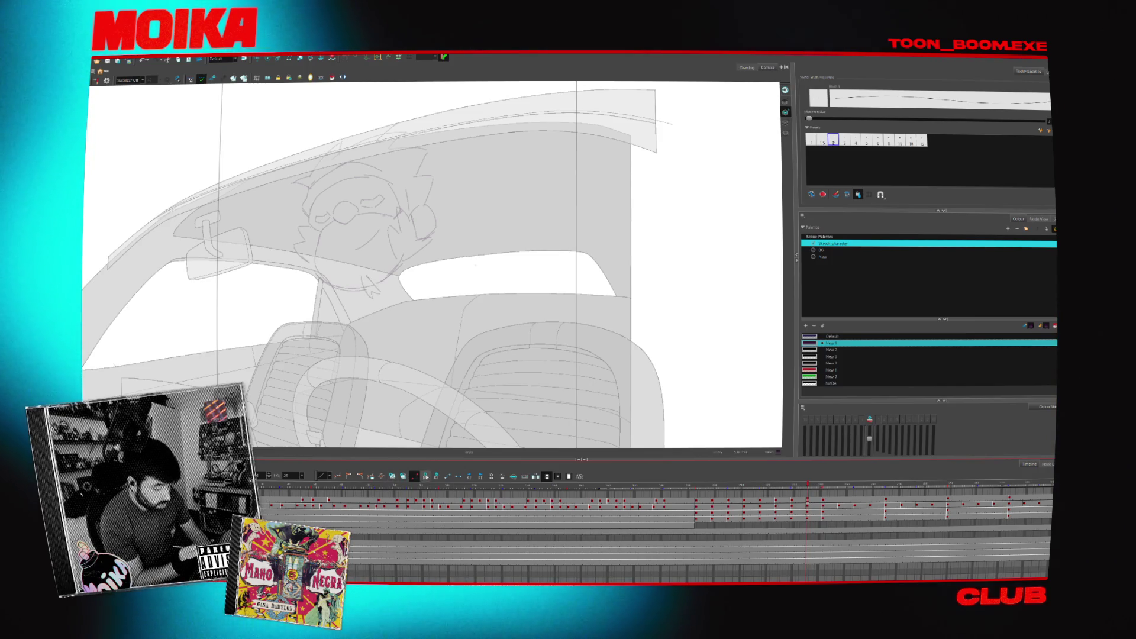
- Select the range of rough sketch cells in the Timeline and zoom out to see the whole scene
{"action": "key", "text": "comma"}
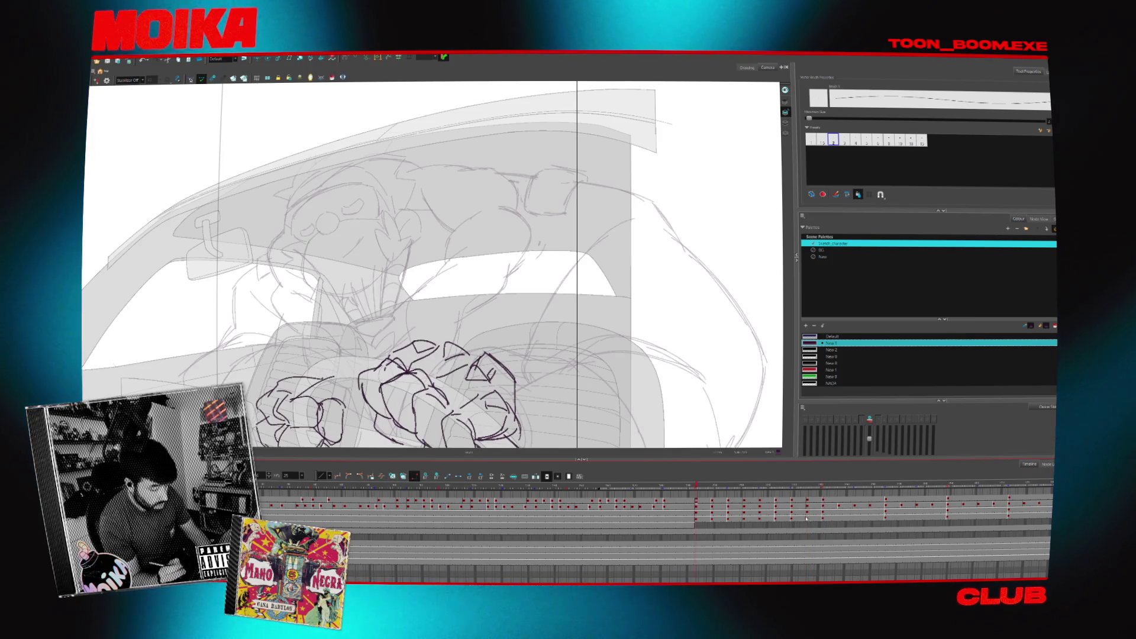
{"action": "left_click", "coordinate": [809, 517]}
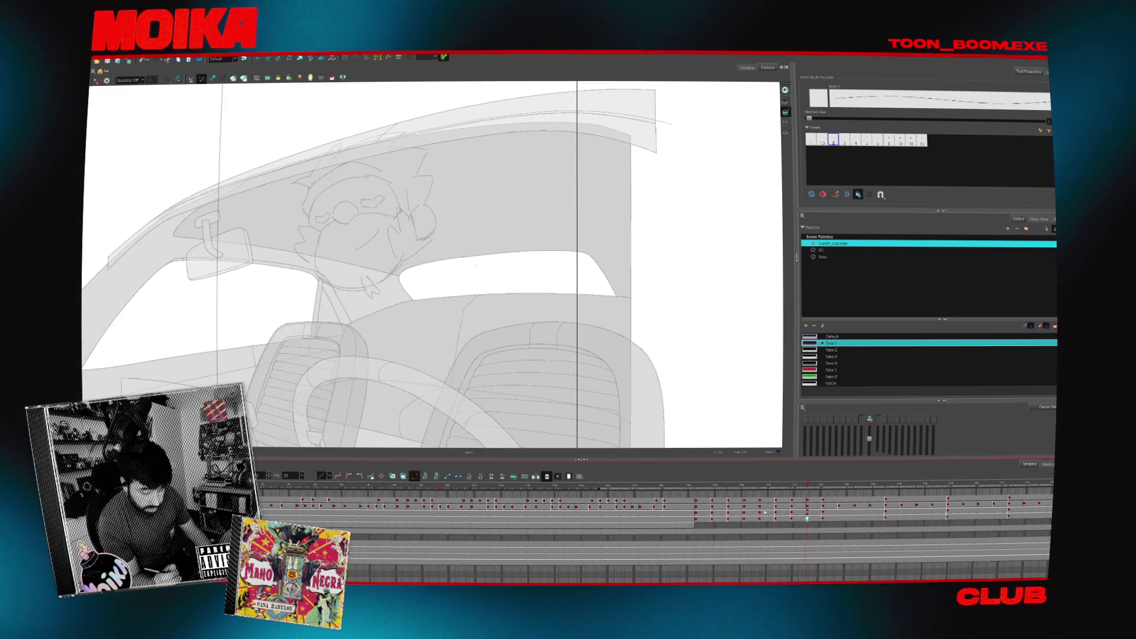
{"action": "left_click", "coordinate": [698, 502]}
{"action": "left_click_drag", "start_coordinate": [697, 502], "coordinate": [824, 520]}
{"action": "left_click", "coordinate": [821, 502]}
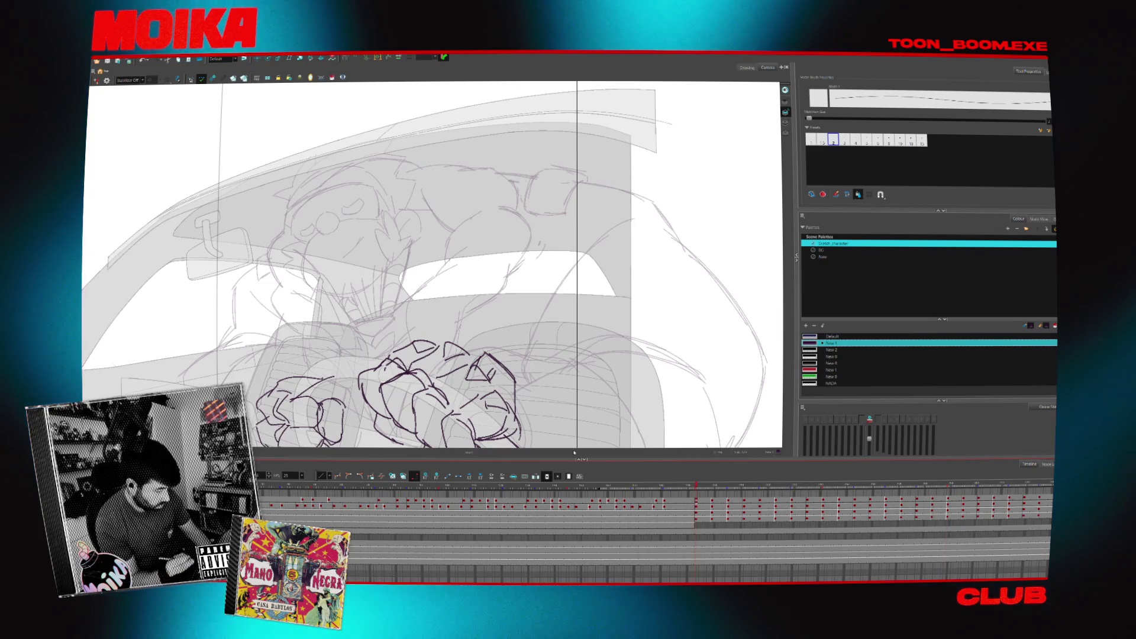
{"action": "key", "text": "2"}
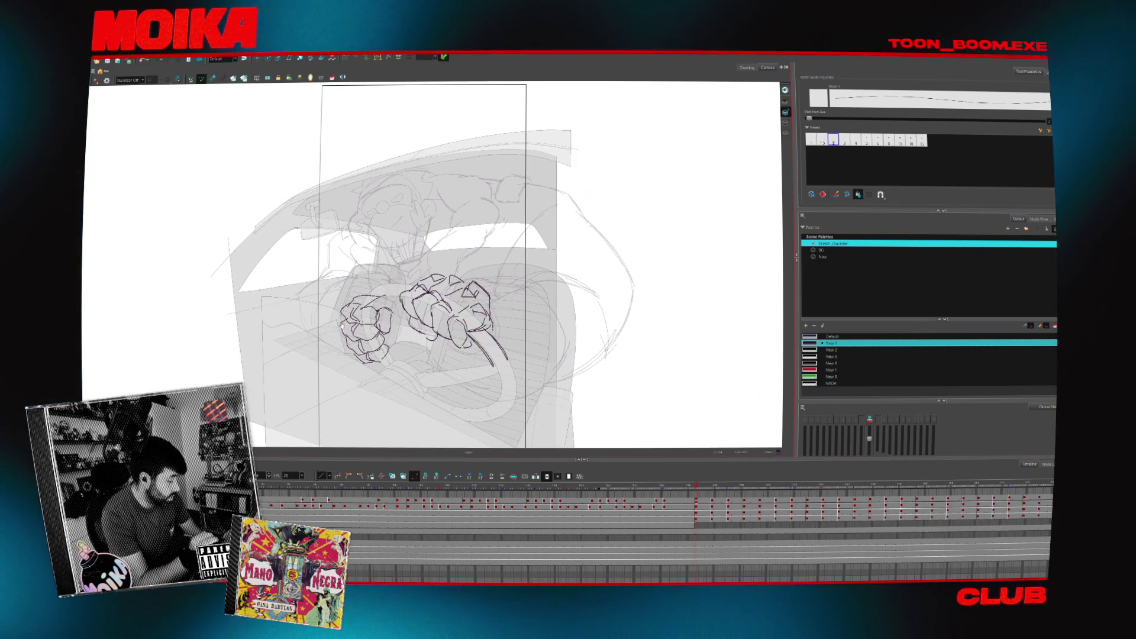
- Scrub through the frames against the shaded car interior and pick the cells holding rough sketches
{"action": "left_click", "coordinate": [823, 499]}
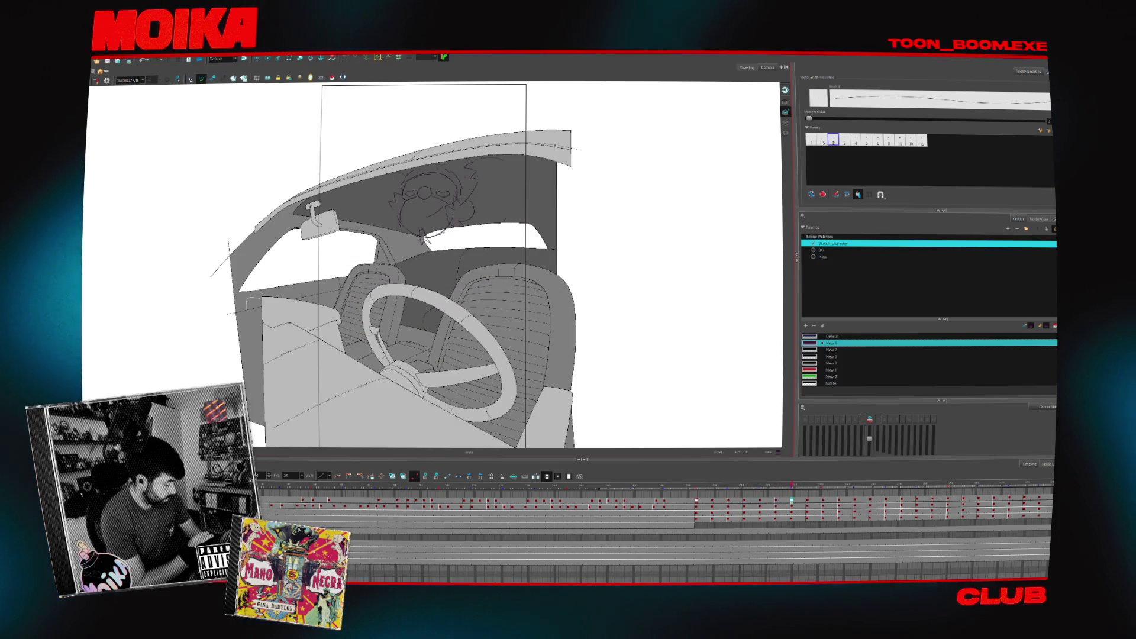
{"action": "mouse_move", "coordinate": [823, 501]}
{"action": "left_mouse_down"}
{"action": "mouse_move", "coordinate": [953, 500]}
{"action": "mouse_move", "coordinate": [611, 499]}
{"action": "left_mouse_up"}
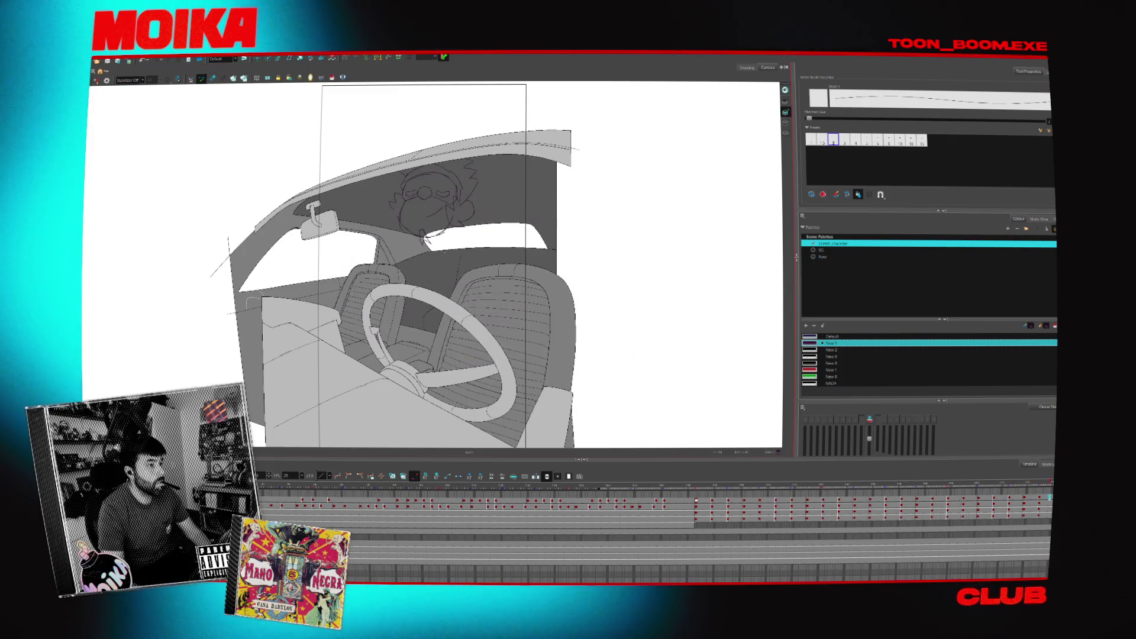
{"action": "left_click", "coordinate": [744, 500]}
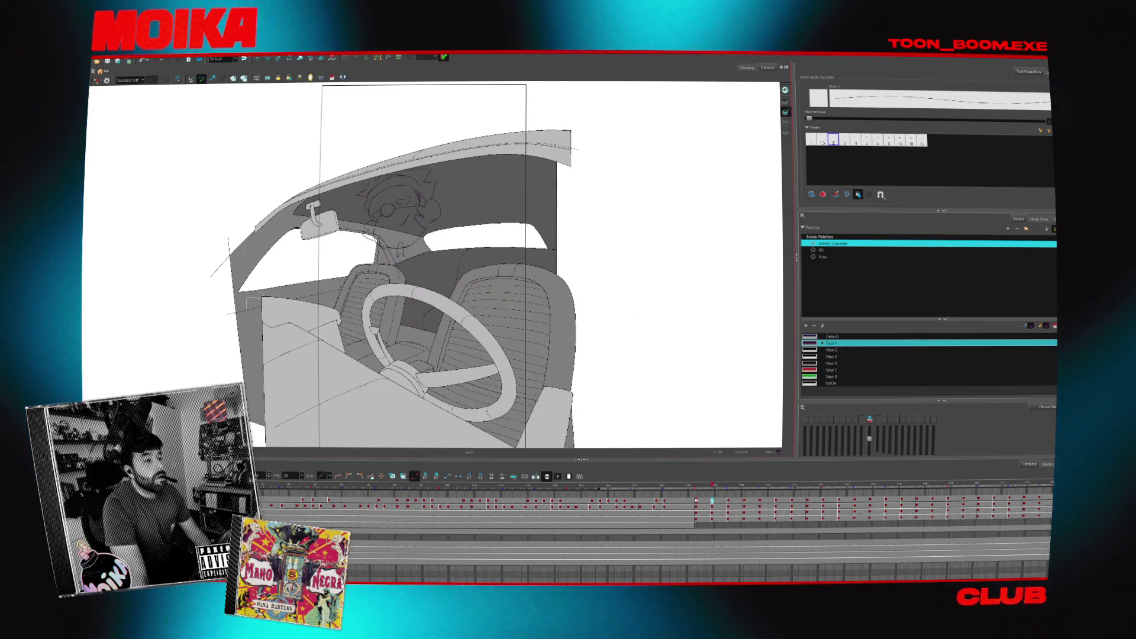
{"action": "left_click", "coordinate": [777, 500]}
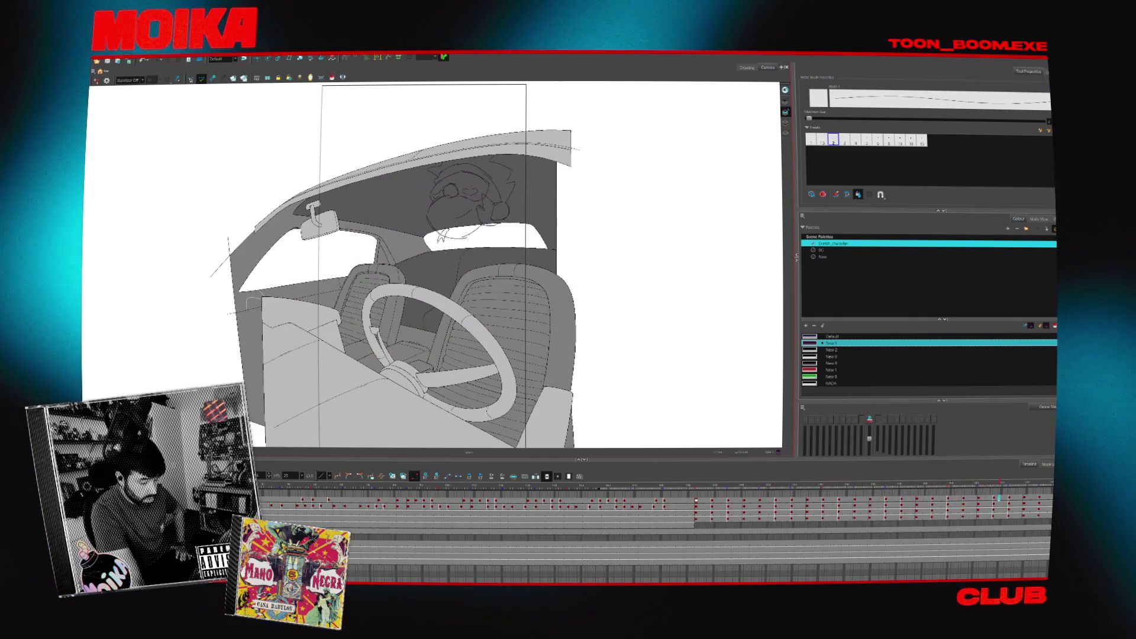
{"action": "left_click", "coordinate": [625, 502]}
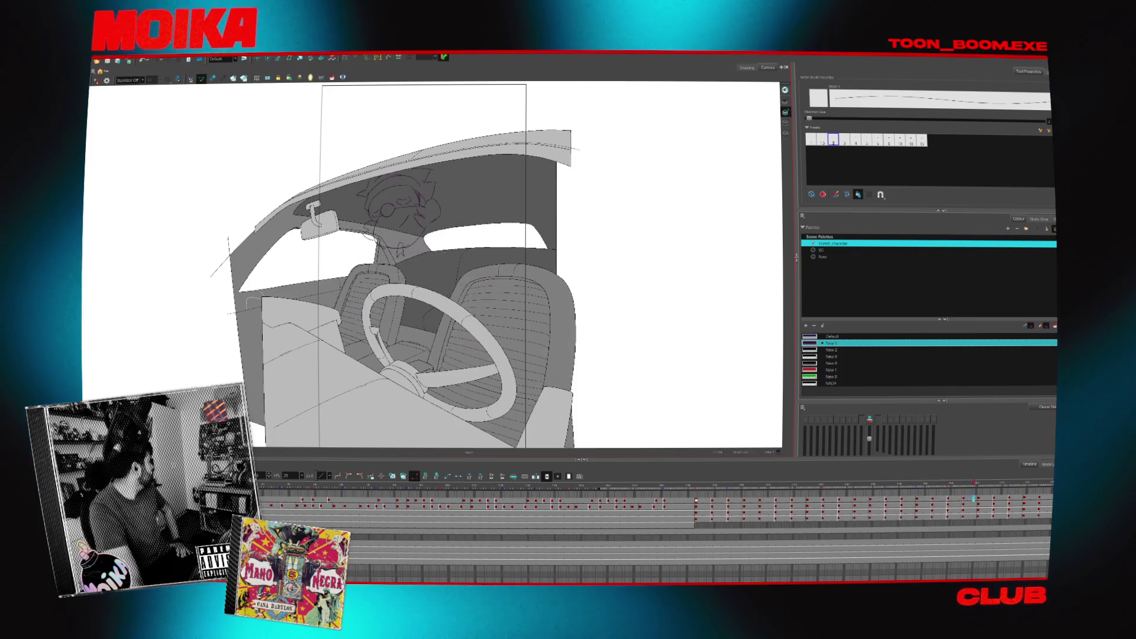
{"action": "left_click", "coordinate": [634, 501]}
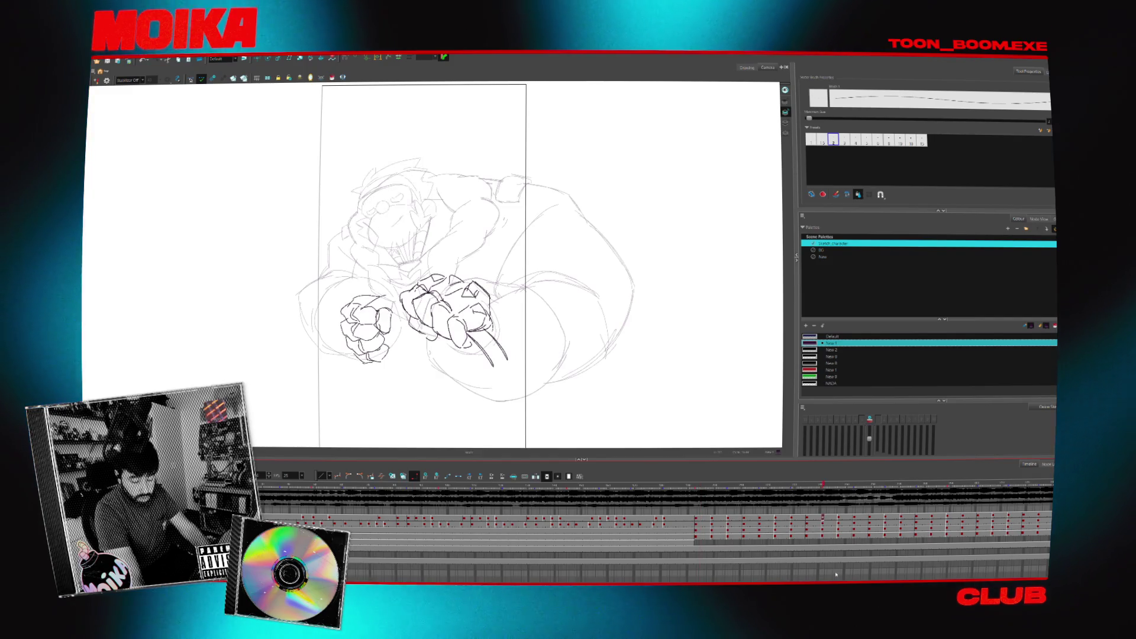
- Delete the rough body and fist drawings from the selected later timeline cells
{"action": "key", "text": "Delete"}
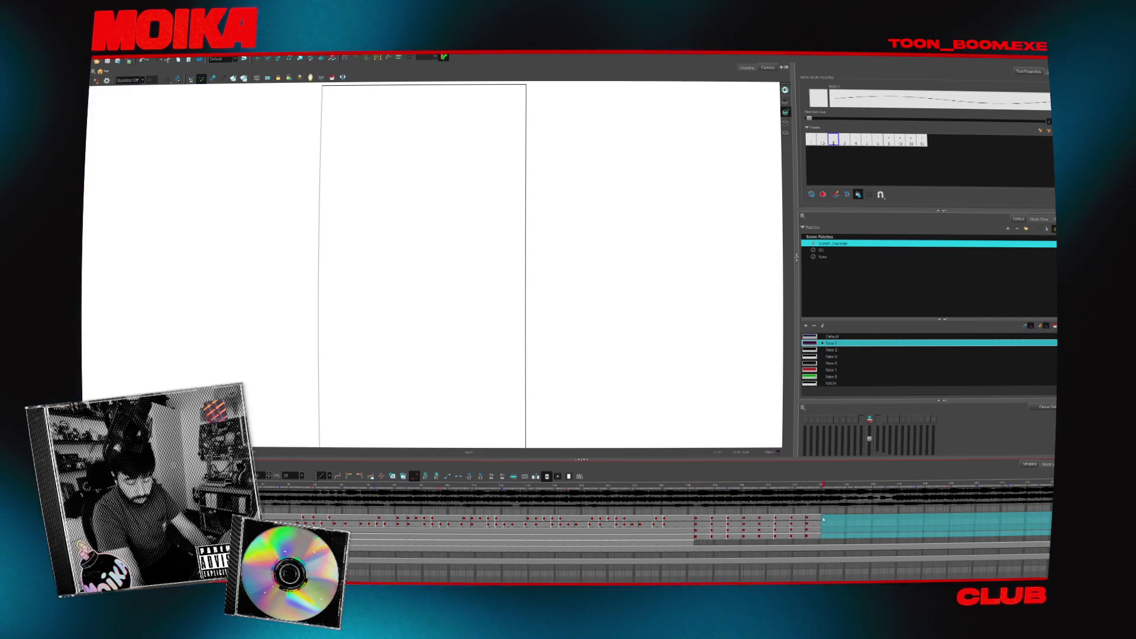
- Undo, delete the trailing drawing exposures instead, then flip between the head and body keys to compare
{"action": "key", "text": "ctrl+z"}
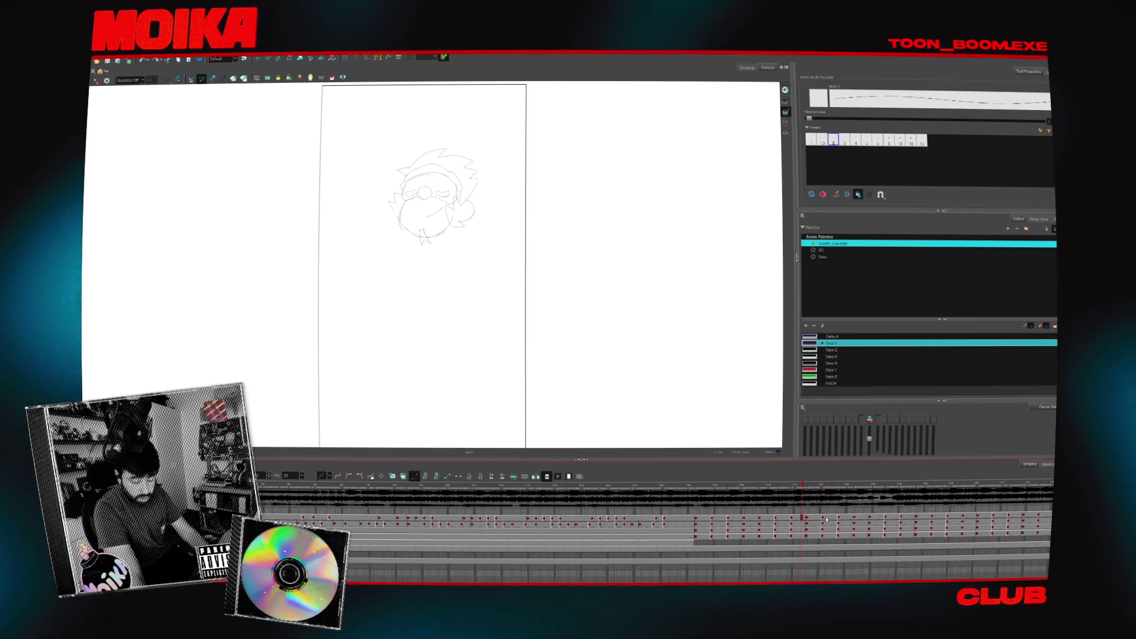
{"action": "key", "text": "Delete"}
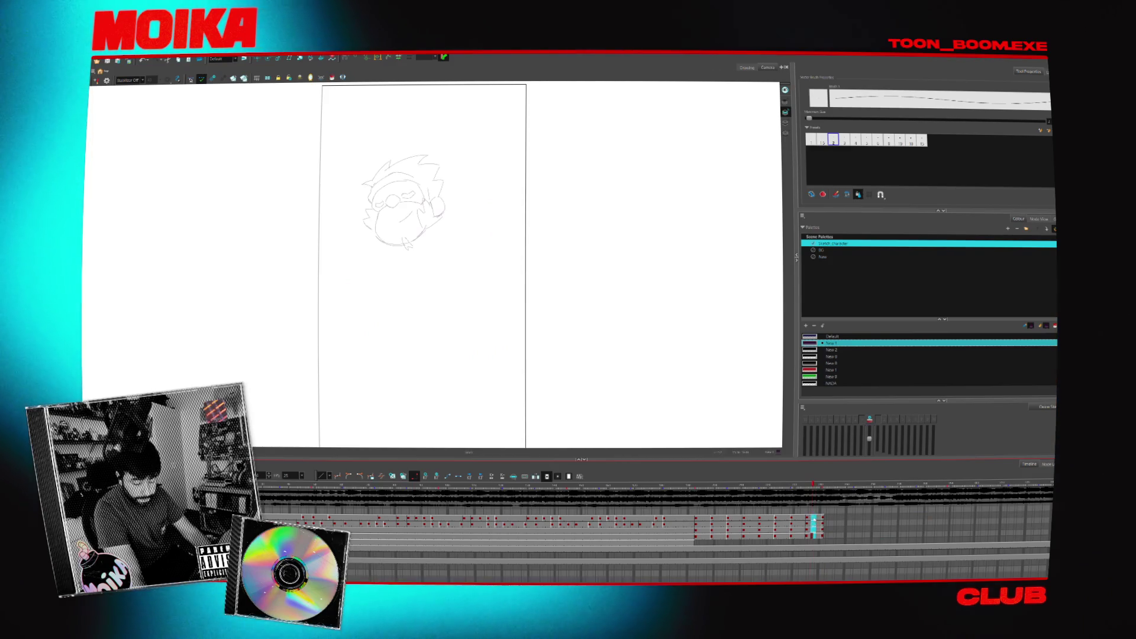
{"action": "left_click", "coordinate": [798, 530]}
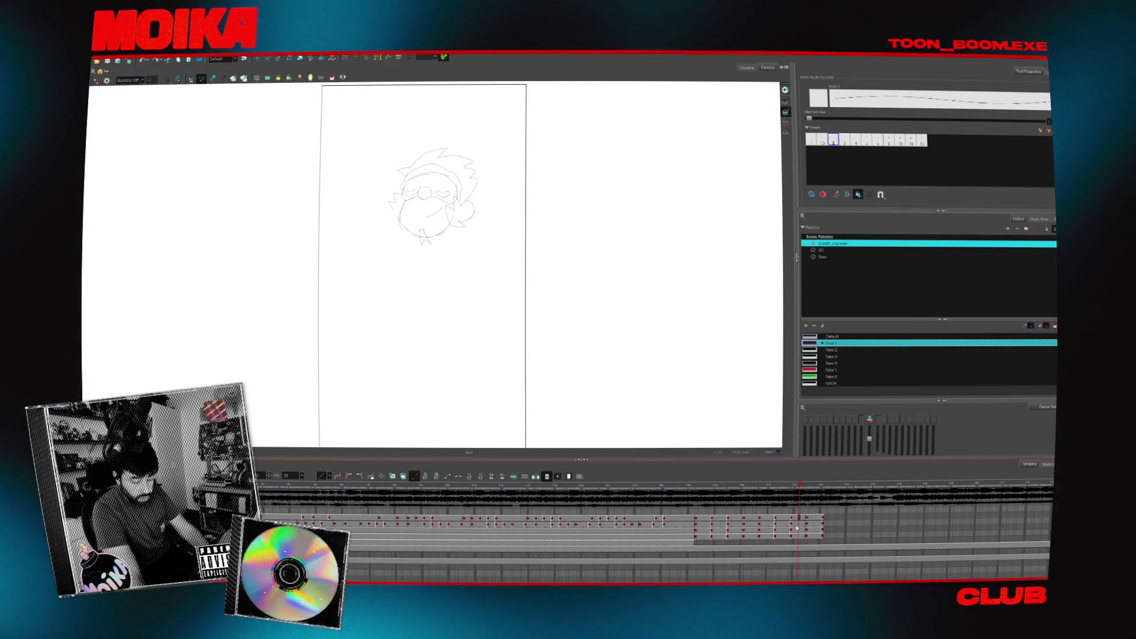
{"action": "left_click", "coordinate": [821, 529]}
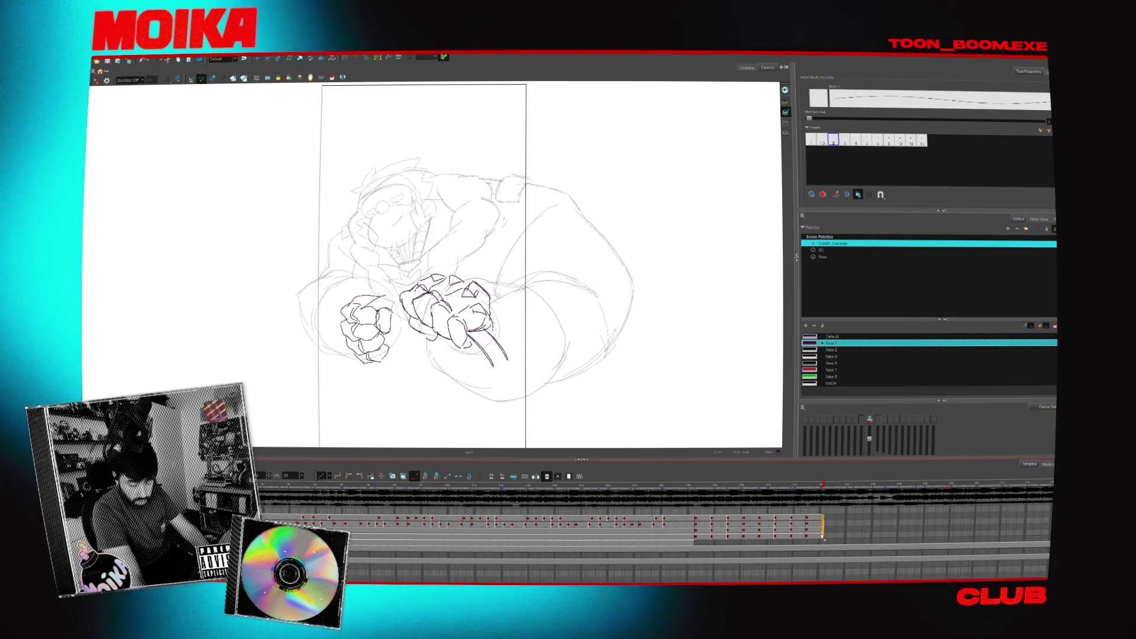
{"action": "key", "text": "period"}
{"action": "key", "text": "comma"}
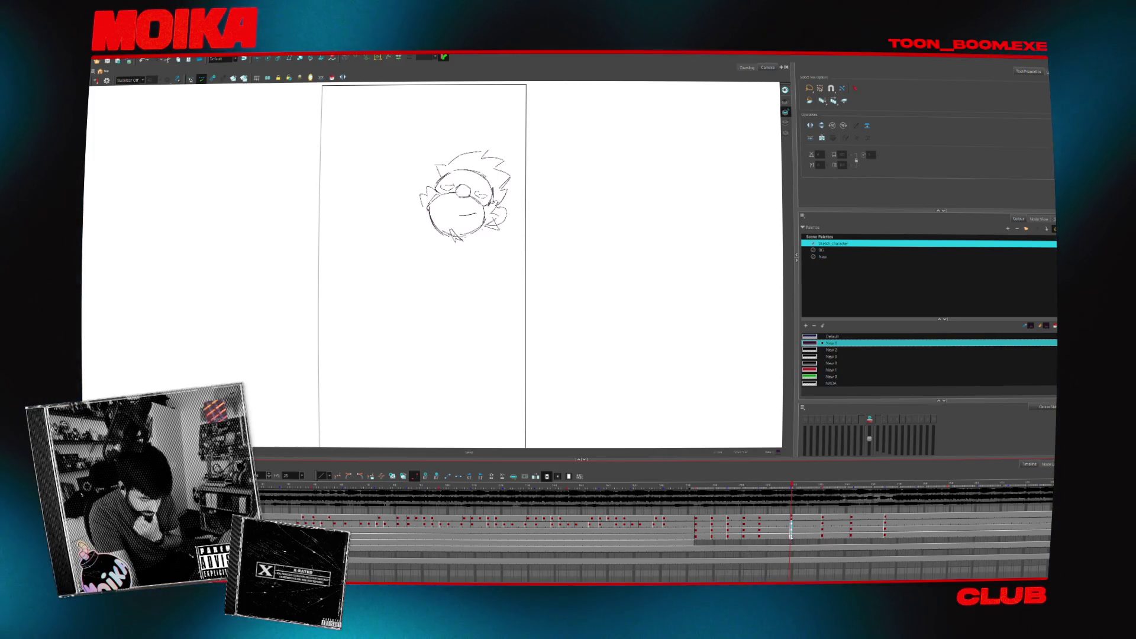
- Turn on onion skin and flip back and forth between the neighbouring key drawings
{"action": "key", "text": "comma"}
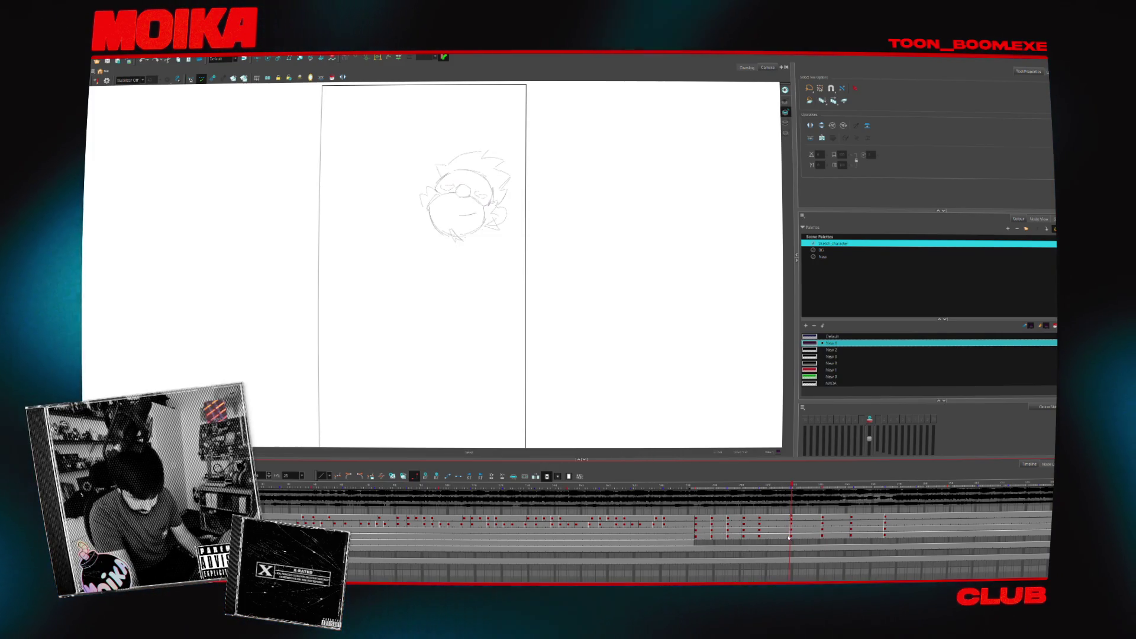
{"action": "key", "text": "period"}
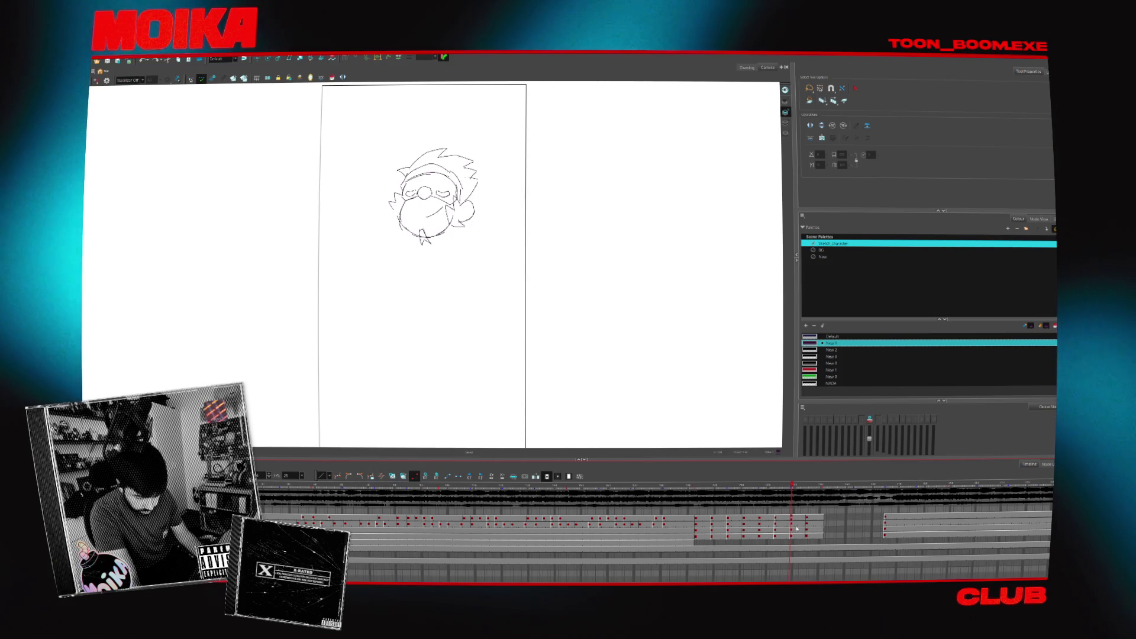
{"action": "key", "text": "comma"}
{"action": "key", "text": "period"}
{"action": "key", "text": "comma"}
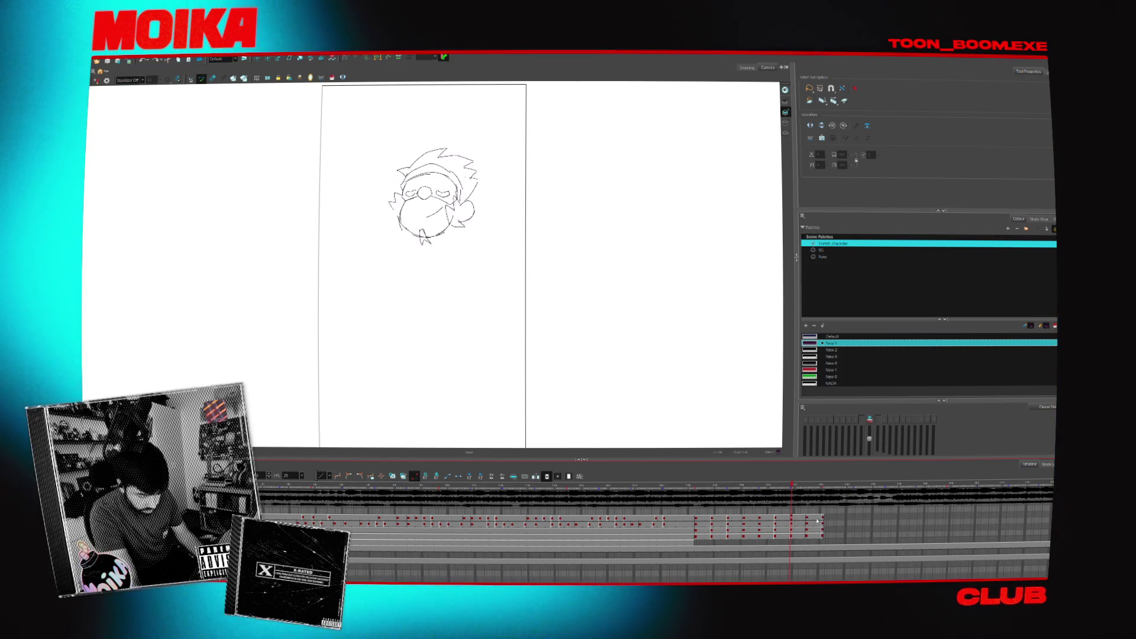
- Scrub between the head and full-body keys, ending on the dark fists over the faint body
{"action": "left_click", "coordinate": [818, 528]}
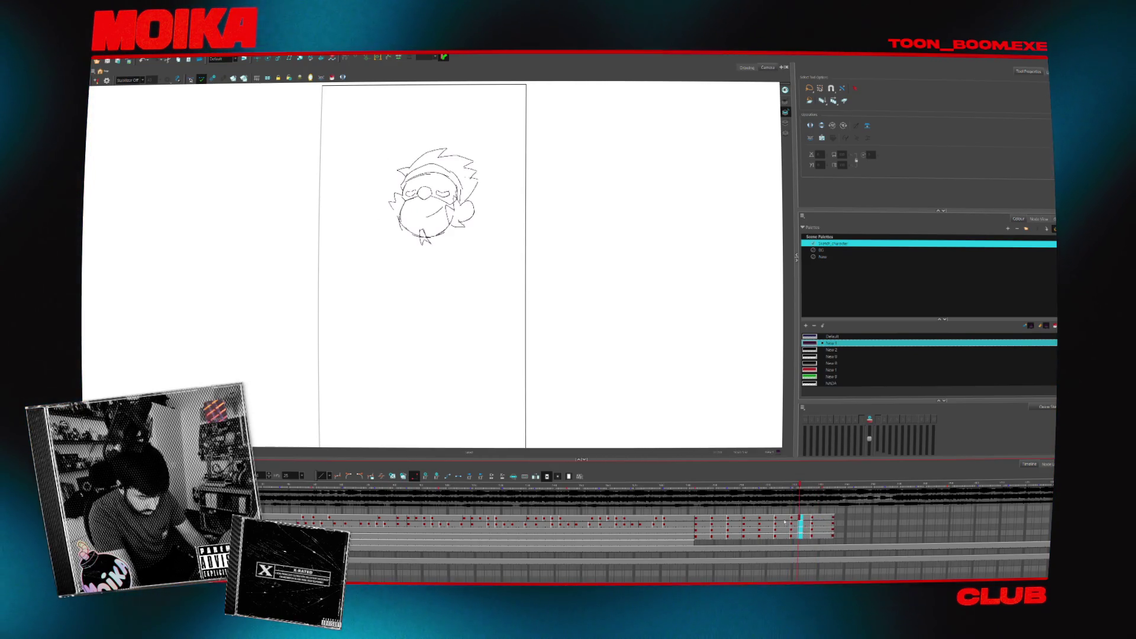
{"action": "key", "text": "comma"}
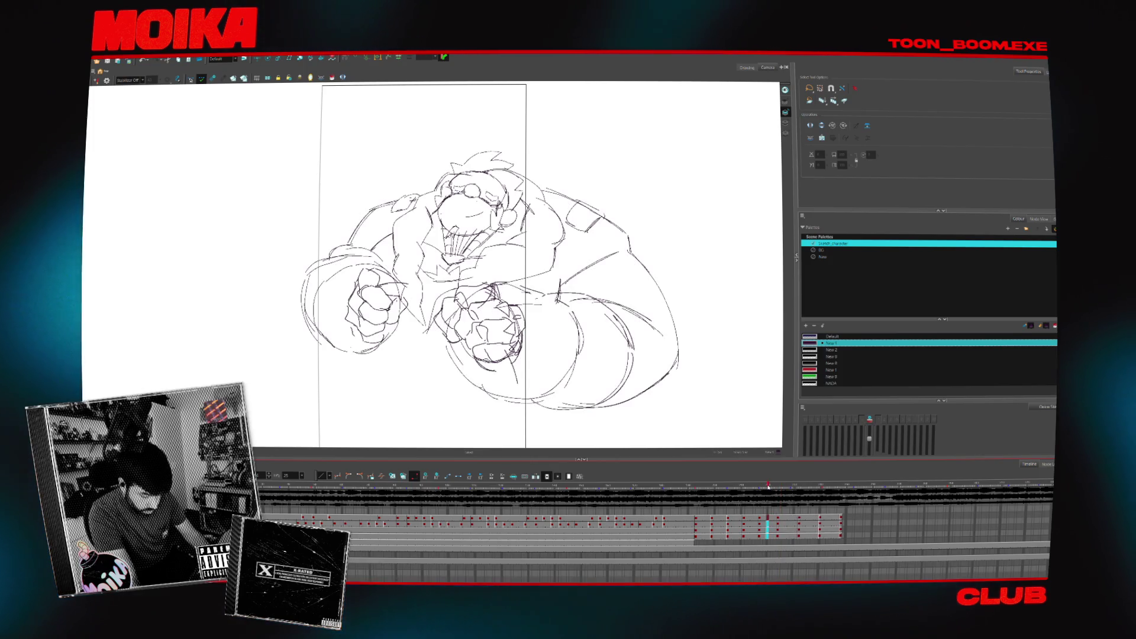
{"action": "key", "text": "comma"}
{"action": "left_click_drag", "start_coordinate": [740, 487], "coordinate": [708, 490]}
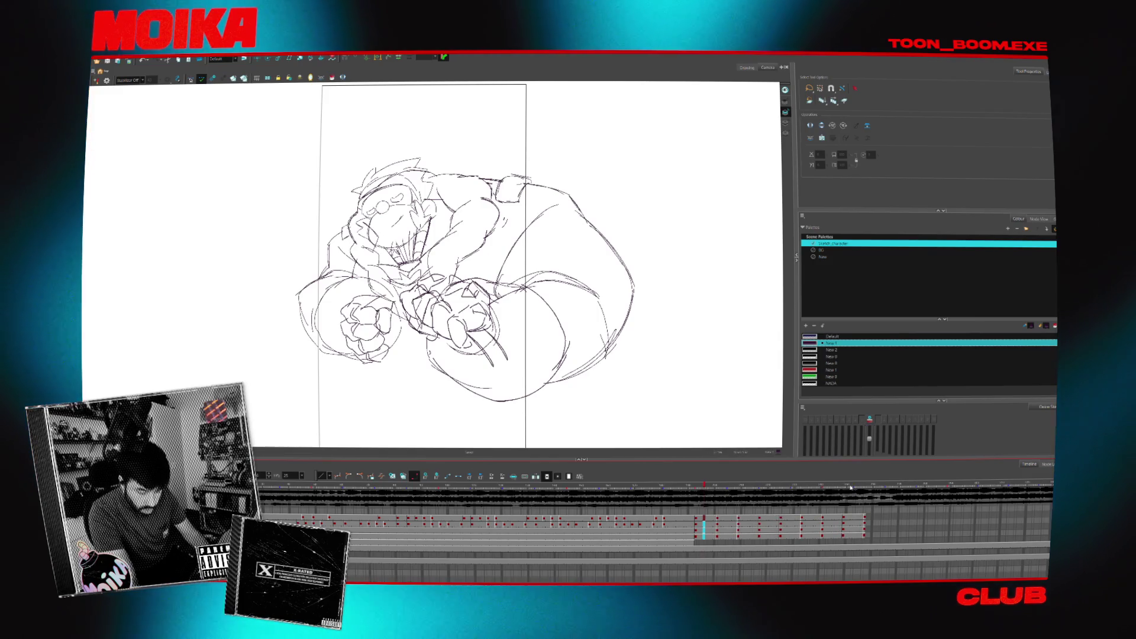
{"action": "left_click", "coordinate": [850, 486]}
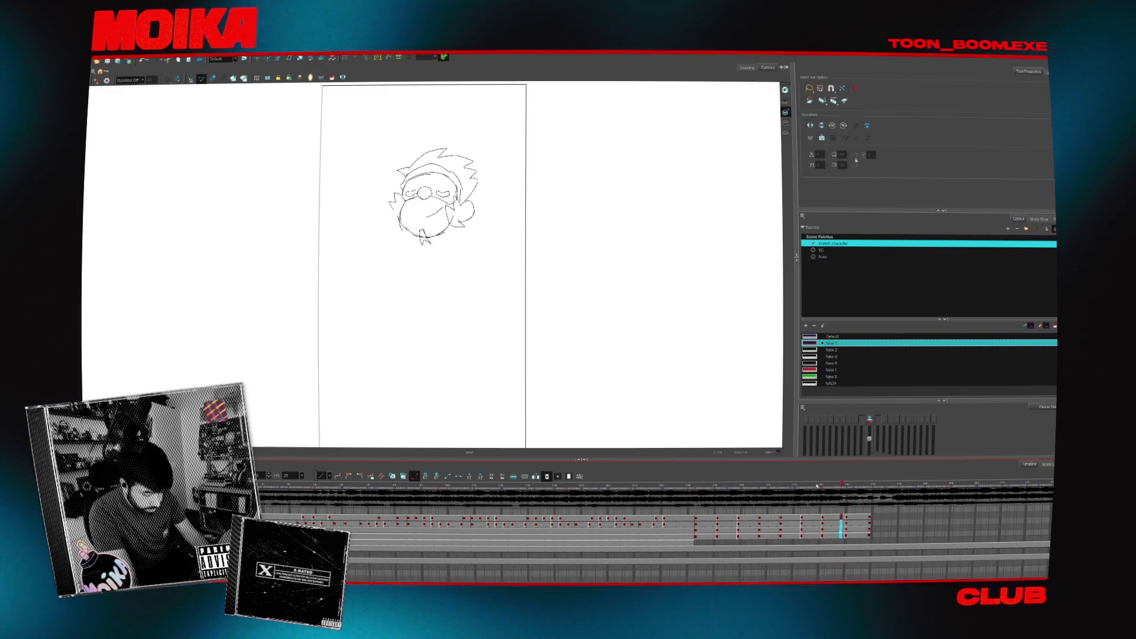
{"action": "left_click", "coordinate": [788, 487]}
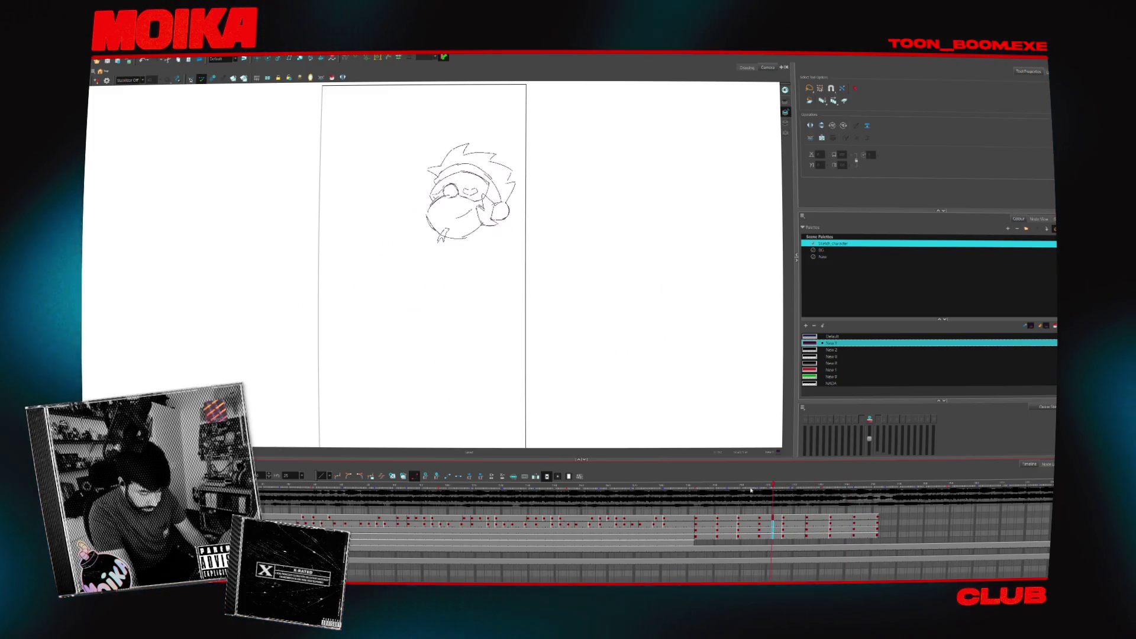
{"action": "left_click_drag", "start_coordinate": [775, 488], "coordinate": [733, 489]}
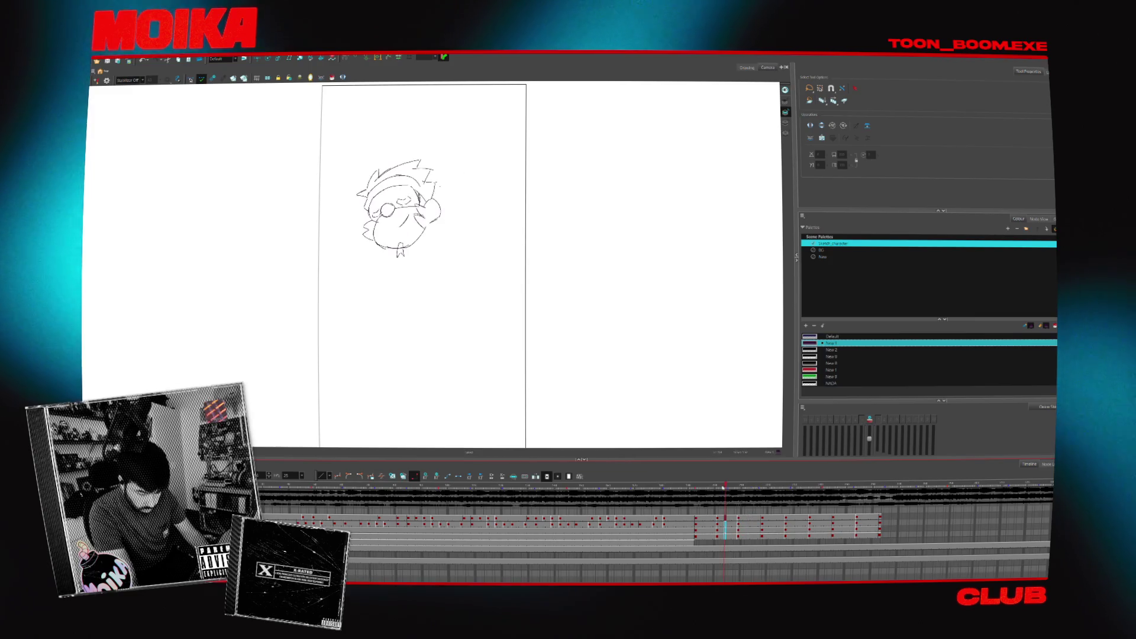
{"action": "left_click", "coordinate": [713, 486]}
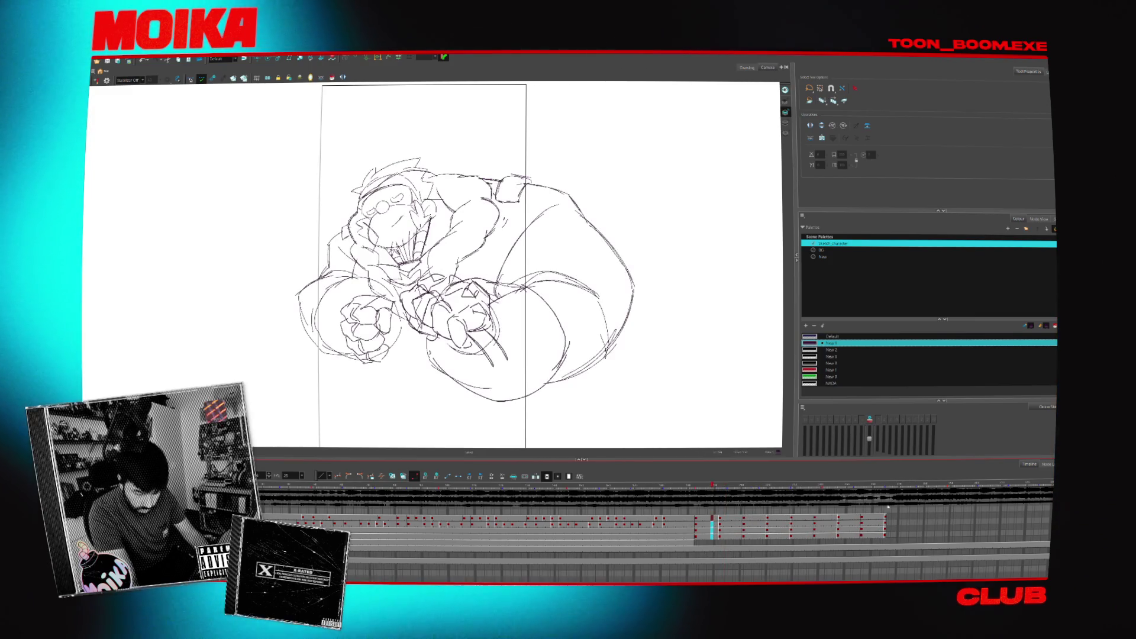
{"action": "left_click", "coordinate": [699, 487]}
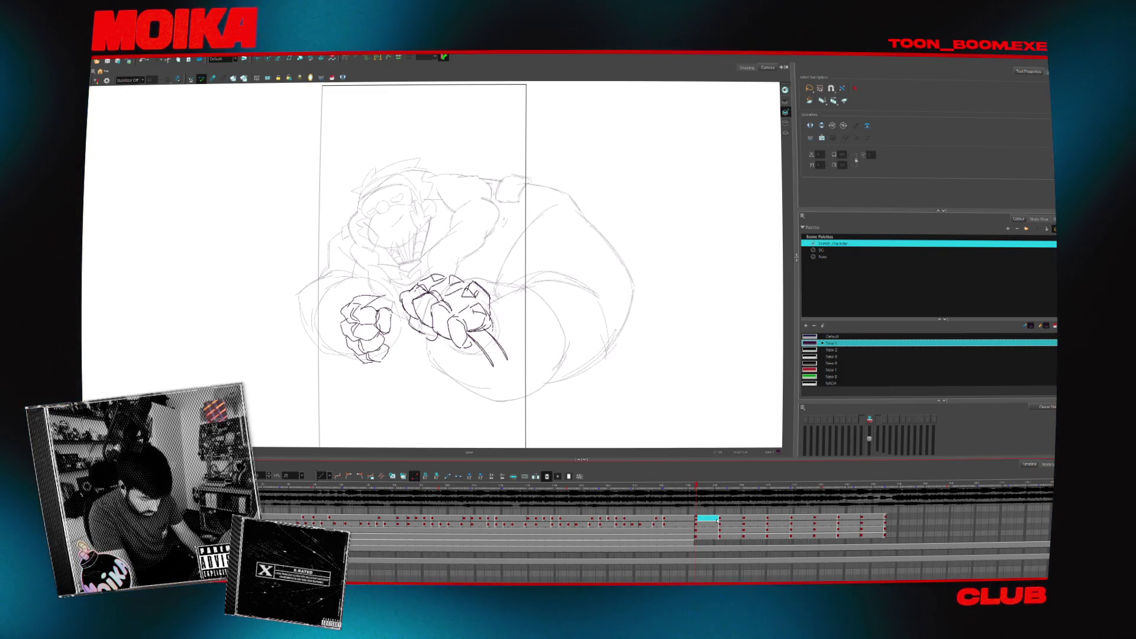
- Shift the chosen exposure to later frames, check the last body frame, and return to the fists drawing
{"action": "left_click", "coordinate": [755, 519]}
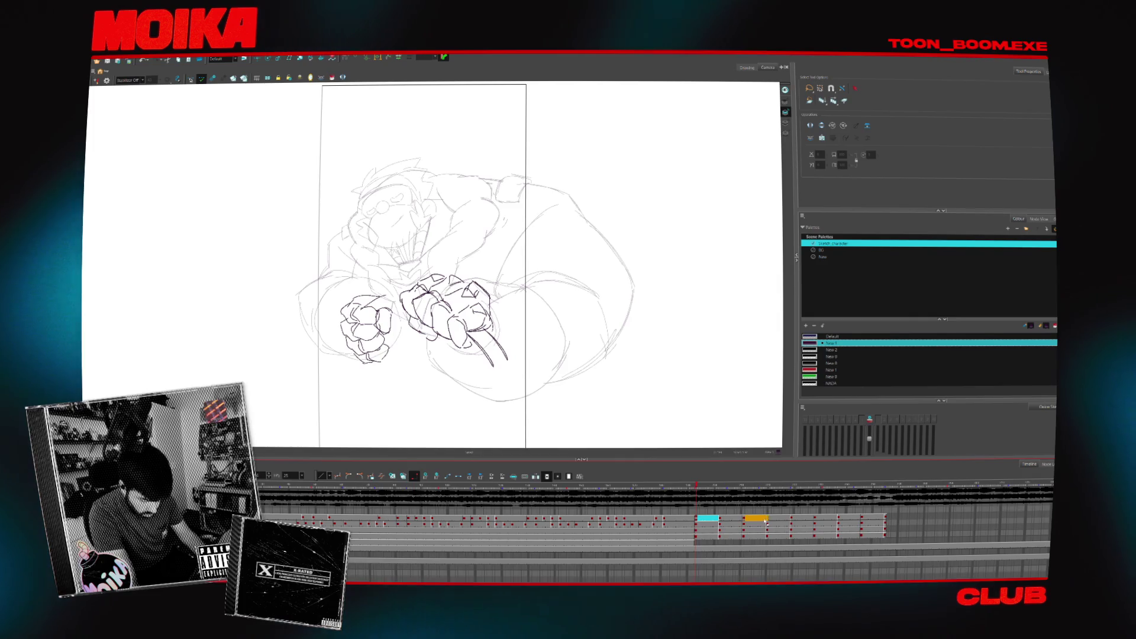
{"action": "left_click", "coordinate": [821, 519]}
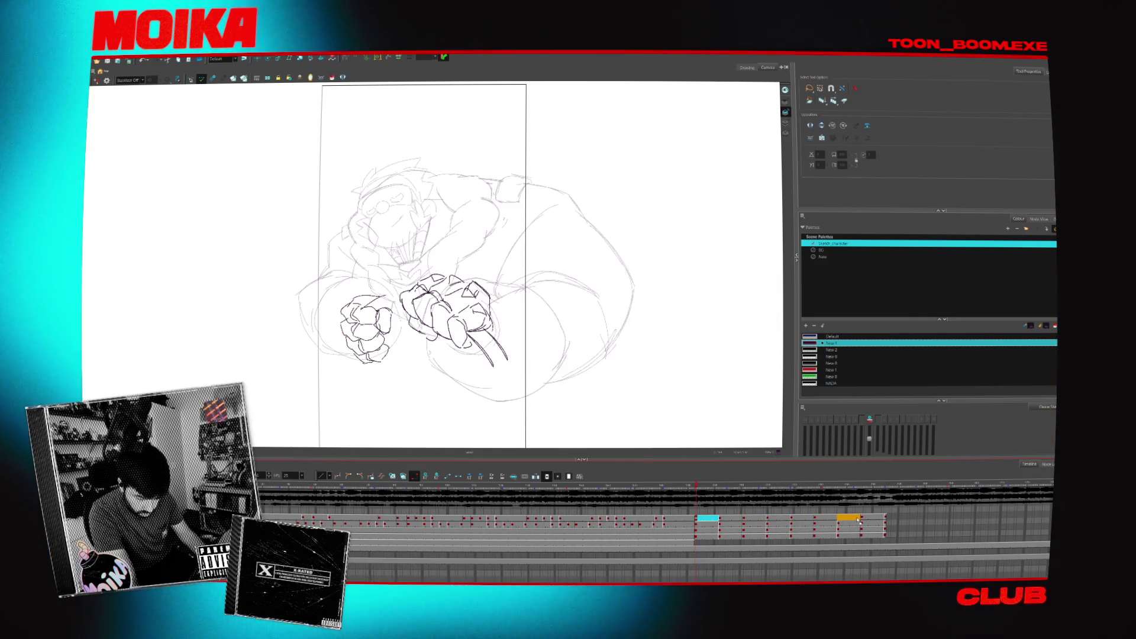
{"action": "left_click", "coordinate": [882, 518]}
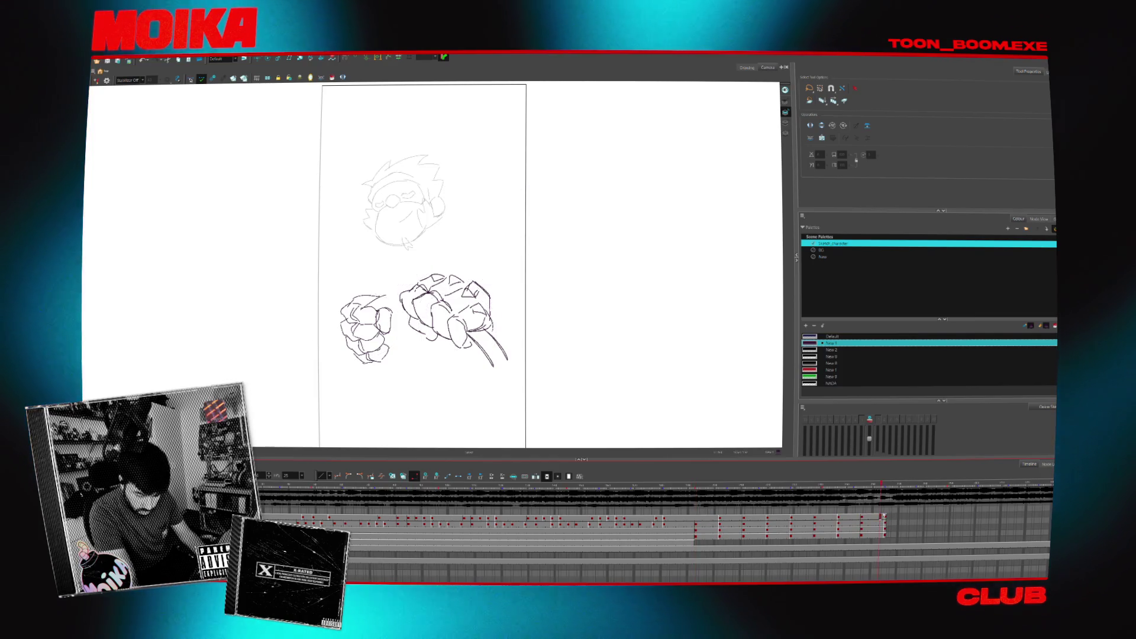
{"action": "left_click", "coordinate": [888, 484]}
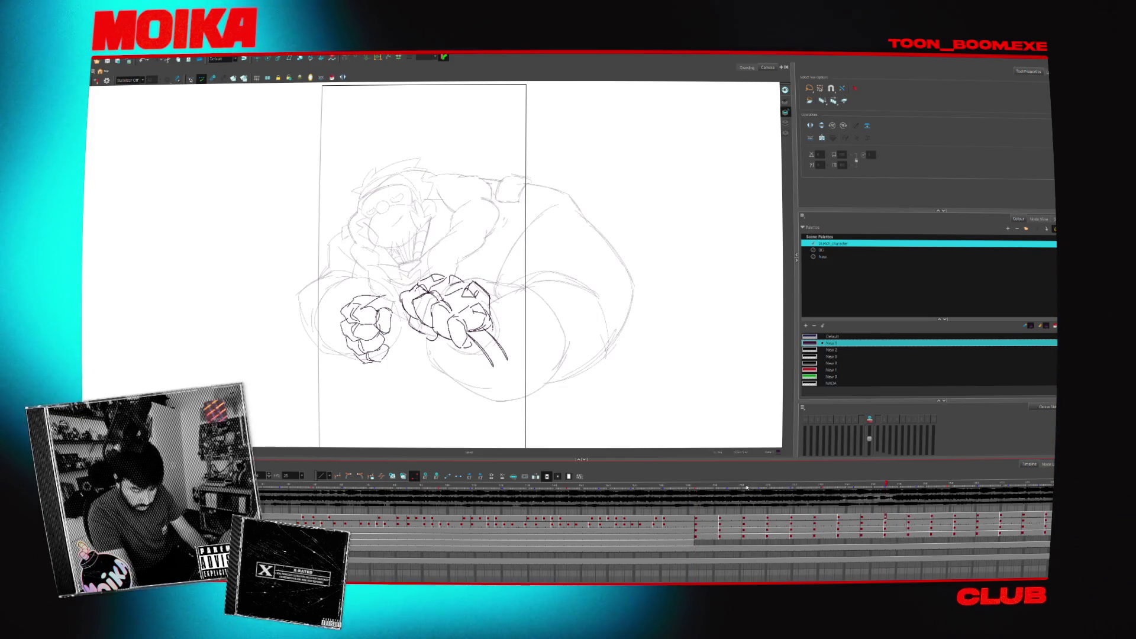
{"action": "left_click", "coordinate": [696, 486]}
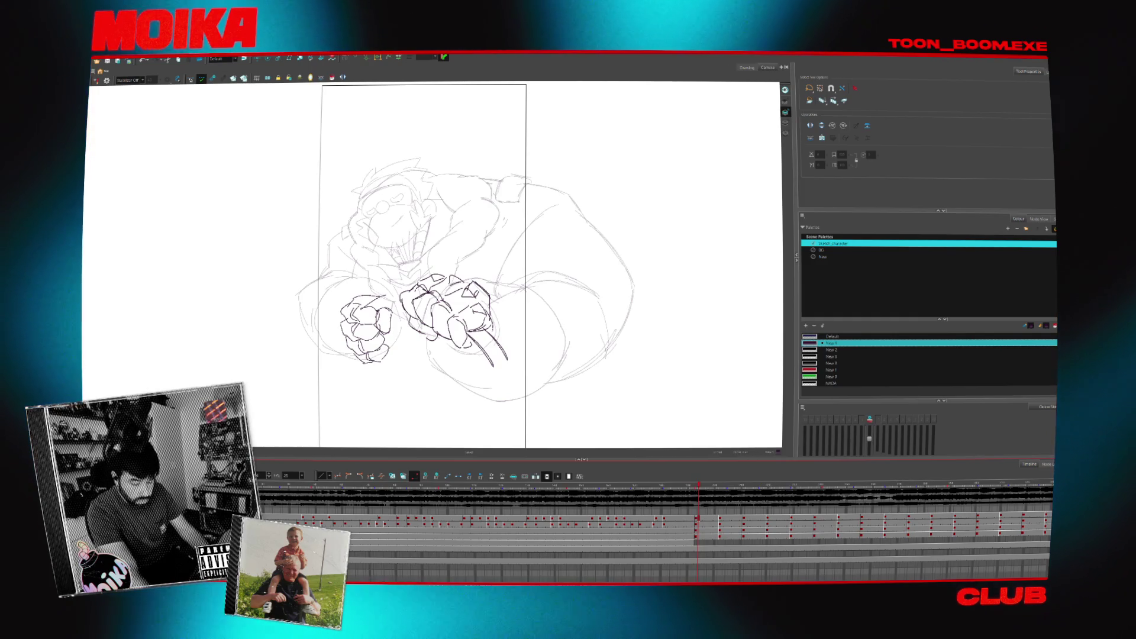
- Step forward through the drawings past the detailed character key
{"action": "key", "text": "period"}
{"action": "key", "text": "period"}
{"action": "key", "text": "period"}
{"action": "key", "text": "period"}
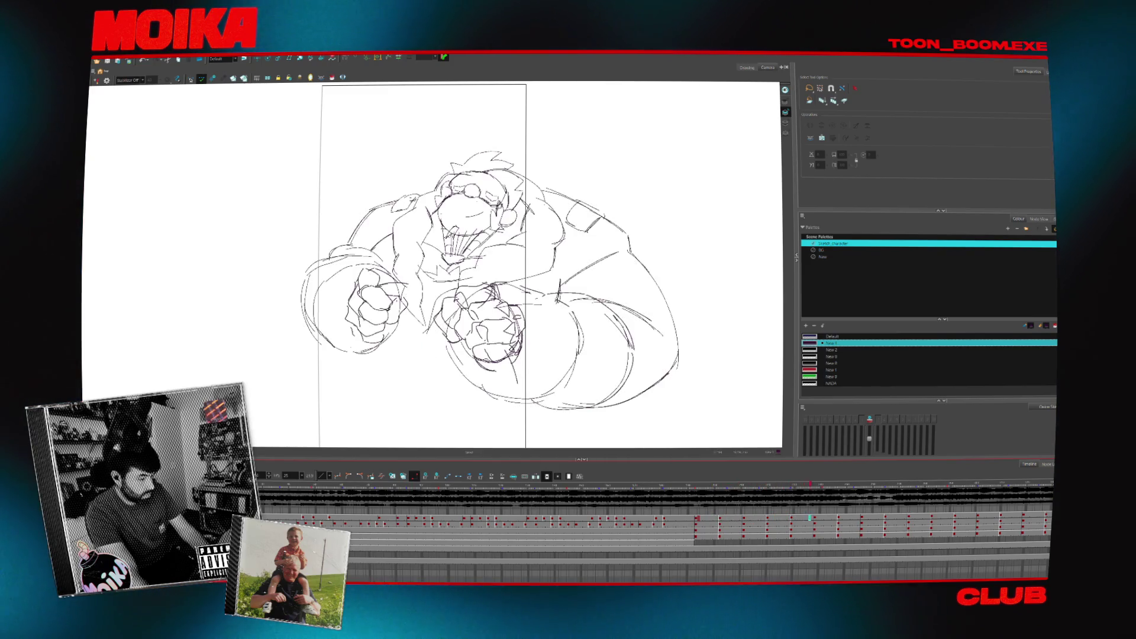
{"action": "key", "text": "period"}
{"action": "key", "text": "period"}
{"action": "key", "text": "period"}
{"action": "key", "text": "period"}
{"action": "key", "text": "period"}
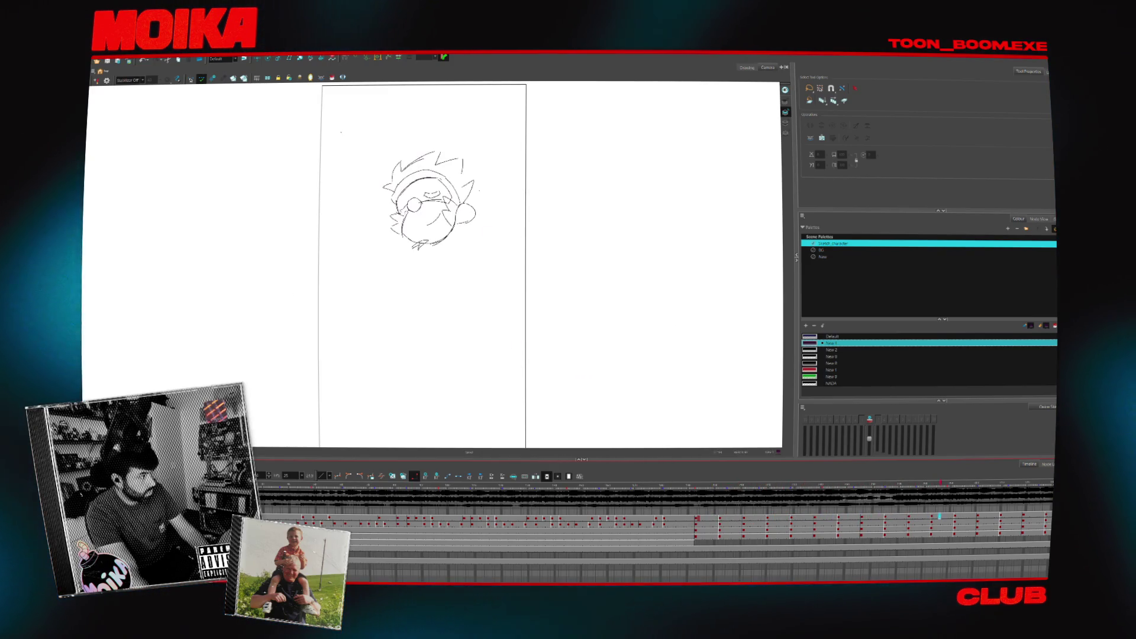
{"action": "key", "text": "period"}
{"action": "key", "text": "period"}
{"action": "key", "text": "period"}
{"action": "key", "text": "period"}
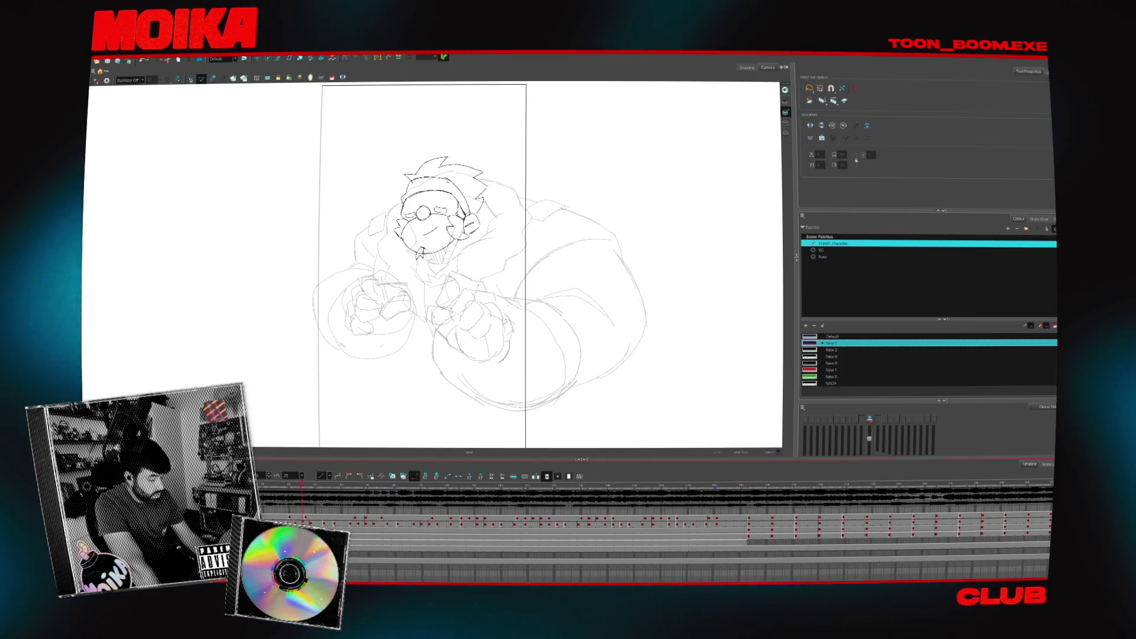
{"action": "key", "text": "period"}
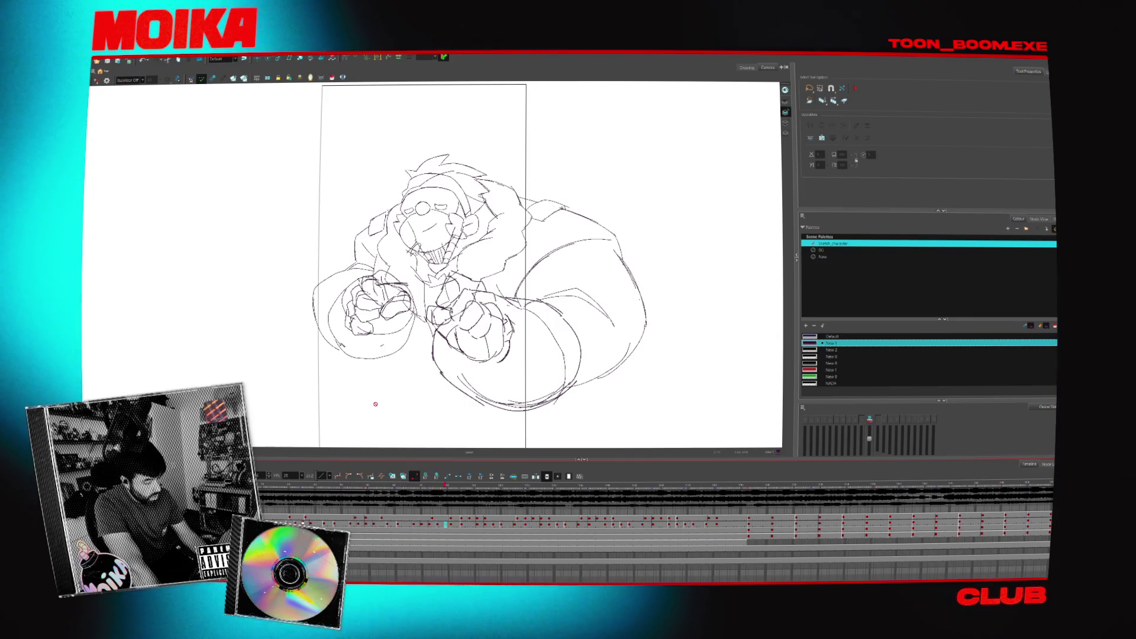
{"action": "key", "text": "period"}
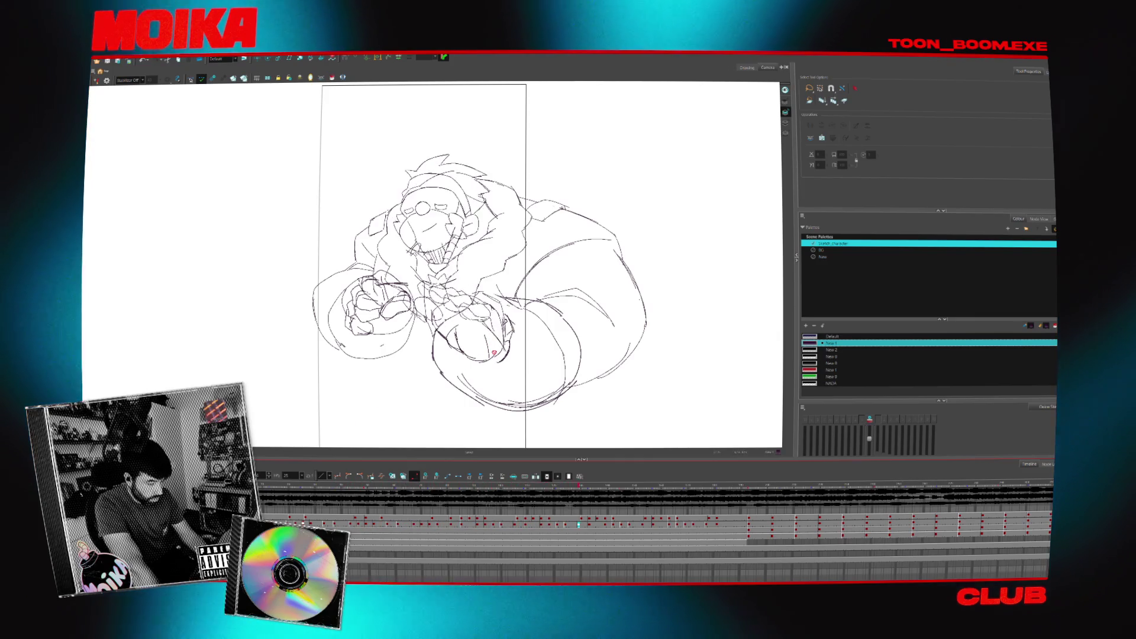
{"action": "key", "text": "period"}
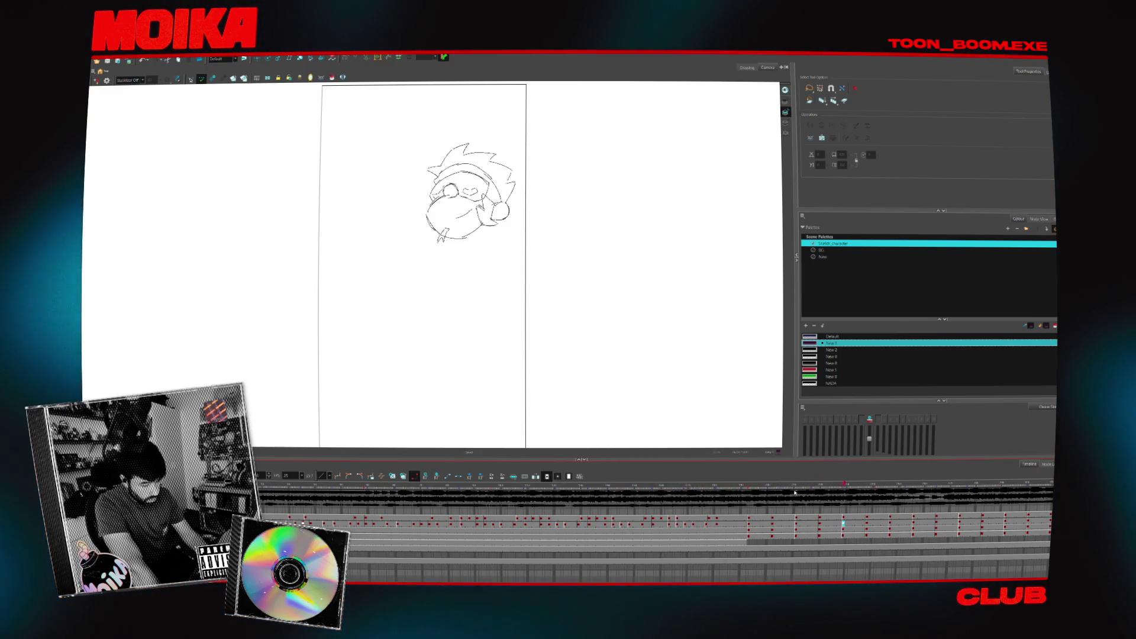
- Go back to the lighter sketch and flip through the head-only drawings
{"action": "left_click", "coordinate": [738, 485]}
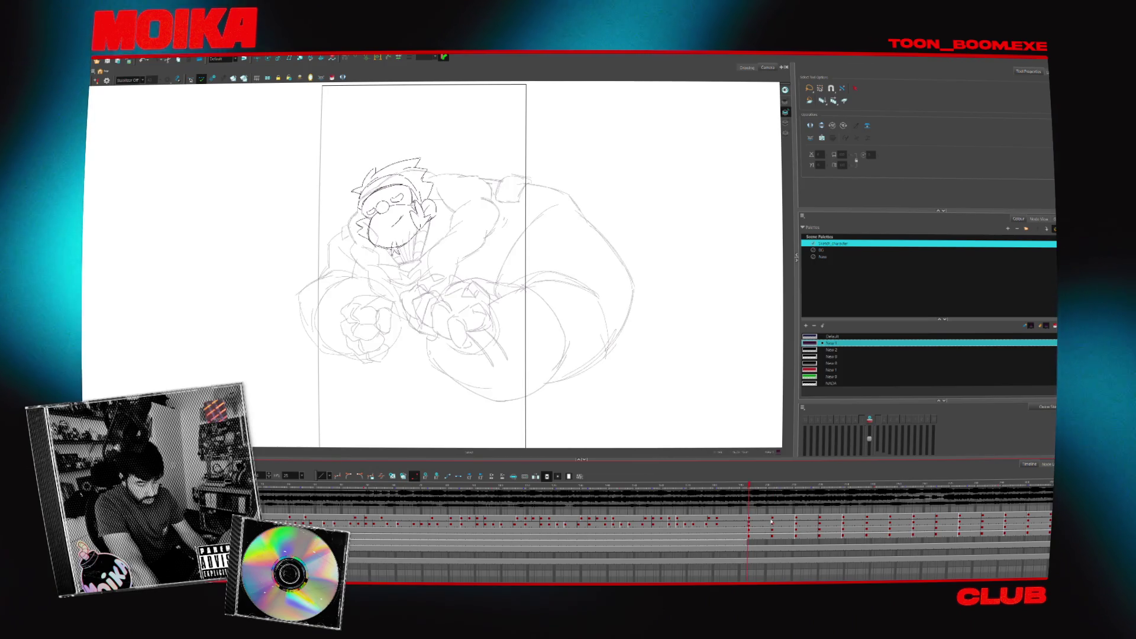
{"action": "left_click", "coordinate": [770, 525]}
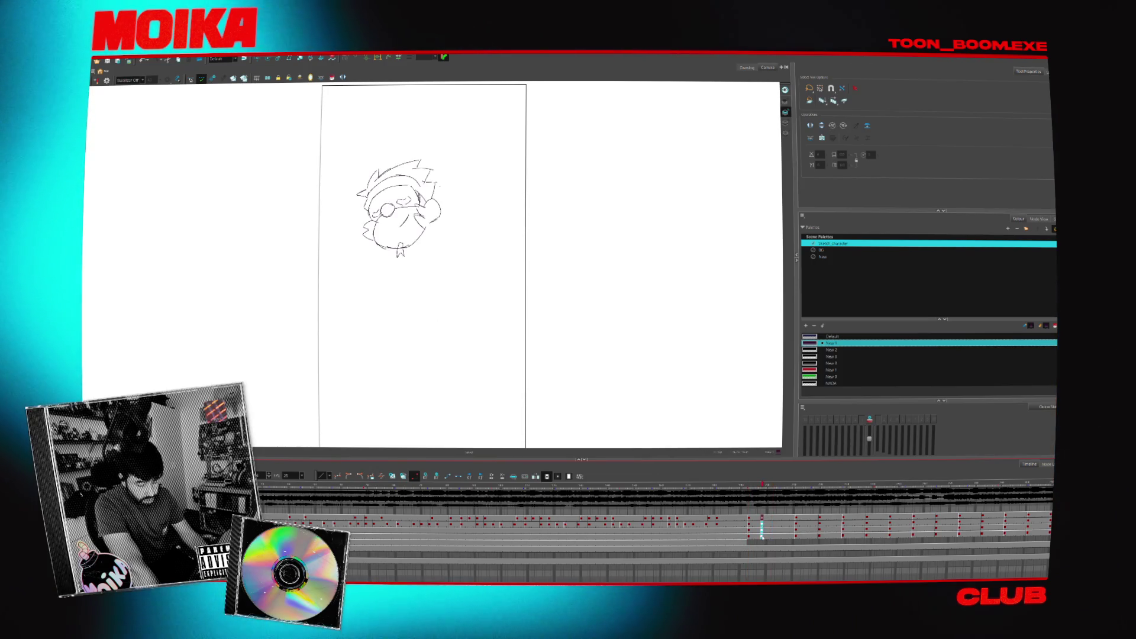
{"action": "left_click_drag", "start_coordinate": [763, 532], "coordinate": [794, 524]}
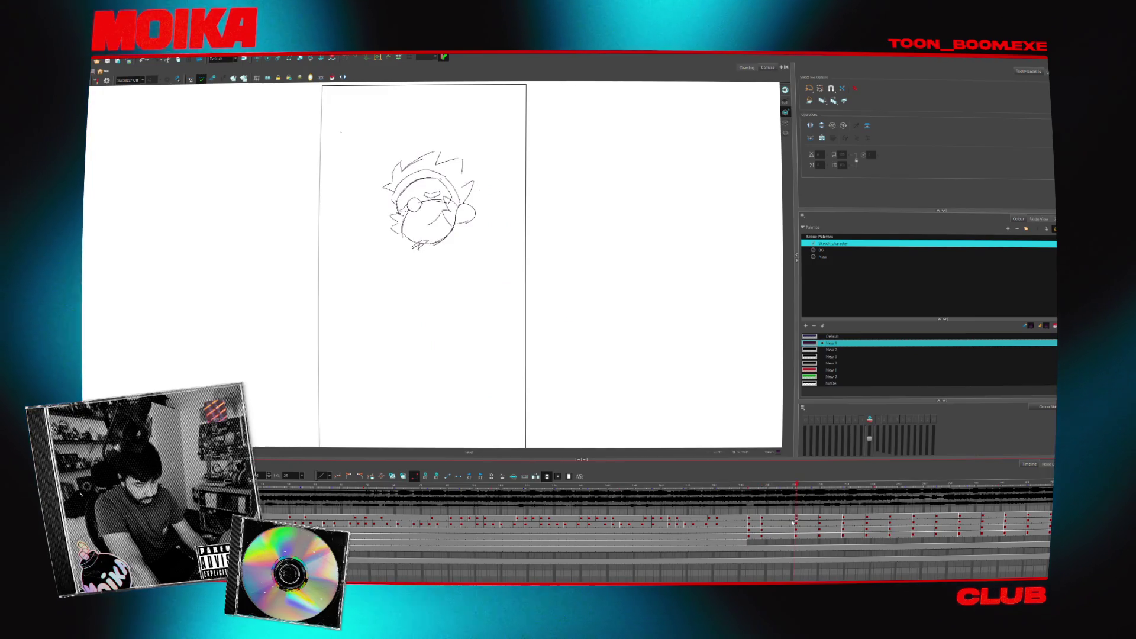
{"action": "left_click", "coordinate": [795, 537]}
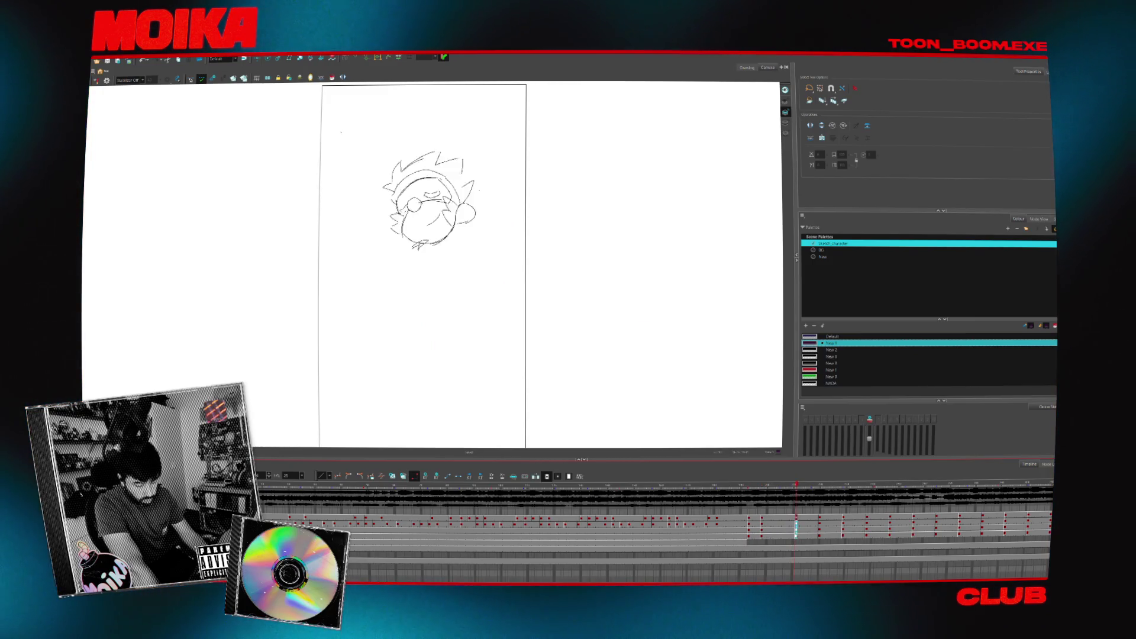
{"action": "left_click", "coordinate": [797, 531]}
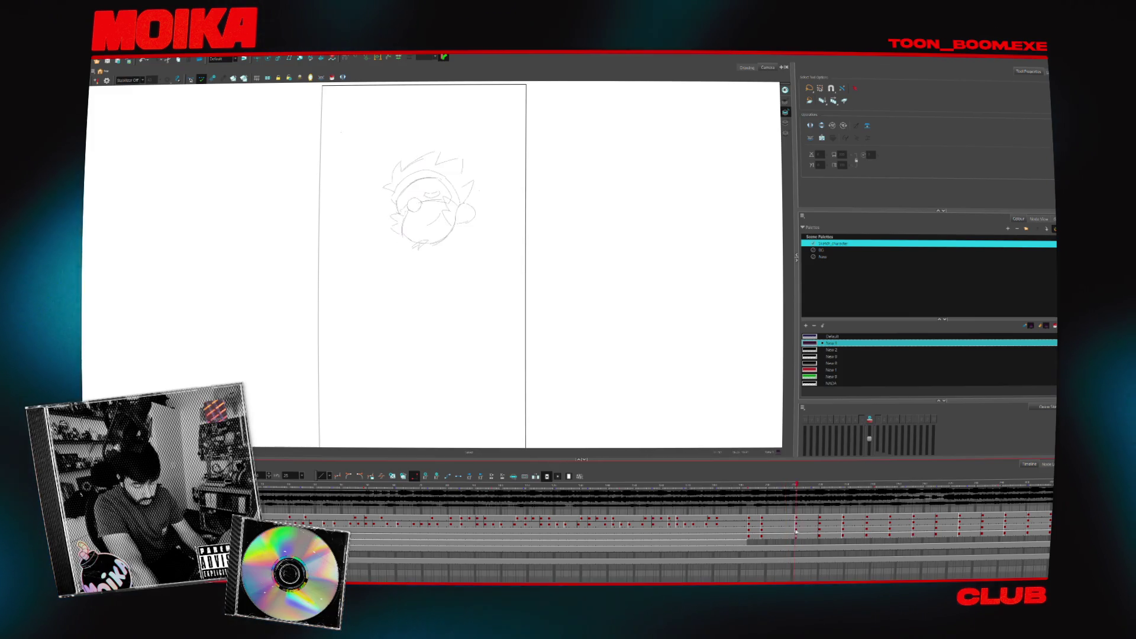
{"action": "left_click", "coordinate": [795, 526]}
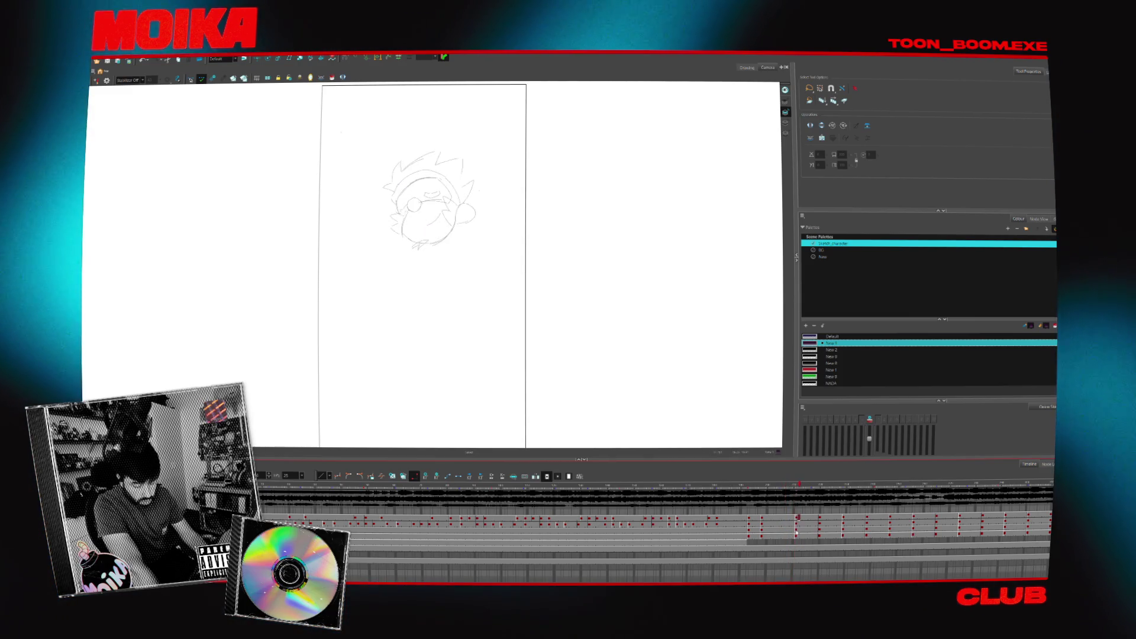
{"action": "left_click", "coordinate": [795, 530]}
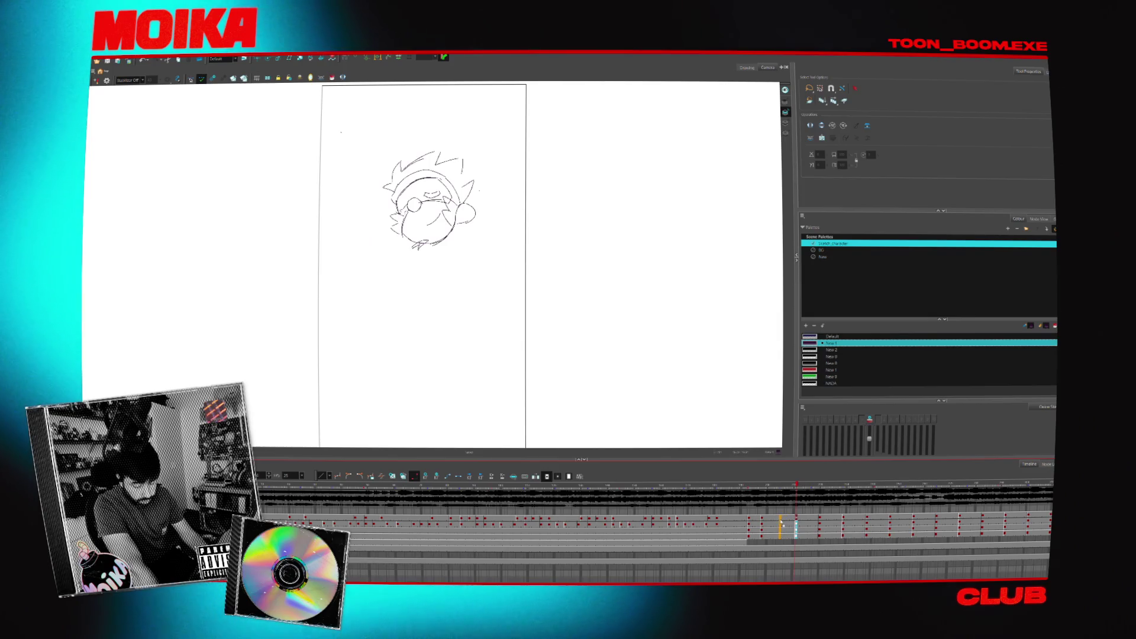
{"action": "key", "text": "period"}
{"action": "key", "text": "period"}
{"action": "key", "text": "period"}
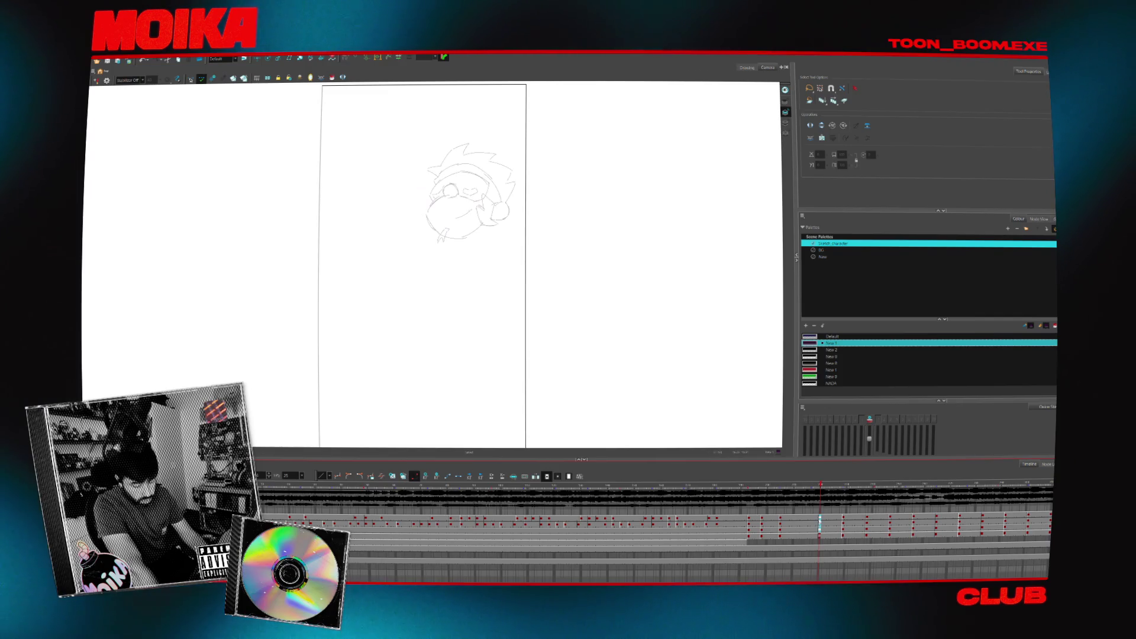
- Compare the full-body and fists keys, then scrub to preview the head-to-fists motion
{"action": "left_click", "coordinate": [844, 525]}
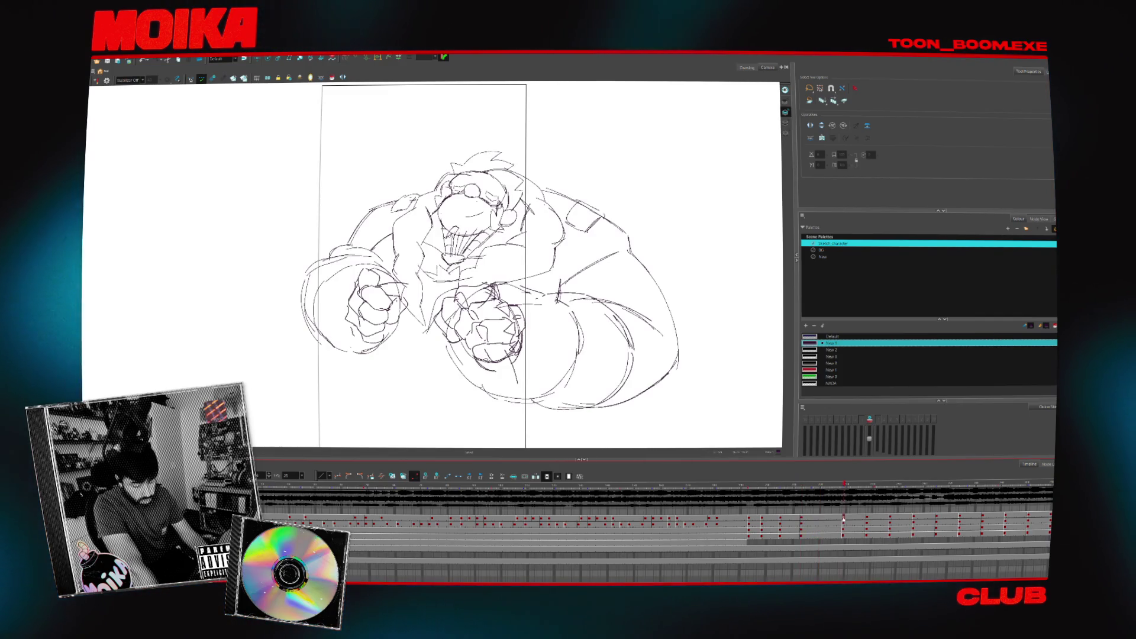
{"action": "left_click", "coordinate": [843, 538]}
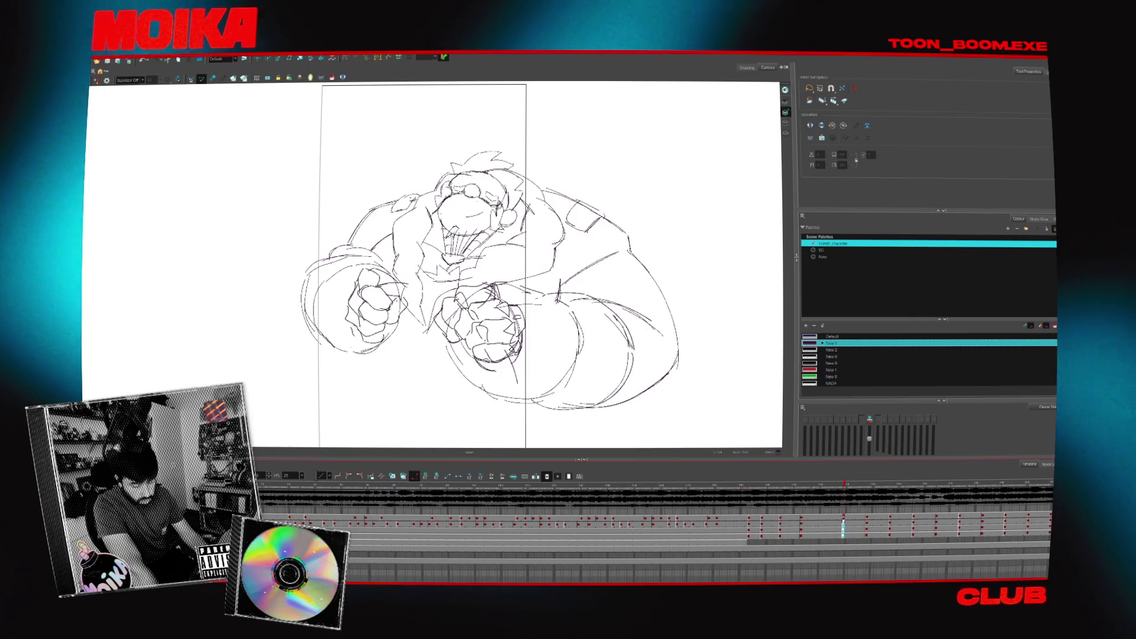
{"action": "left_click", "coordinate": [825, 524]}
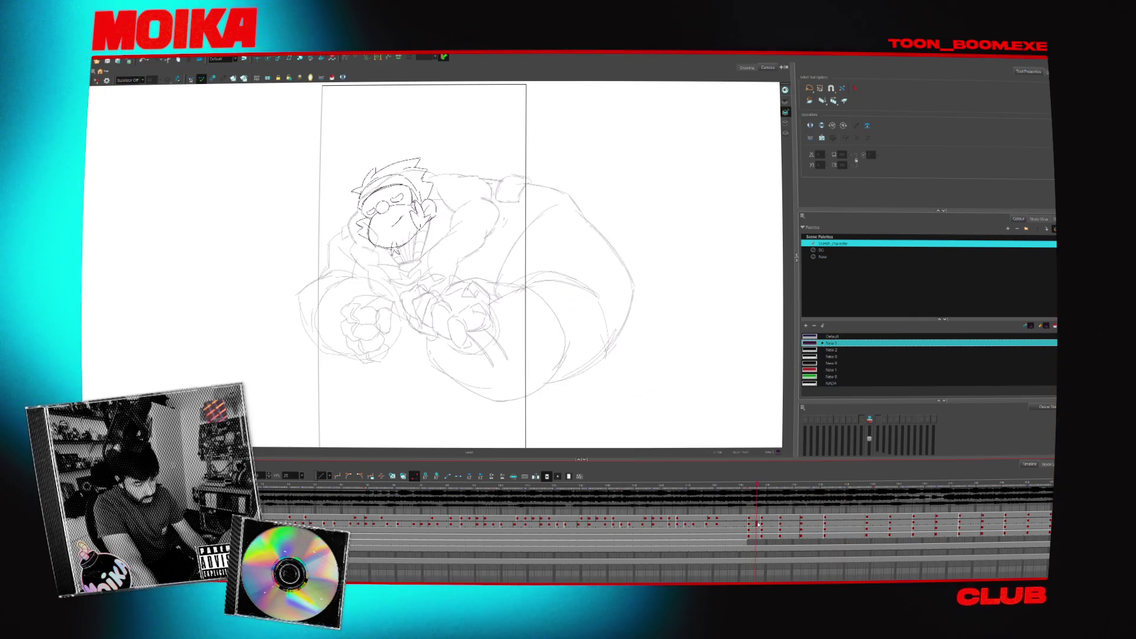
{"action": "mouse_move", "coordinate": [825, 518]}
{"action": "left_mouse_down"}
{"action": "mouse_move", "coordinate": [762, 536]}
{"action": "mouse_move", "coordinate": [840, 539]}
{"action": "left_mouse_up"}
{"action": "left_click", "coordinate": [773, 531]}
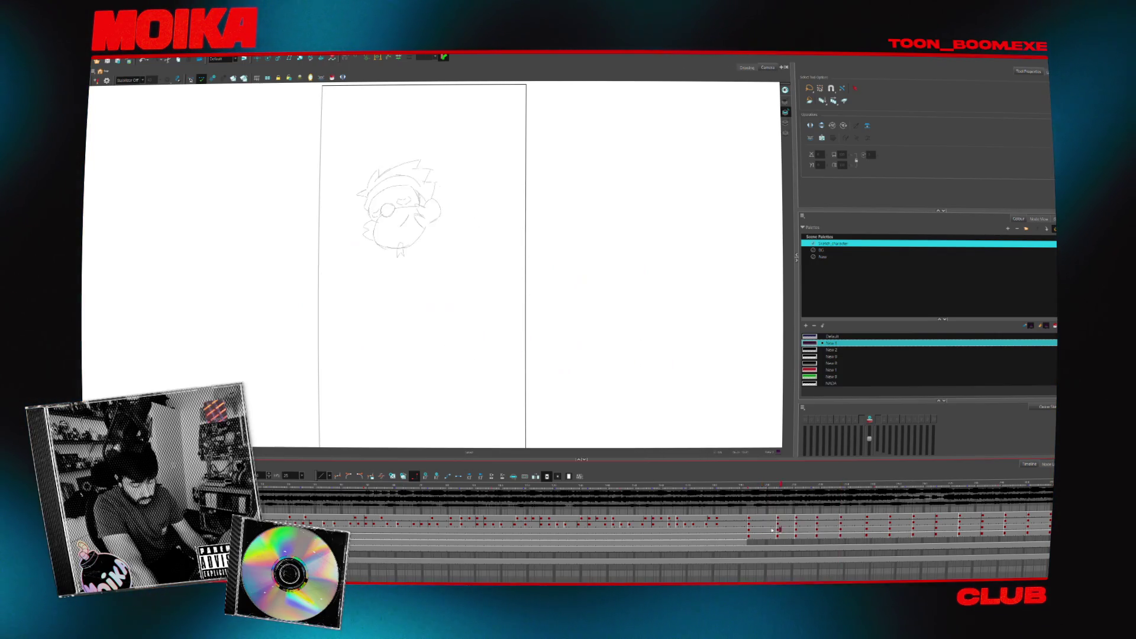
{"action": "left_click_drag", "start_coordinate": [771, 531], "coordinate": [852, 536]}
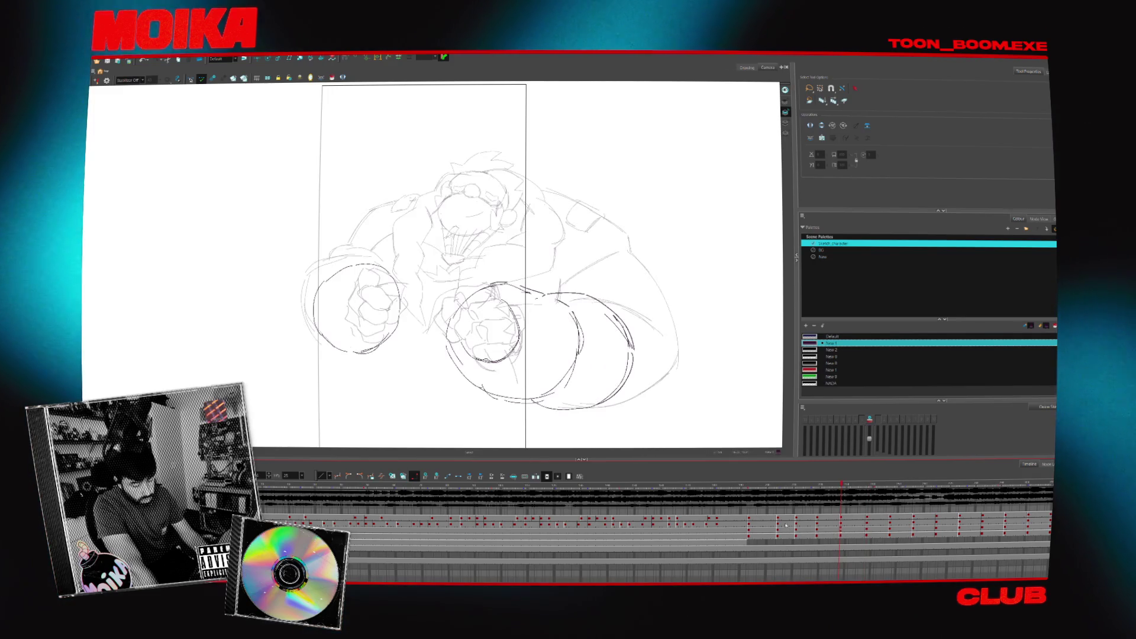
- Shift the block of exposure cells one frame earlier, check the retimed frames, and return to the start
{"action": "left_click", "coordinate": [763, 518]}
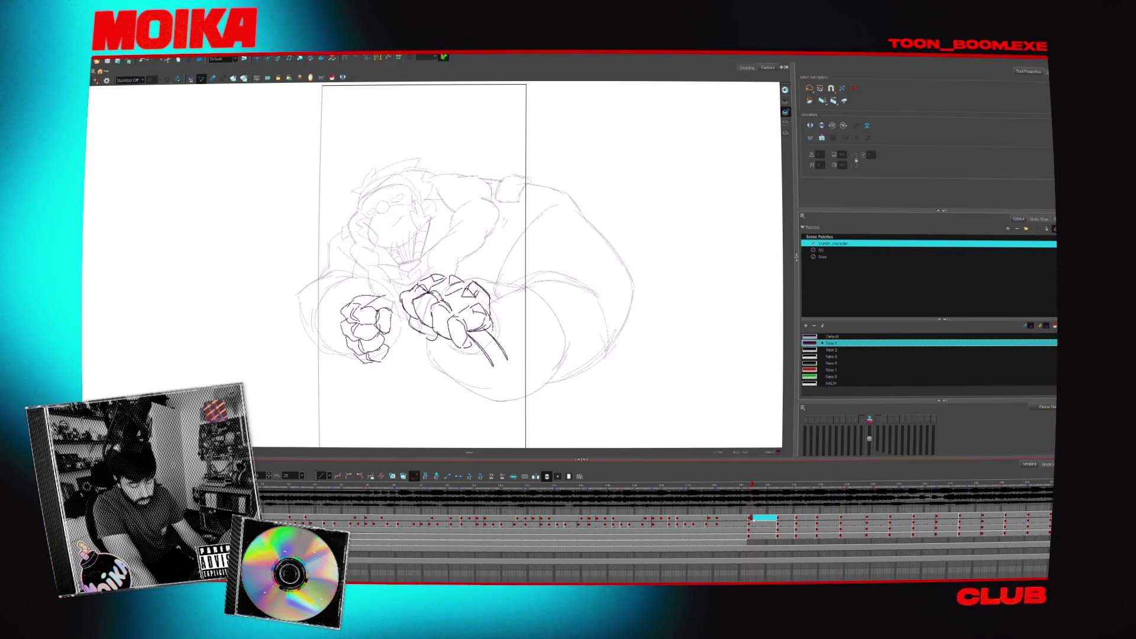
{"action": "left_click", "coordinate": [883, 518]}
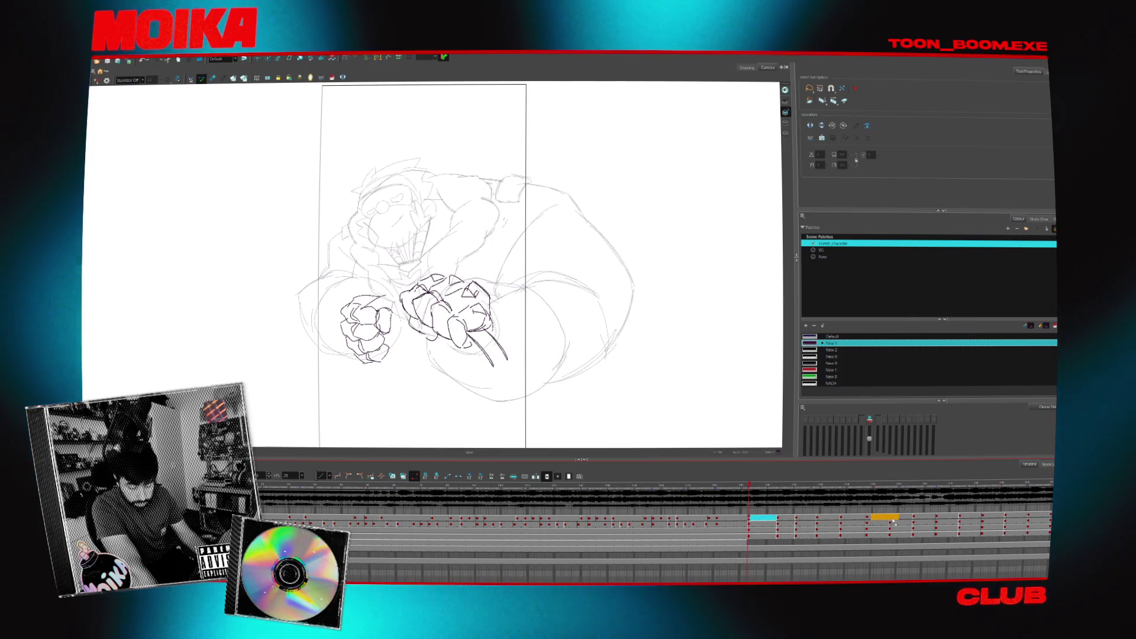
{"action": "left_click_drag", "start_coordinate": [894, 524], "coordinate": [887, 524]}
{"action": "left_click", "coordinate": [888, 519]}
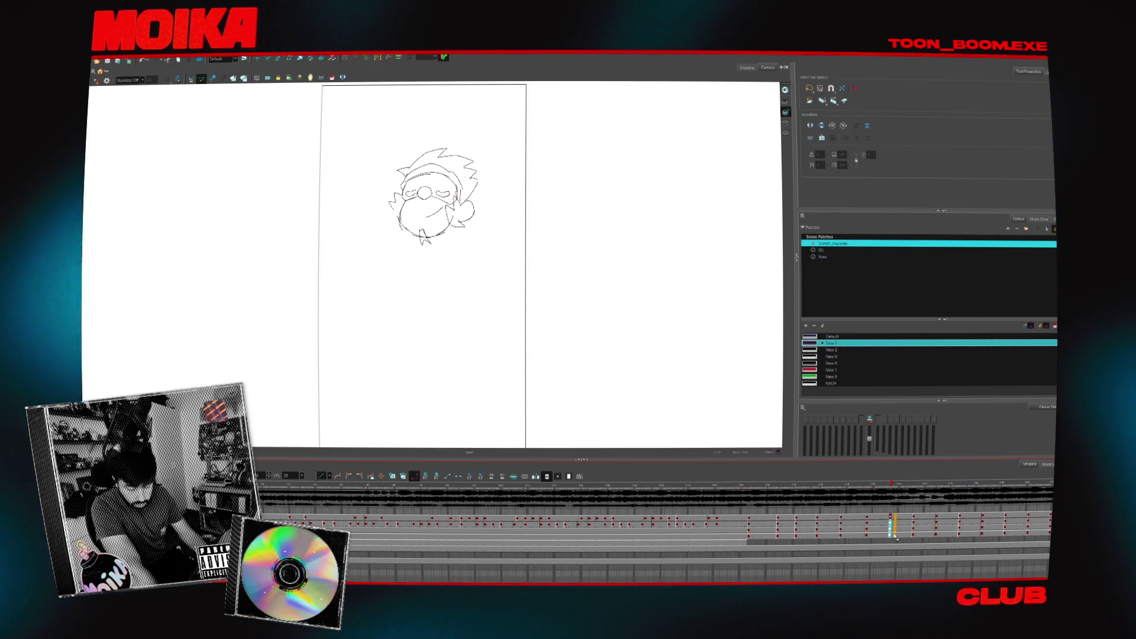
{"action": "left_click", "coordinate": [763, 519]}
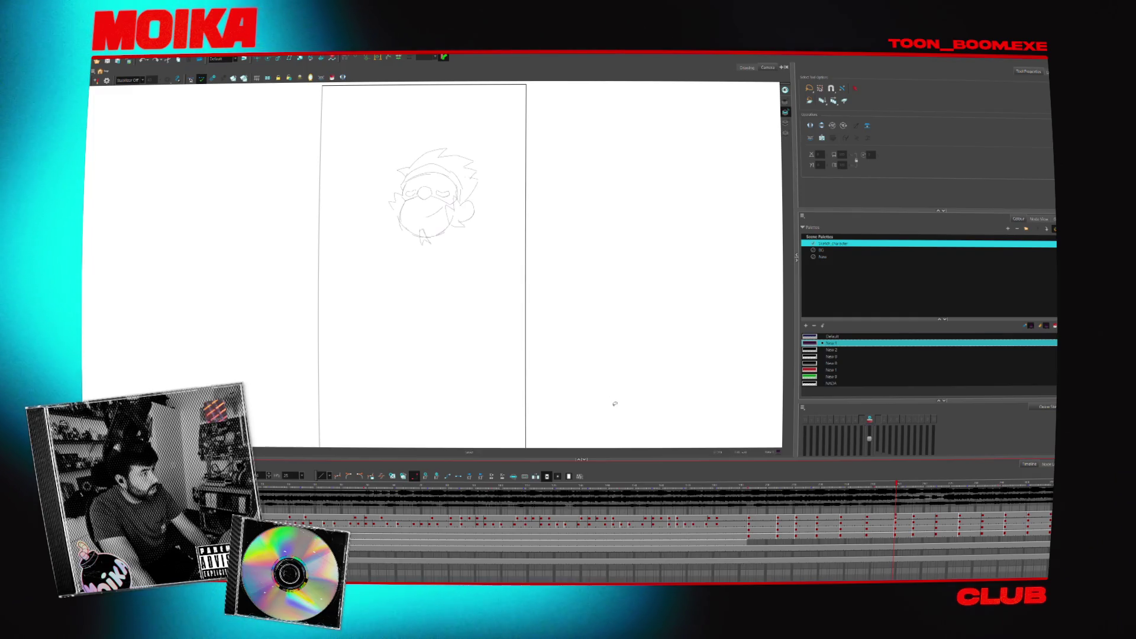
- Scrub from the start through the head drawings and preview the timing from the fists key
{"action": "left_click", "coordinate": [749, 519]}
{"action": "scroll", "coordinate": [851, 566], "scroll_direction": "right", "scroll_amount": 2}
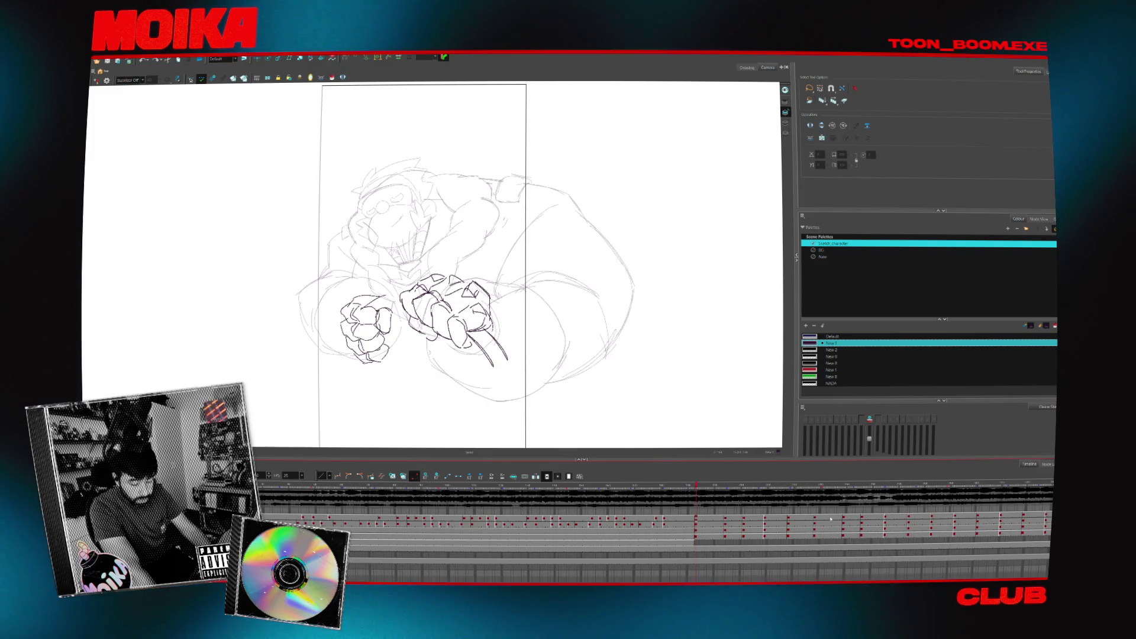
{"action": "left_click_drag", "start_coordinate": [832, 518], "coordinate": [788, 519]}
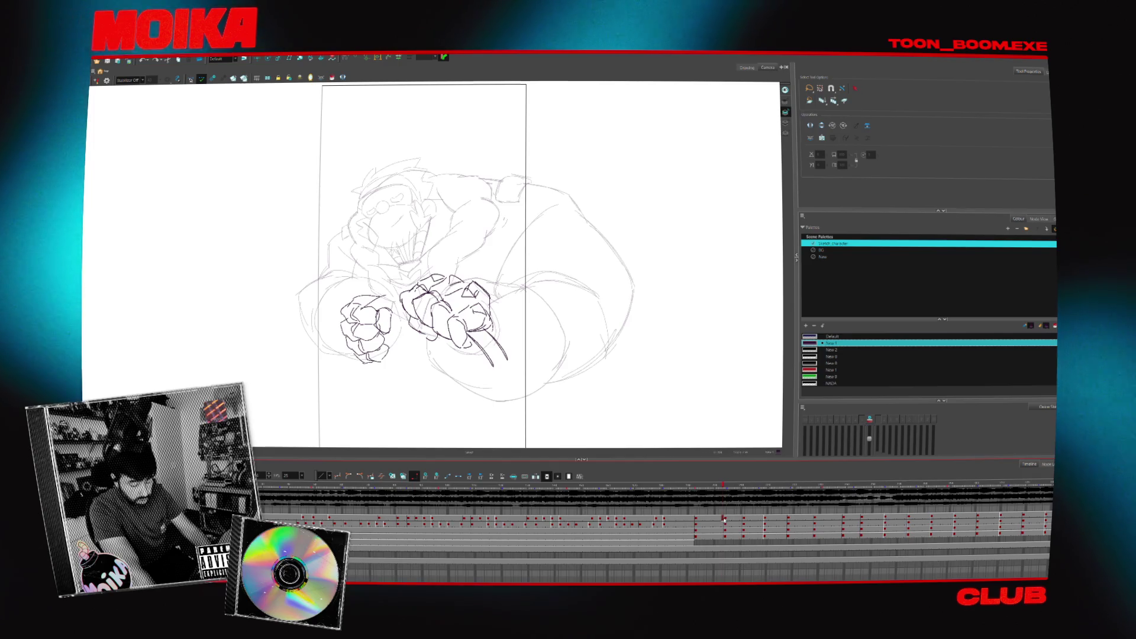
{"action": "mouse_move", "coordinate": [789, 518]}
{"action": "left_mouse_down"}
{"action": "mouse_move", "coordinate": [815, 519]}
{"action": "mouse_move", "coordinate": [729, 526]}
{"action": "mouse_move", "coordinate": [789, 520]}
{"action": "mouse_move", "coordinate": [766, 533]}
{"action": "left_mouse_up"}
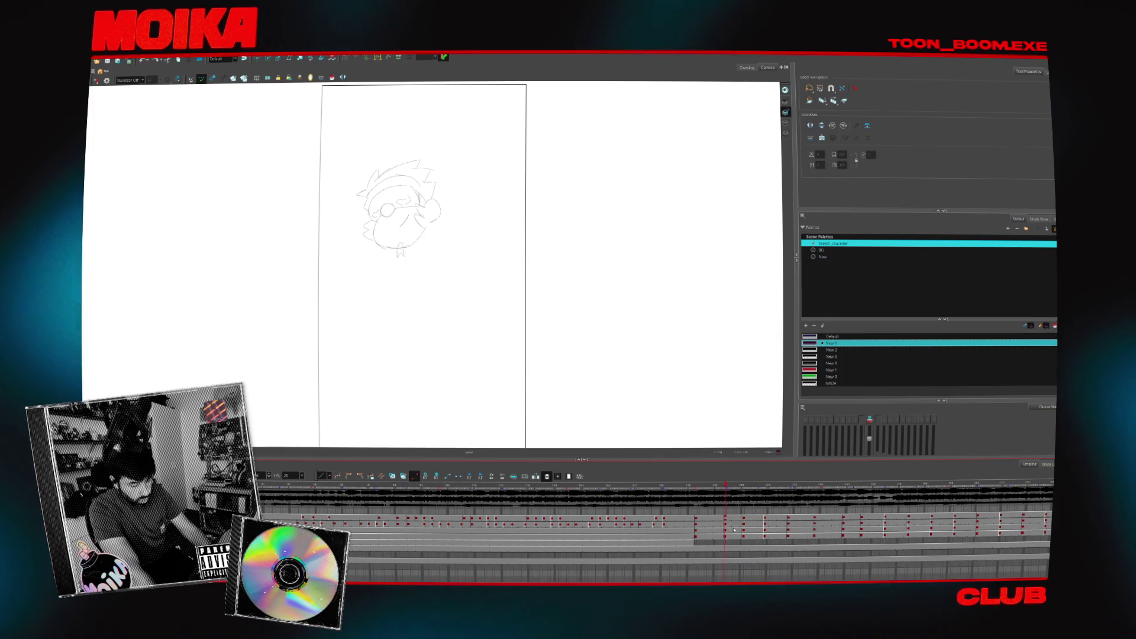
{"action": "left_click_drag", "start_coordinate": [737, 530], "coordinate": [785, 524]}
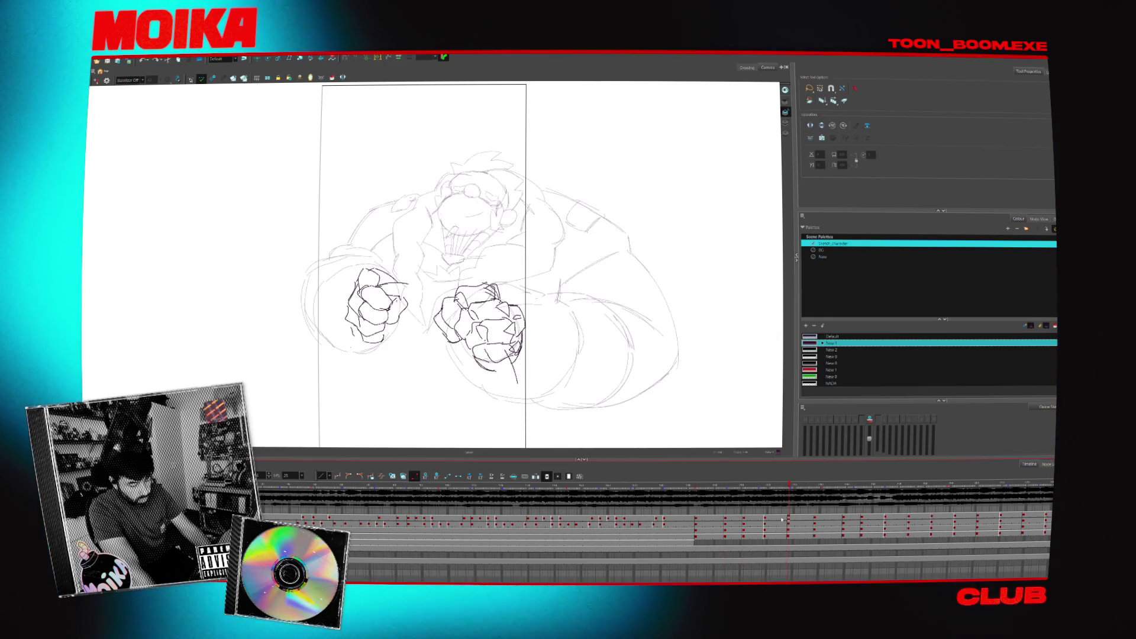
{"action": "left_click", "coordinate": [698, 518]}
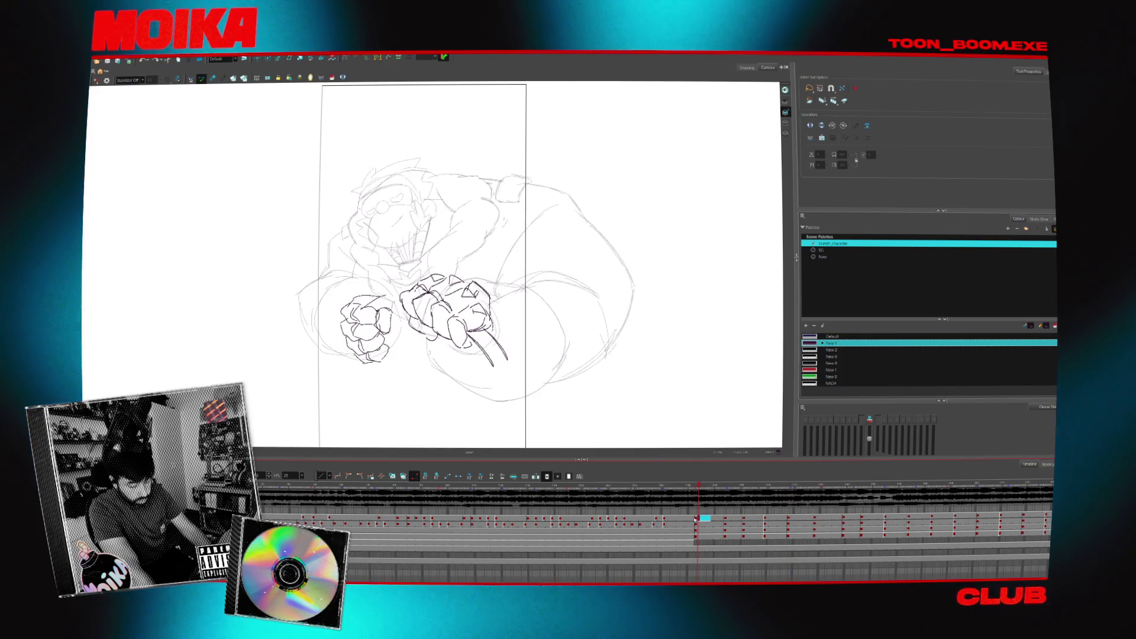
{"action": "left_click_drag", "start_coordinate": [697, 520], "coordinate": [716, 523]}
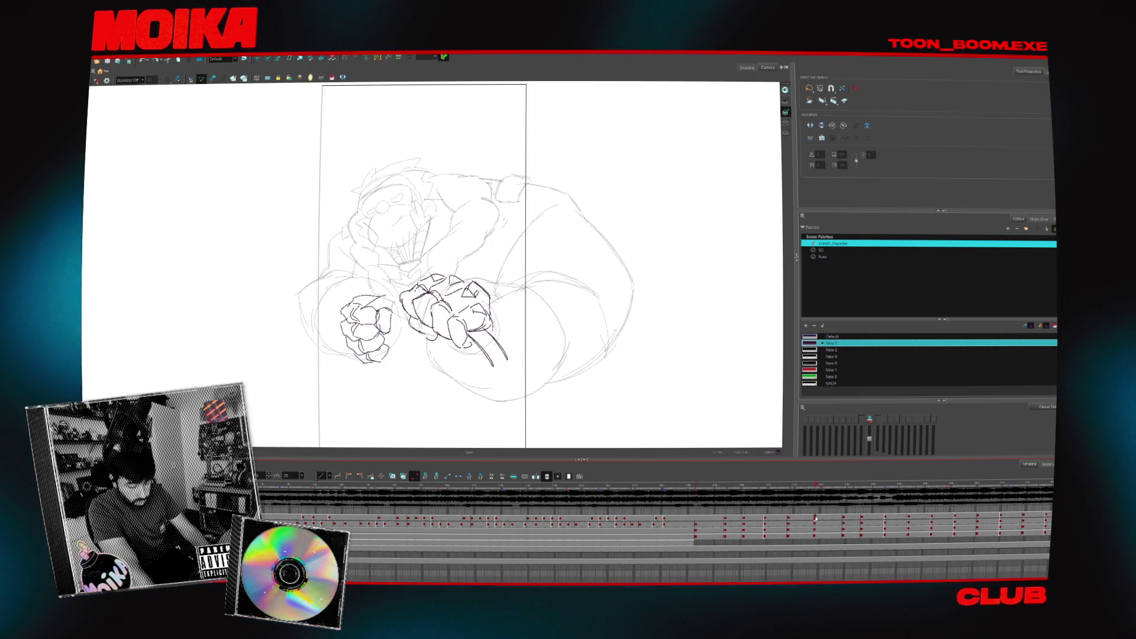
{"action": "left_click_drag", "start_coordinate": [699, 519], "coordinate": [778, 525]}
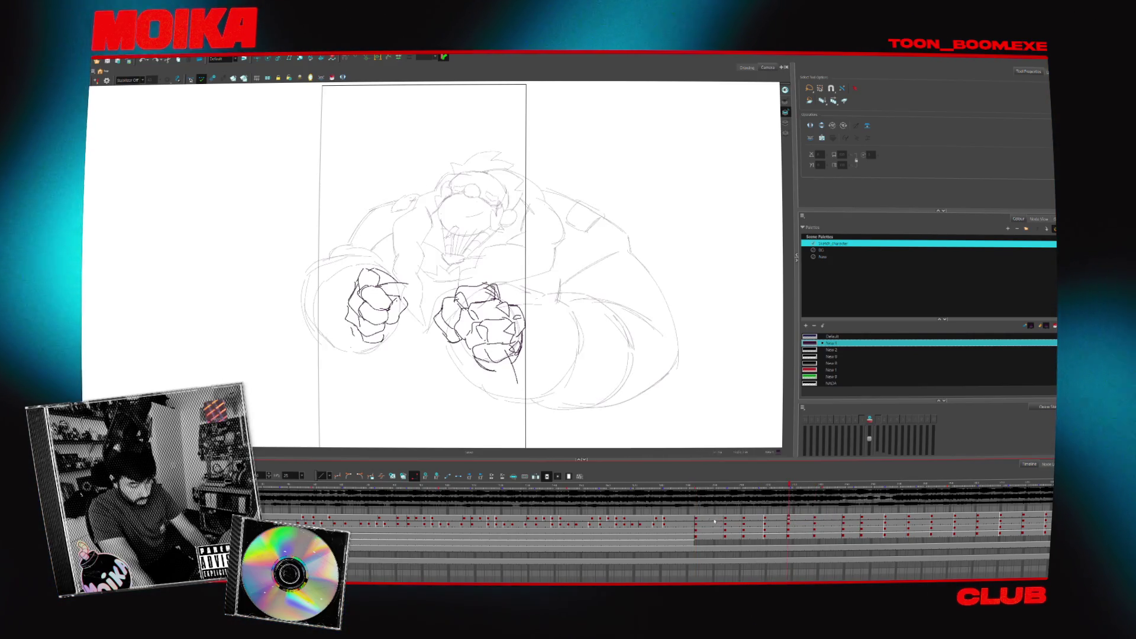
- Move the fists key exposures later in the sequence, then step forward to check the new timing
{"action": "left_click", "coordinate": [711, 518]}
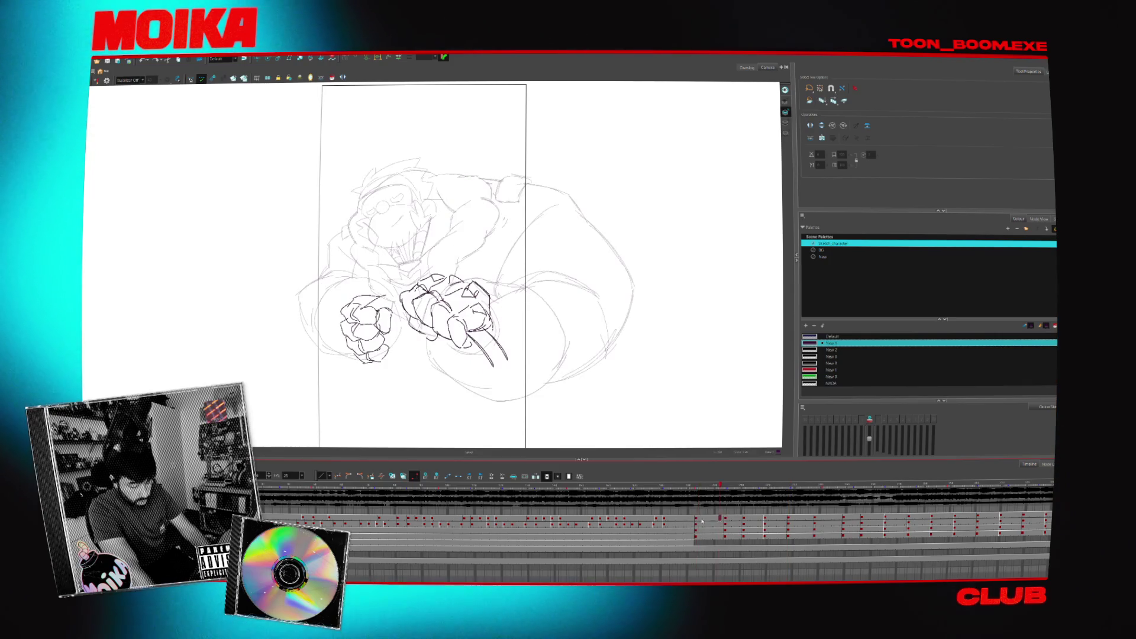
{"action": "mouse_move", "coordinate": [715, 520]}
{"action": "left_mouse_down"}
{"action": "mouse_move", "coordinate": [821, 525]}
{"action": "mouse_move", "coordinate": [810, 524]}
{"action": "left_mouse_up"}
{"action": "left_click", "coordinate": [810, 524]}
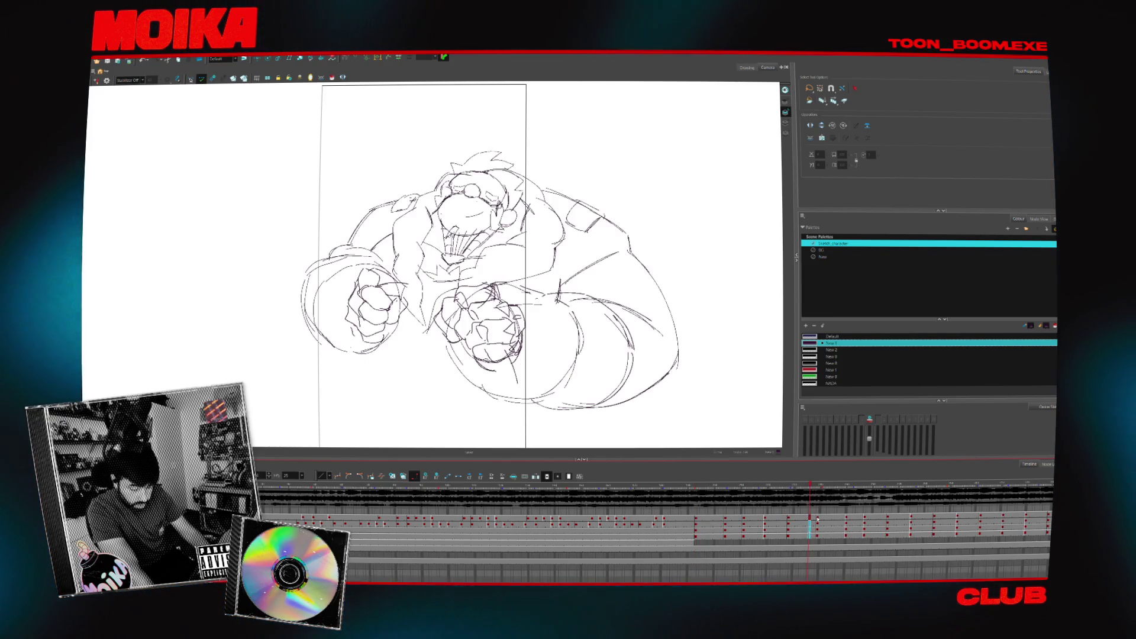
{"action": "left_click", "coordinate": [713, 519]}
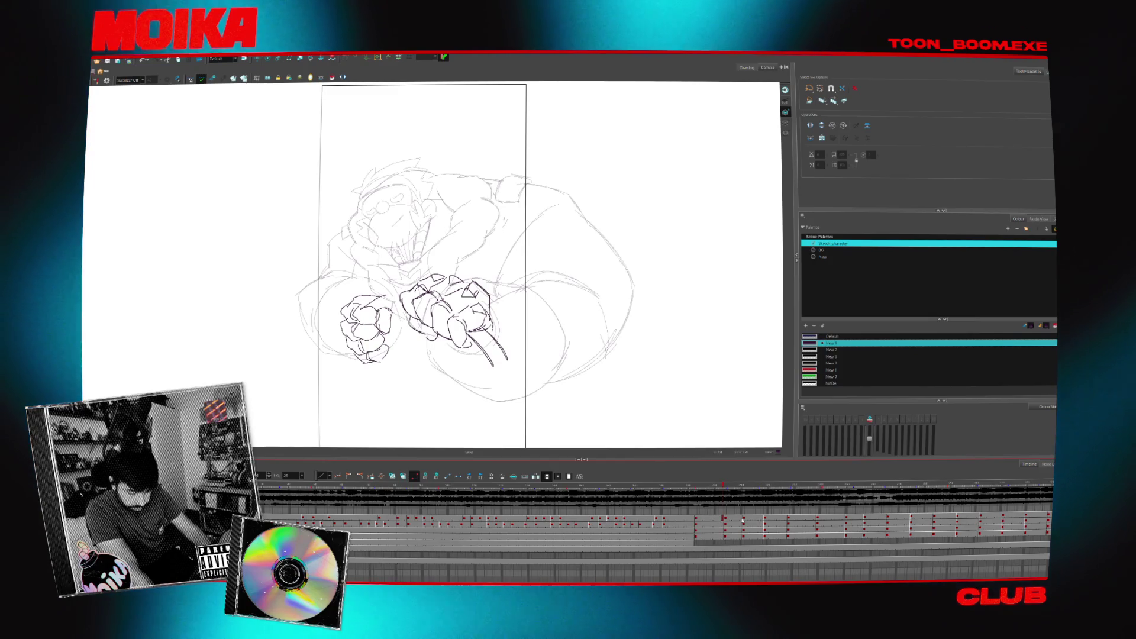
{"action": "key", "text": "period"}
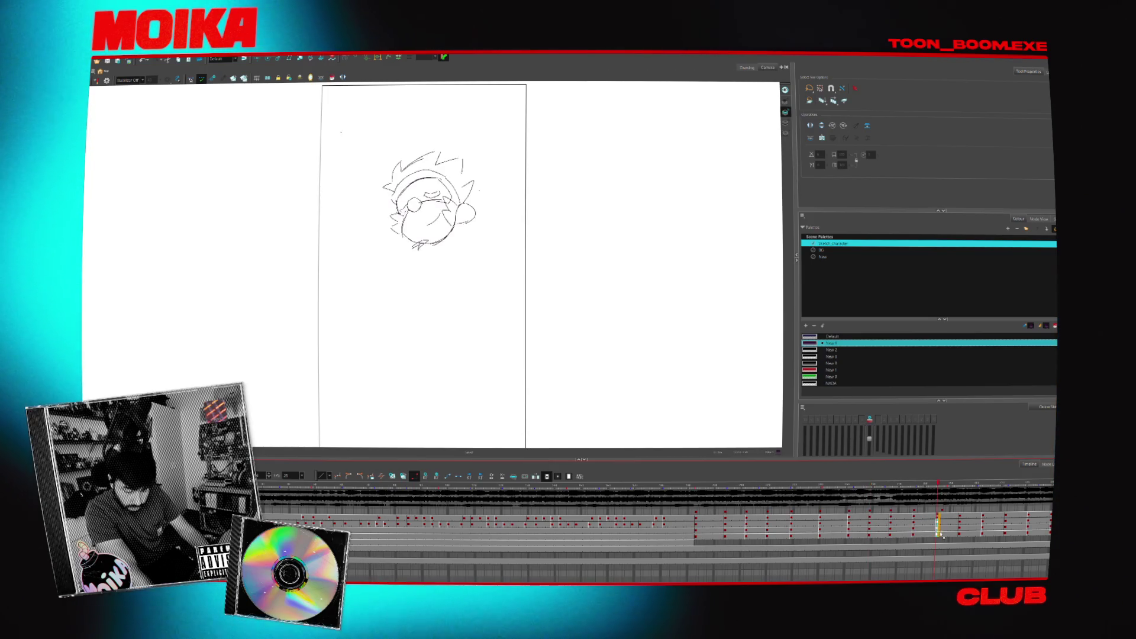
- Flip between the full-body key and the head sketches on later frames
{"action": "left_click", "coordinate": [822, 516]}
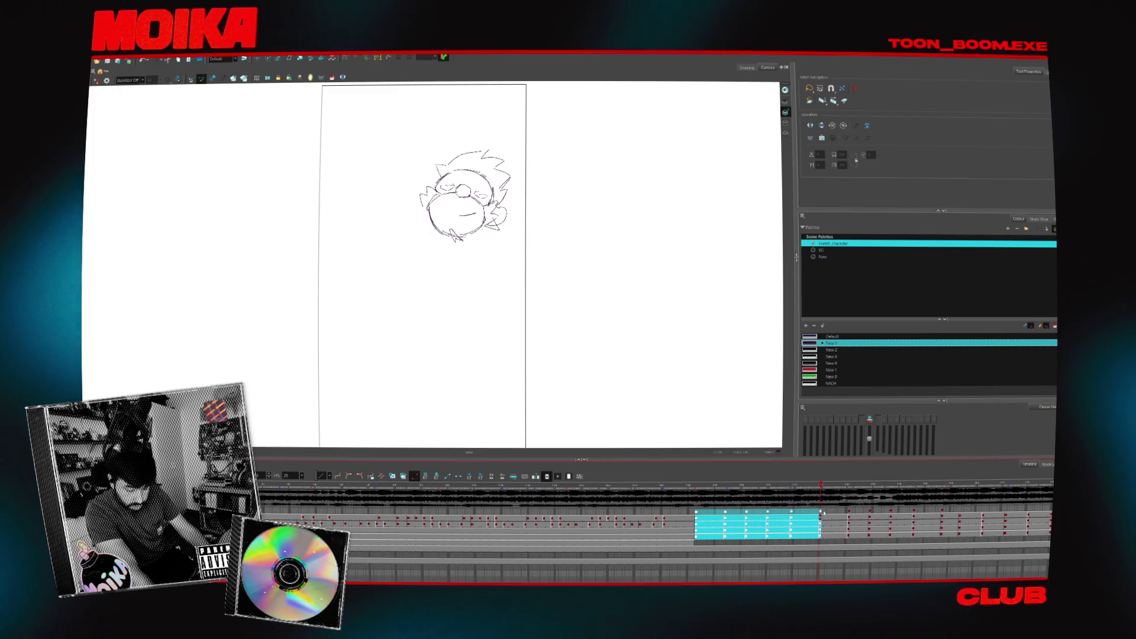
{"action": "left_click", "coordinate": [700, 514]}
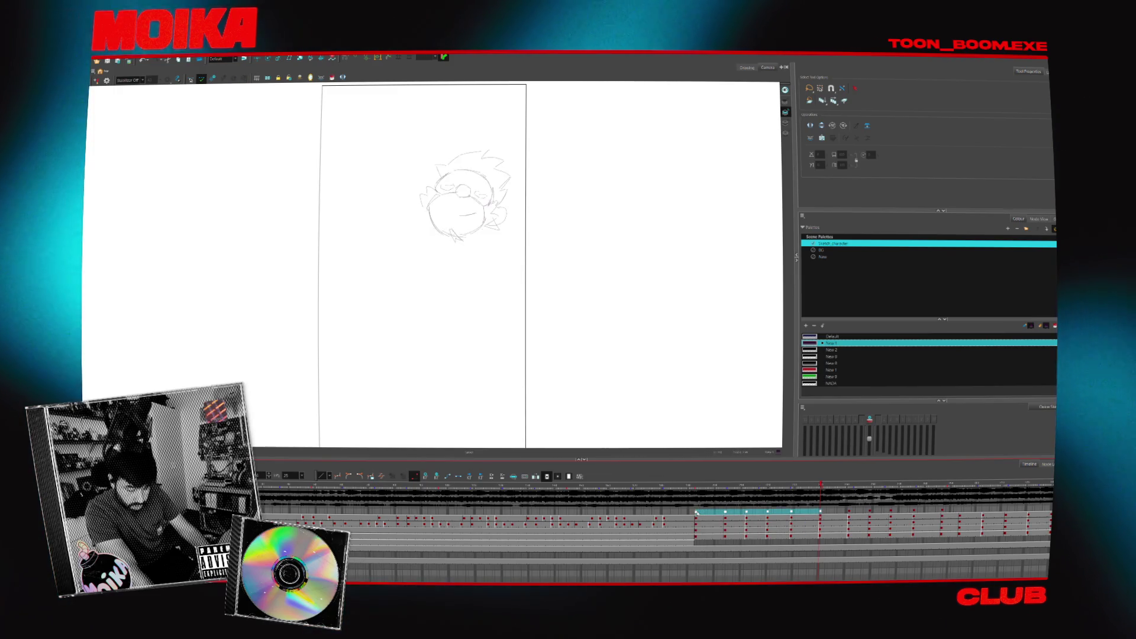
{"action": "left_click", "coordinate": [792, 513]}
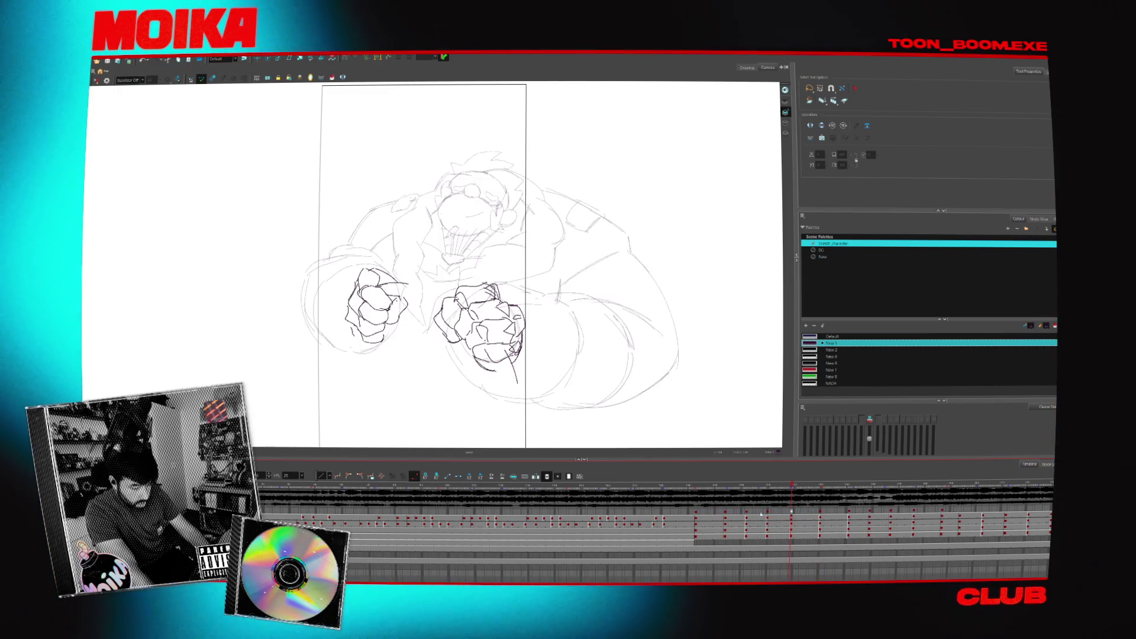
{"action": "left_click", "coordinate": [806, 514]}
{"action": "left_click", "coordinate": [821, 513]}
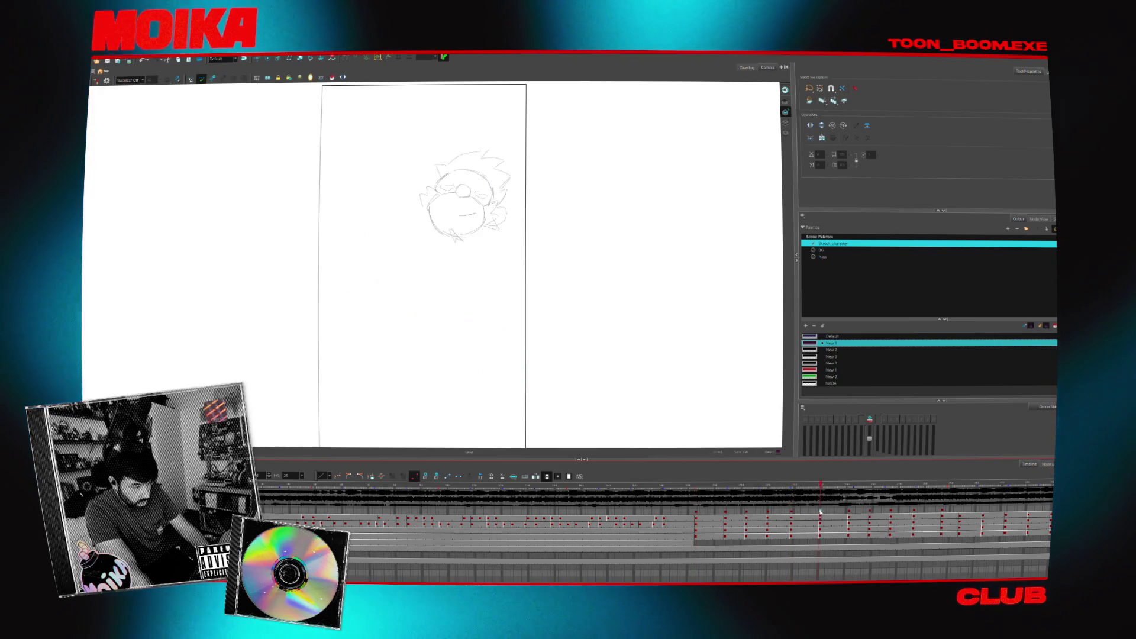
{"action": "left_click", "coordinate": [698, 514]}
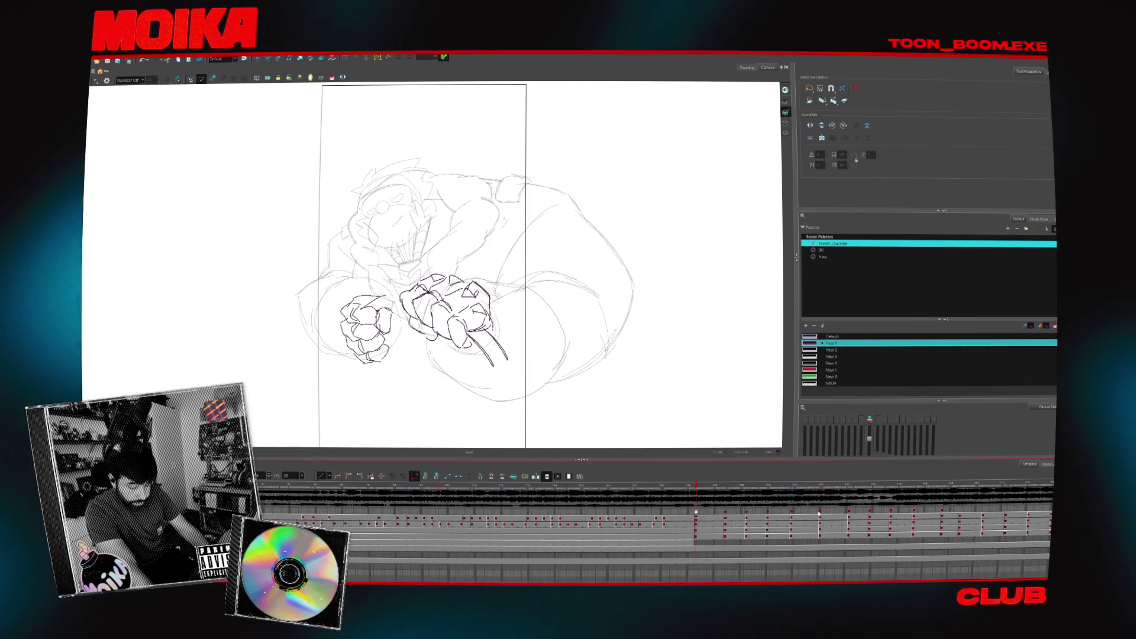
{"action": "left_click", "coordinate": [799, 512]}
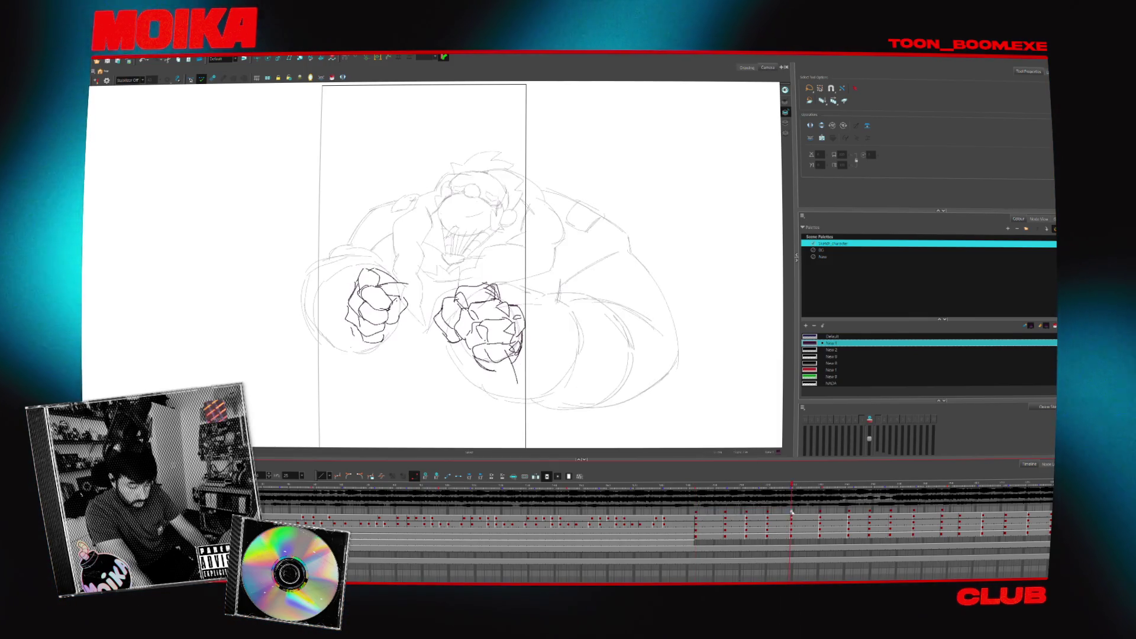
- Check the later head and body frames, then delete the trailing exposures across the layers
{"action": "left_click", "coordinate": [891, 512]}
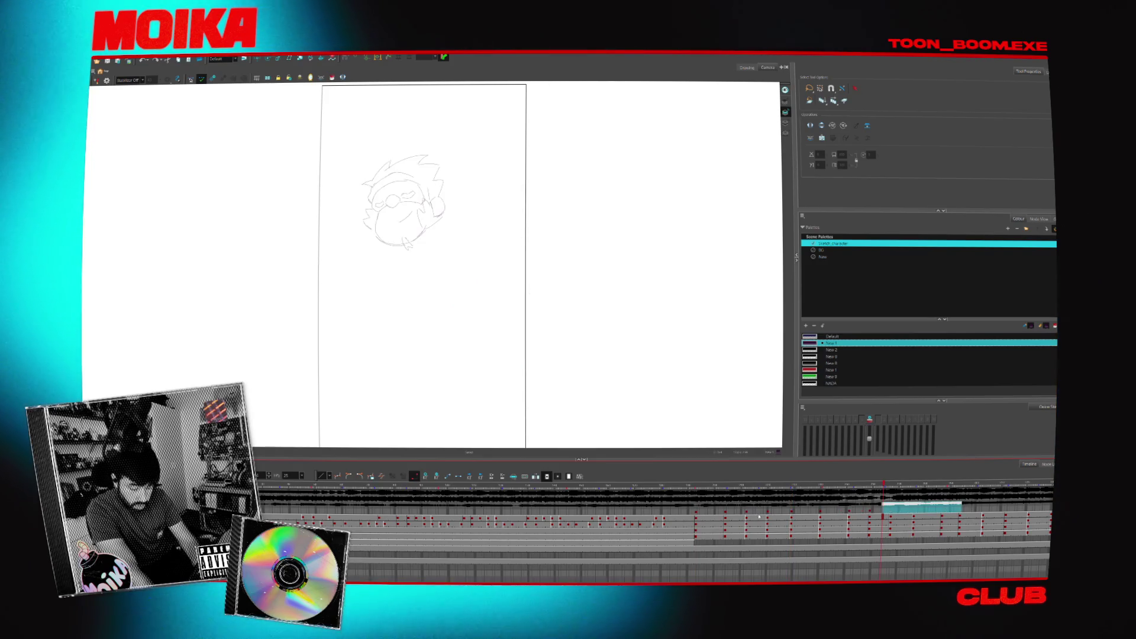
{"action": "left_click", "coordinate": [893, 513]}
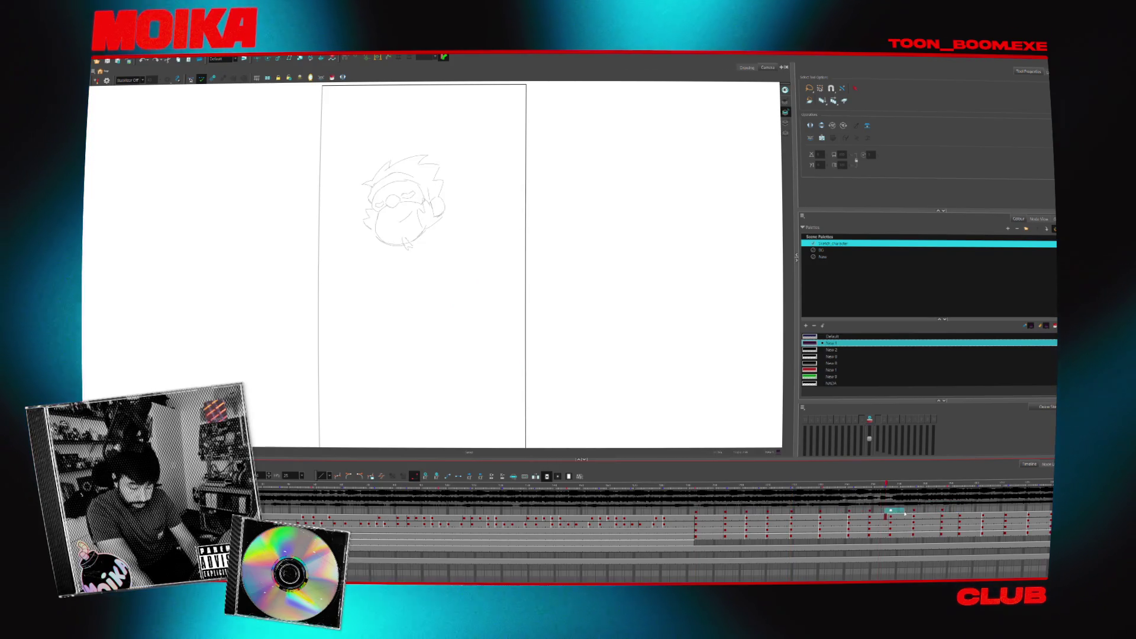
{"action": "left_click_drag", "start_coordinate": [893, 512], "coordinate": [941, 512]}
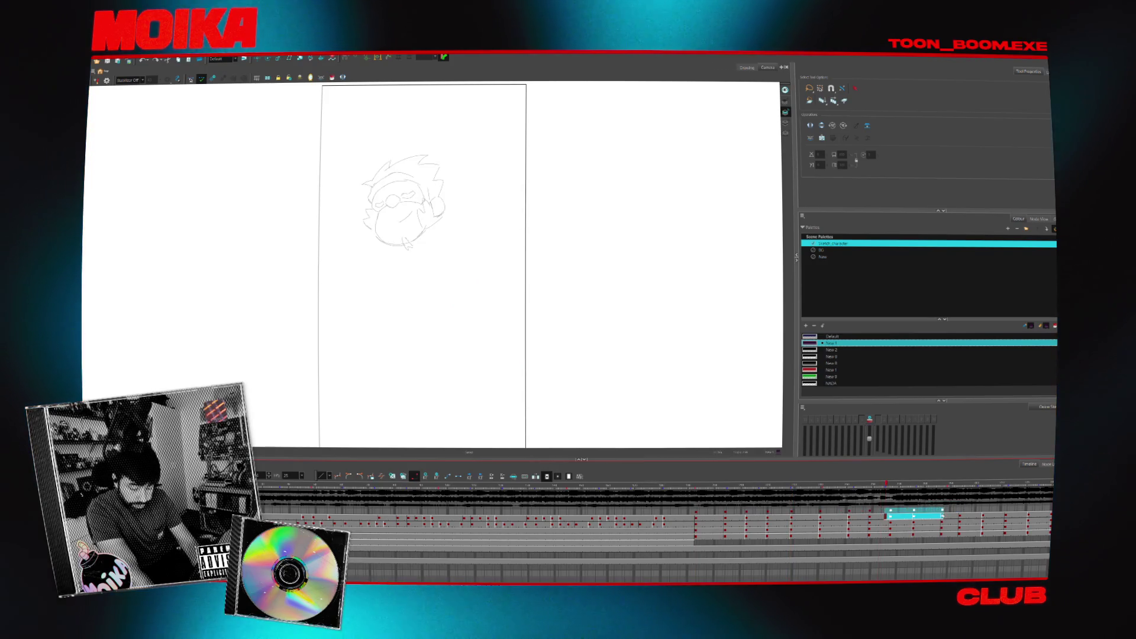
{"action": "left_click", "coordinate": [792, 512]}
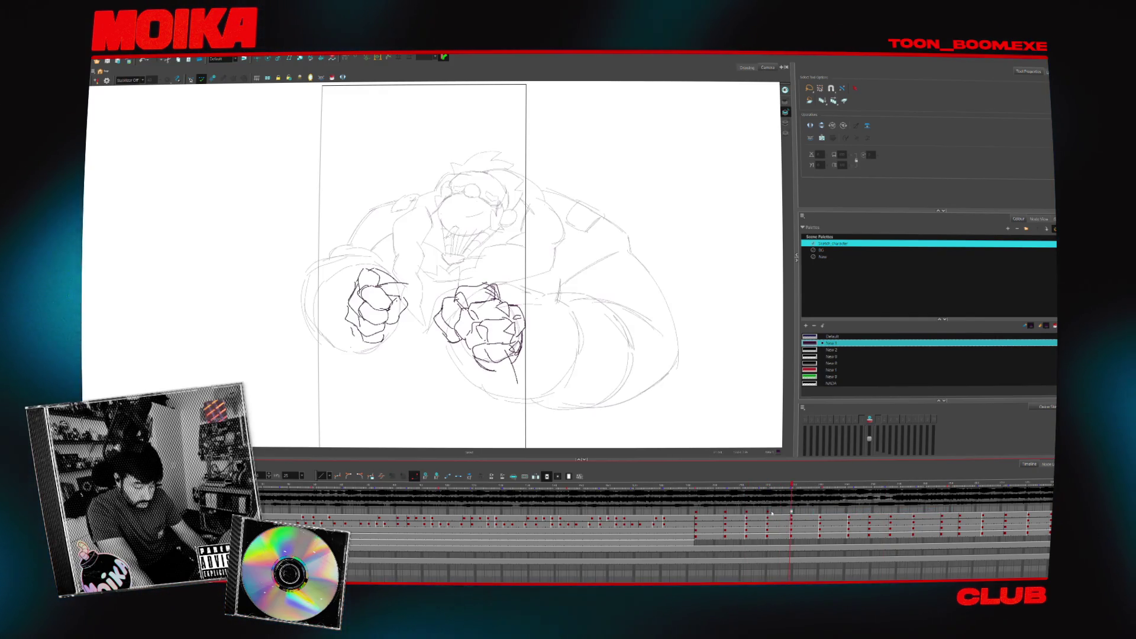
{"action": "left_click", "coordinate": [848, 526]}
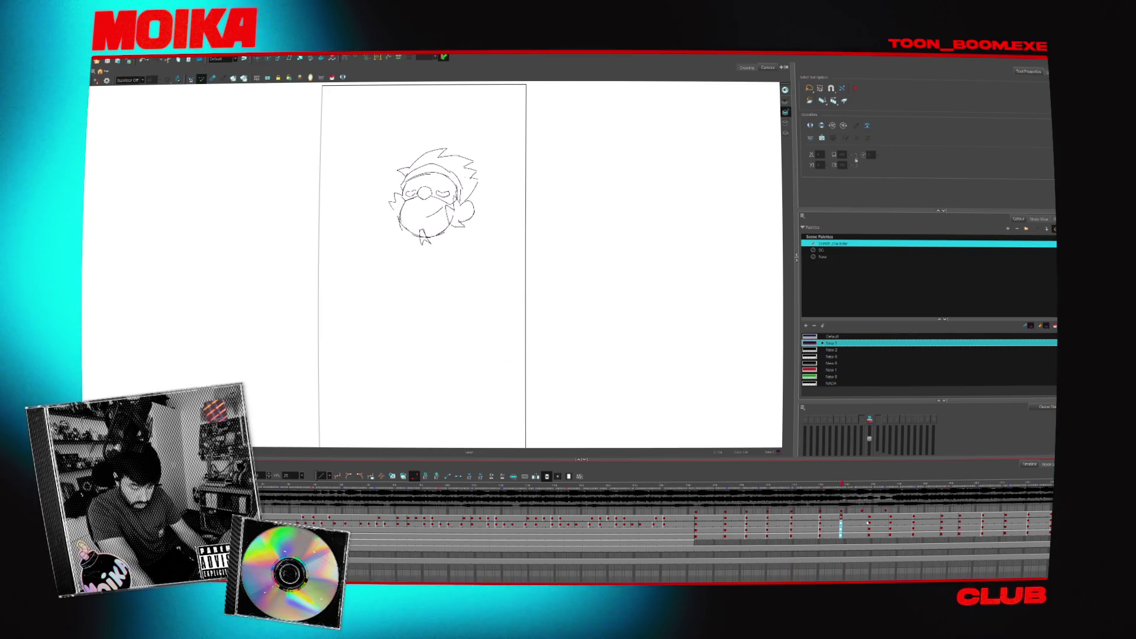
{"action": "left_click", "coordinate": [864, 526]}
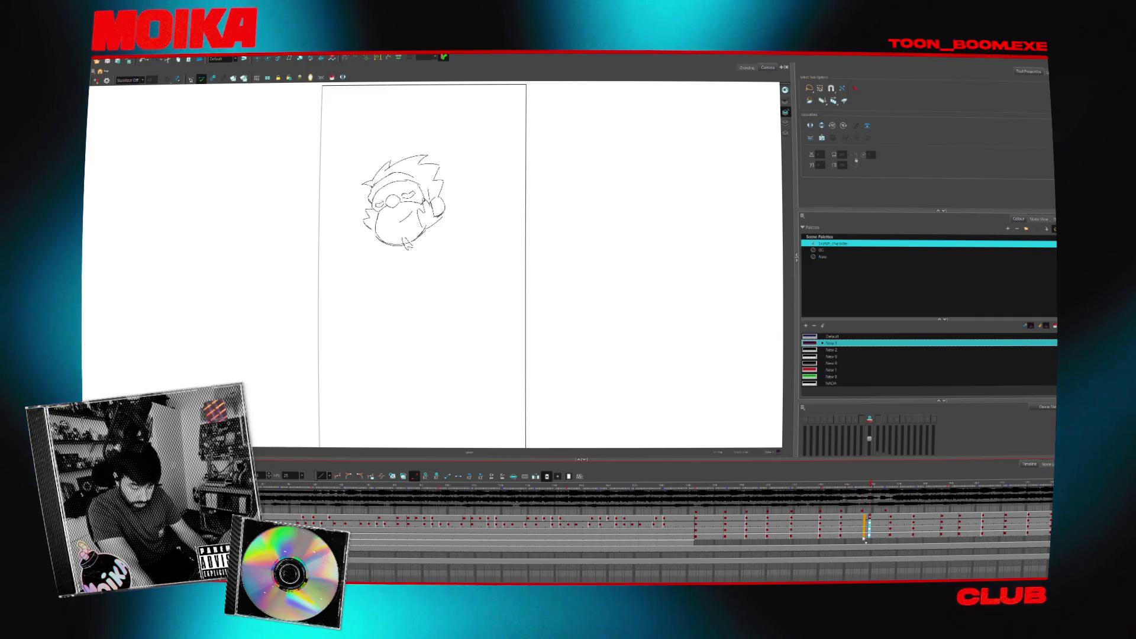
{"action": "left_click", "coordinate": [890, 525]}
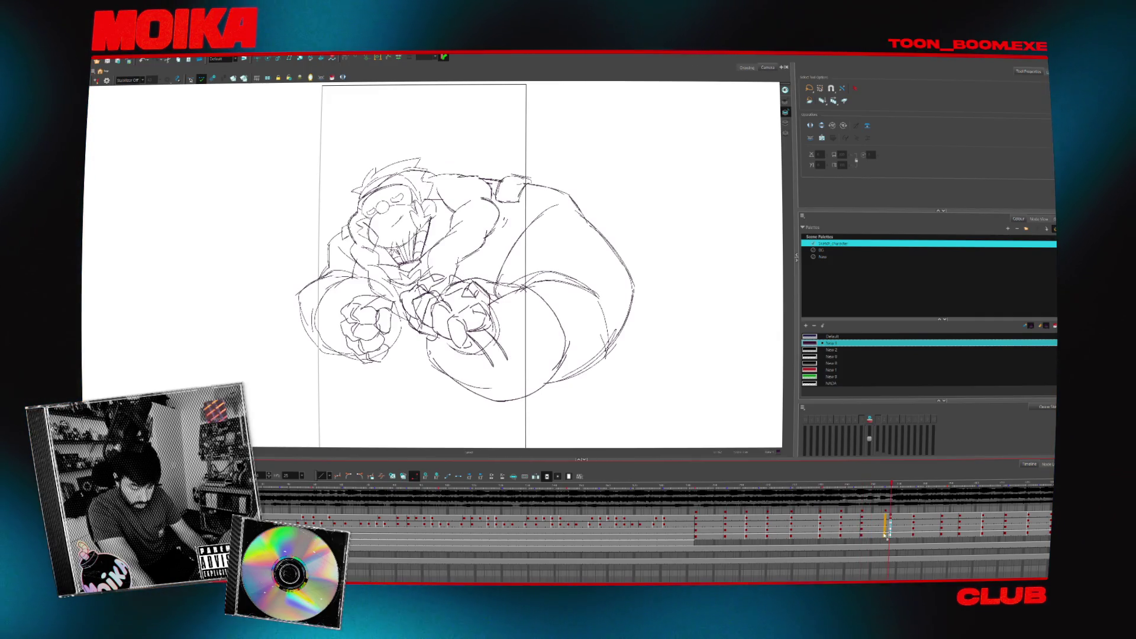
{"action": "left_click_drag", "start_coordinate": [906, 515], "coordinate": [1052, 542]}
{"action": "key", "text": "Delete"}
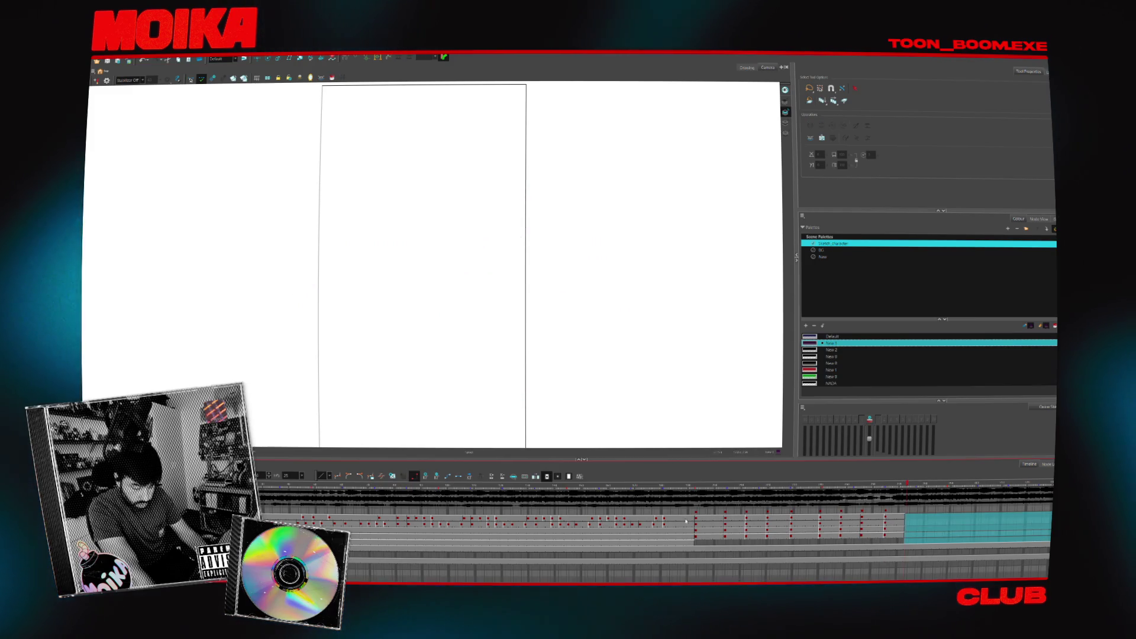
- Copy the opening range of cells and paste it after itself to repeat the run
{"action": "left_click", "coordinate": [899, 537]}
{"action": "left_click", "coordinate": [886, 536], "text": "shift"}
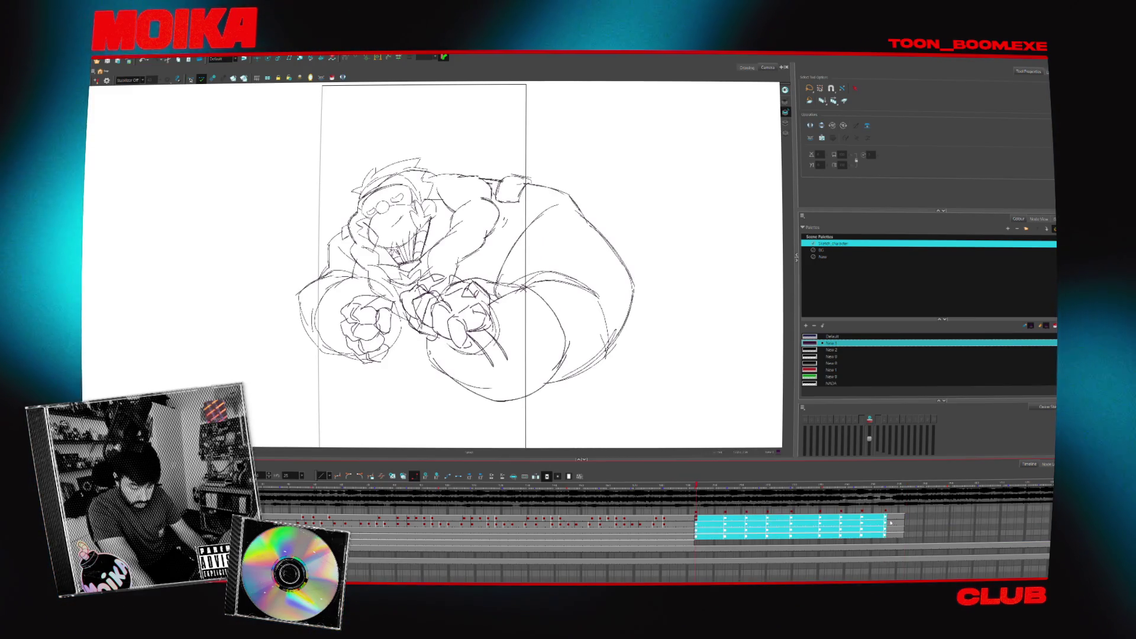
{"action": "key", "text": "ctrl+c"}
{"action": "key", "text": "ctrl+v"}
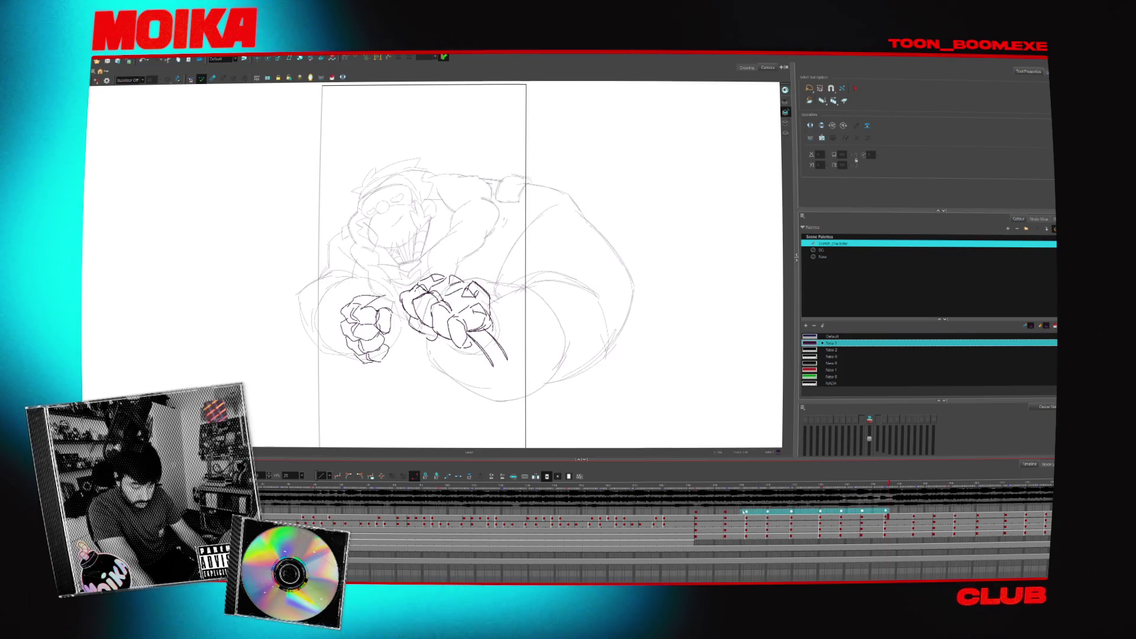
- Play the sequence back from the start, return to the fists frame, and play again
{"action": "left_click", "coordinate": [689, 523]}
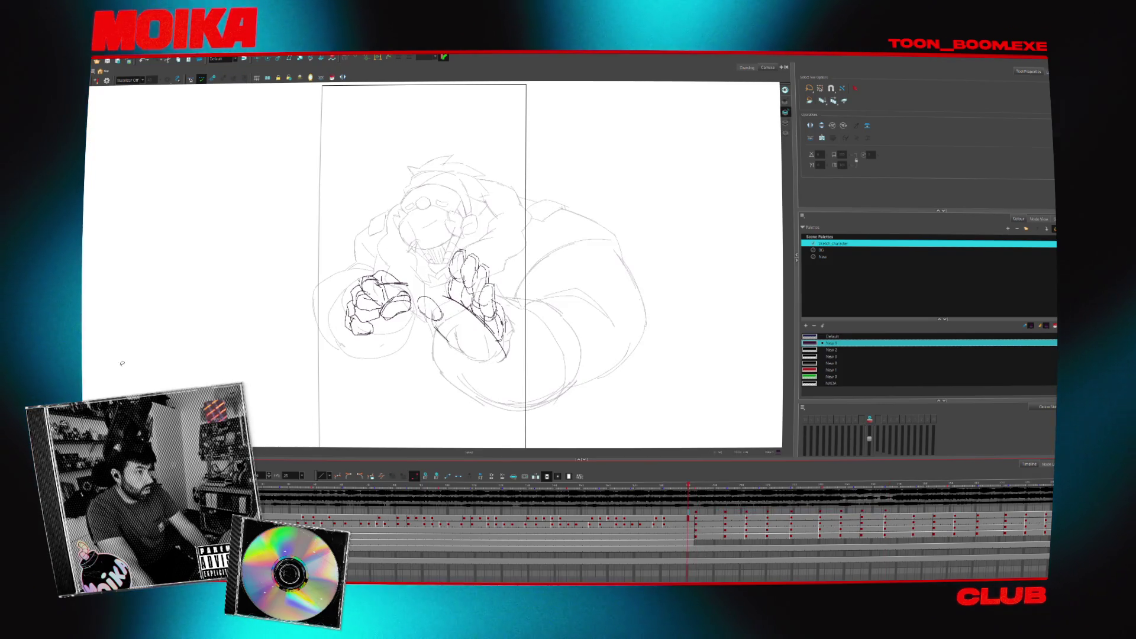
{"action": "key", "text": "Return"}
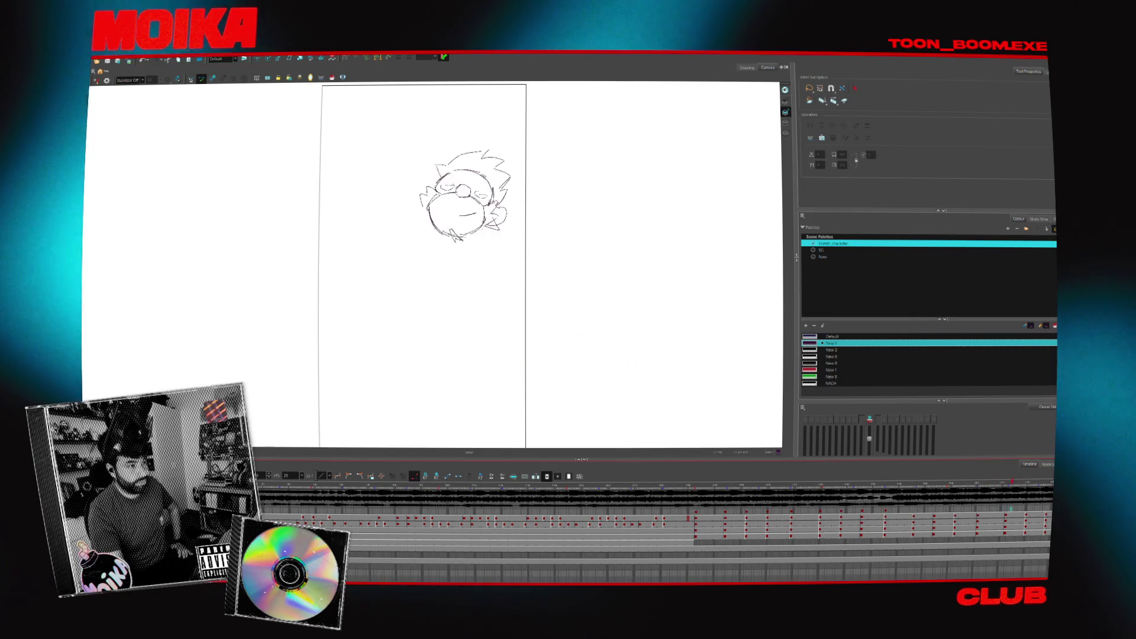
{"action": "left_click", "coordinate": [696, 503]}
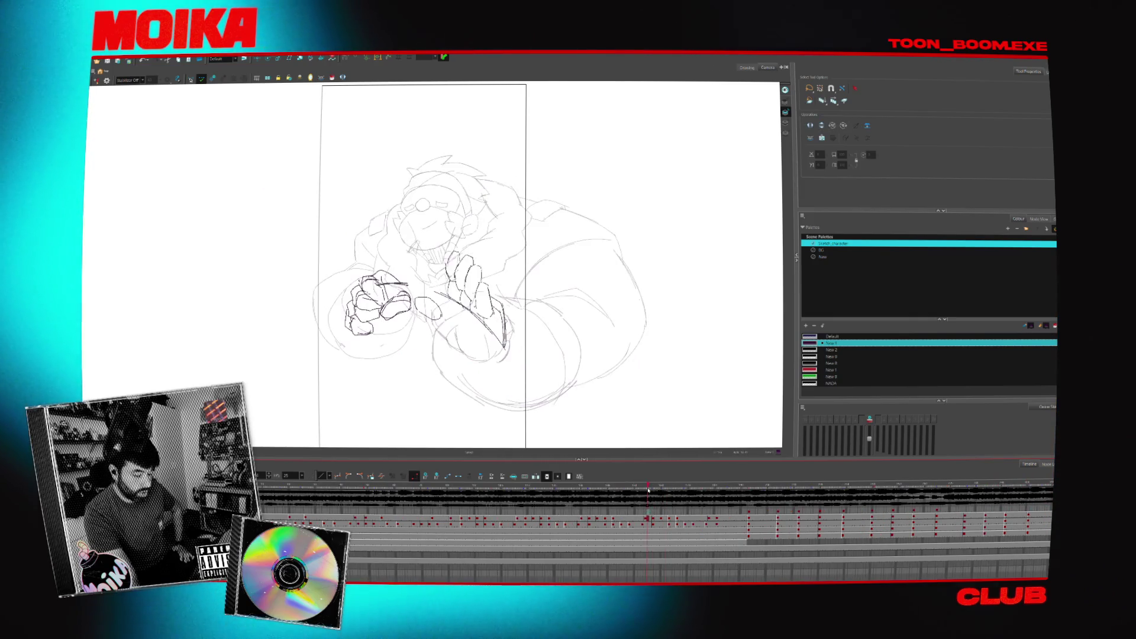
{"action": "scroll", "coordinate": [695, 502], "scroll_direction": "right", "scroll_amount": 2}
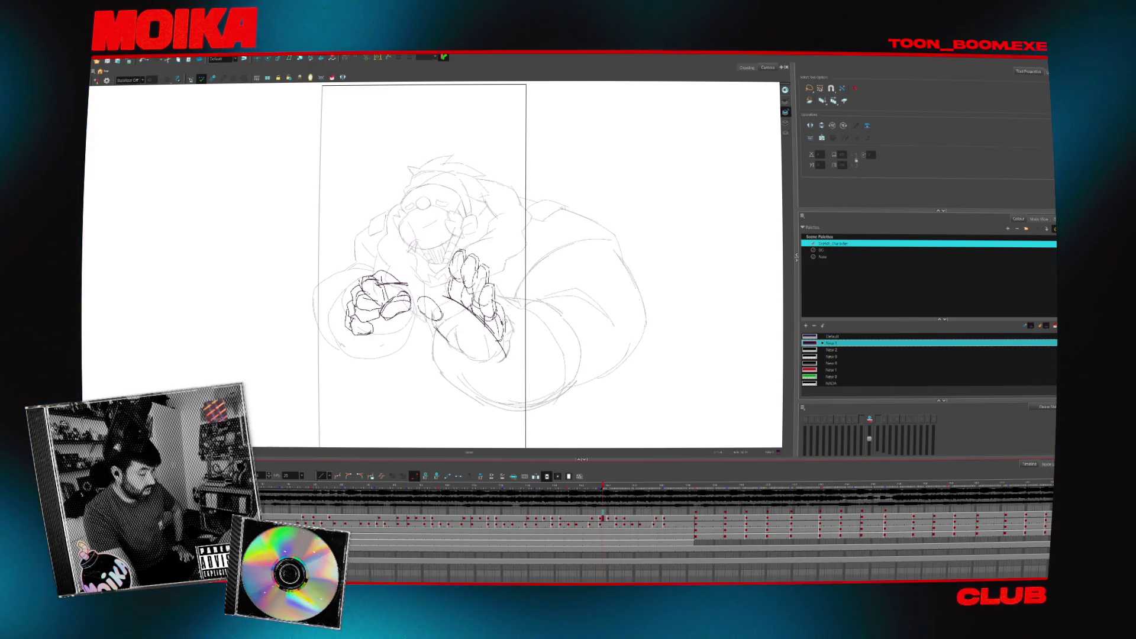
{"action": "key", "text": "Return"}
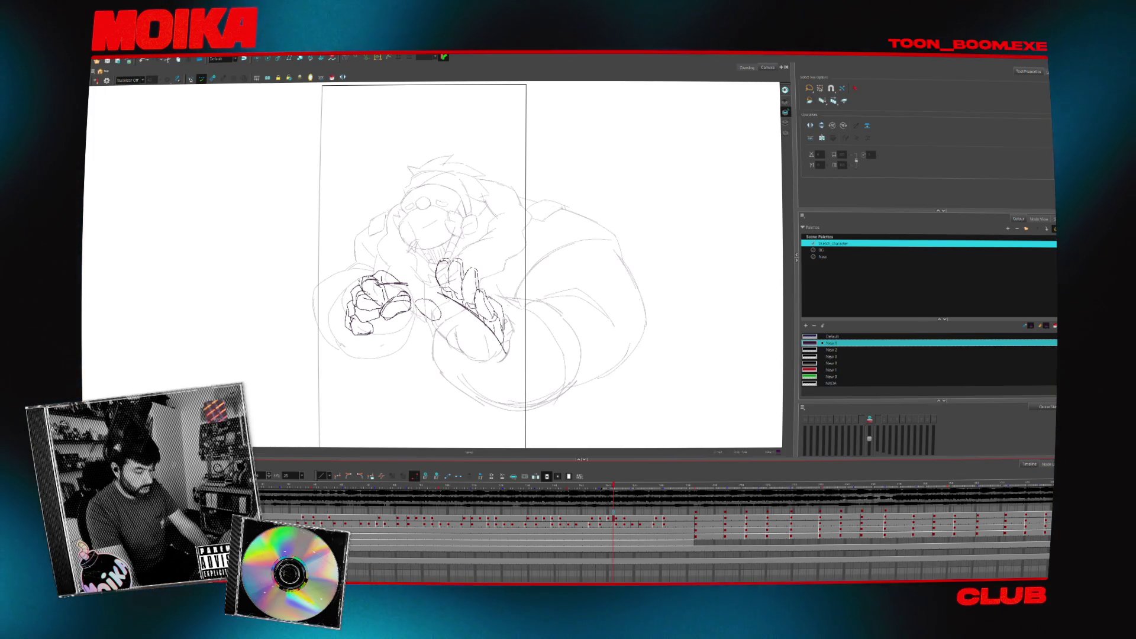
- Advance one frame and select the cell range back to the hunched-body pose
{"action": "key", "text": "period"}
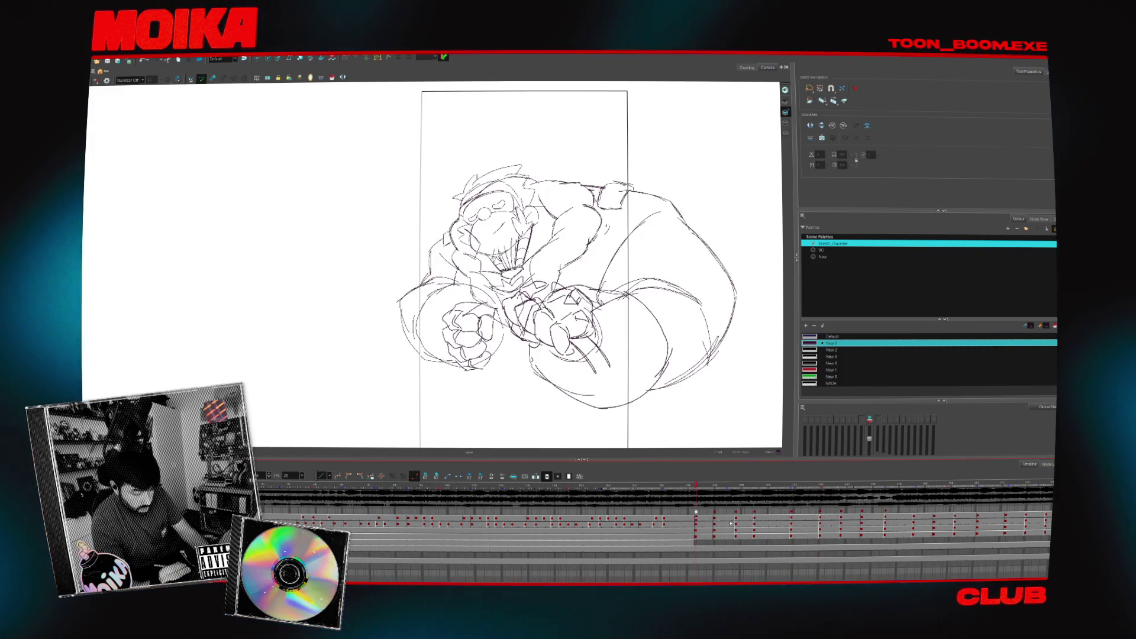
{"action": "left_click_drag", "start_coordinate": [695, 512], "coordinate": [792, 513]}
{"action": "left_click", "coordinate": [793, 514]}
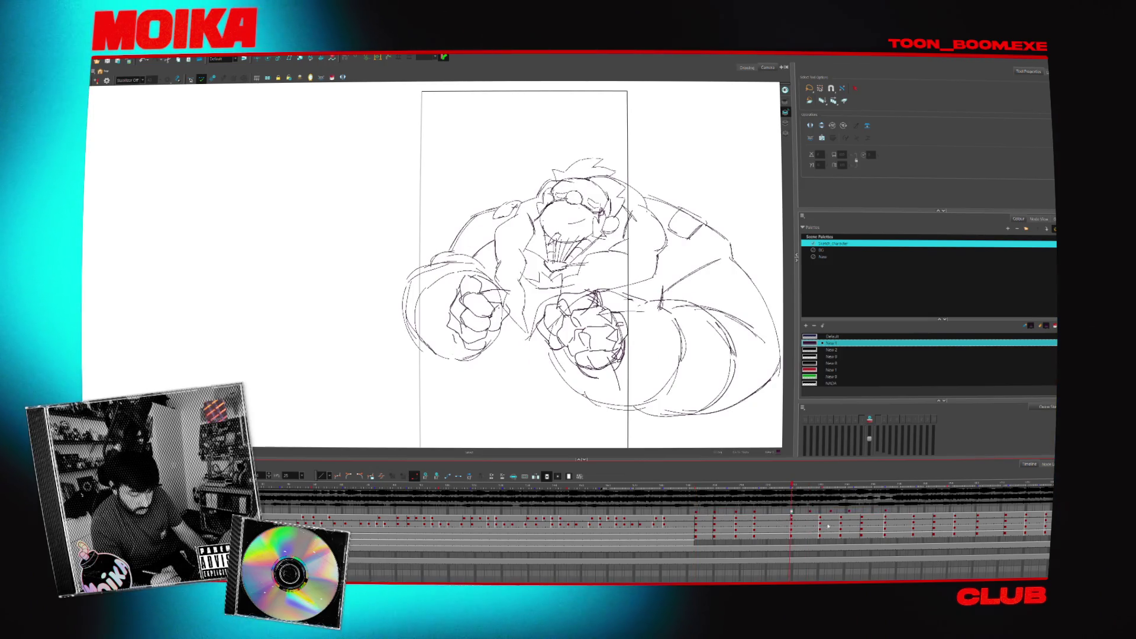
{"action": "mouse_move", "coordinate": [793, 513]}
{"action": "left_mouse_down"}
{"action": "mouse_move", "coordinate": [842, 524]}
{"action": "mouse_move", "coordinate": [842, 537]}
{"action": "left_mouse_up"}
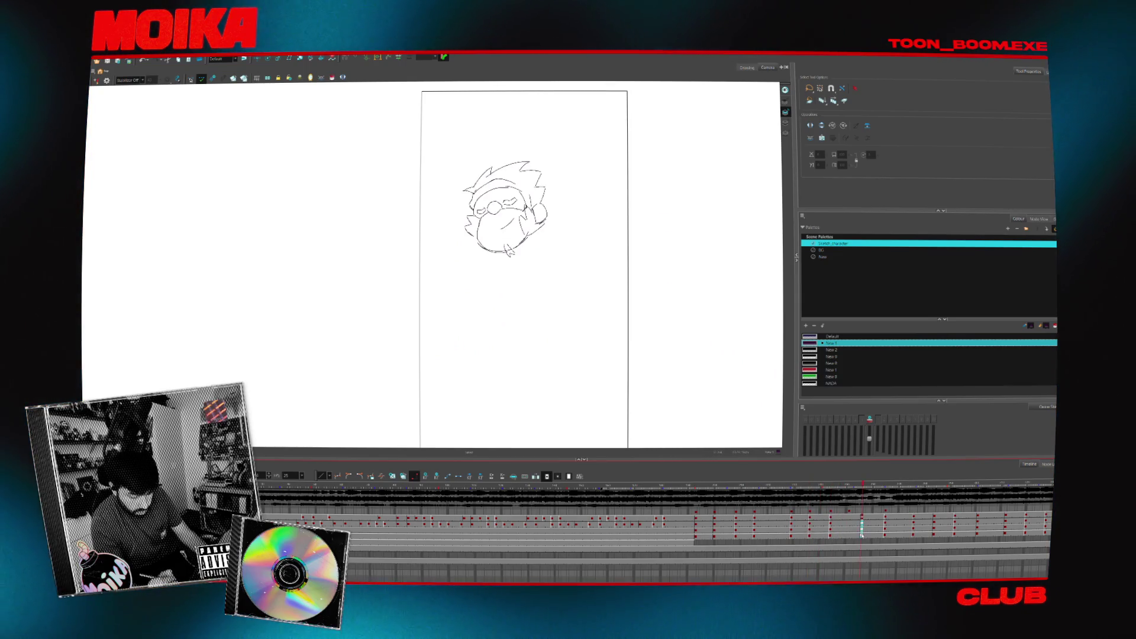
{"action": "left_click", "coordinate": [886, 519]}
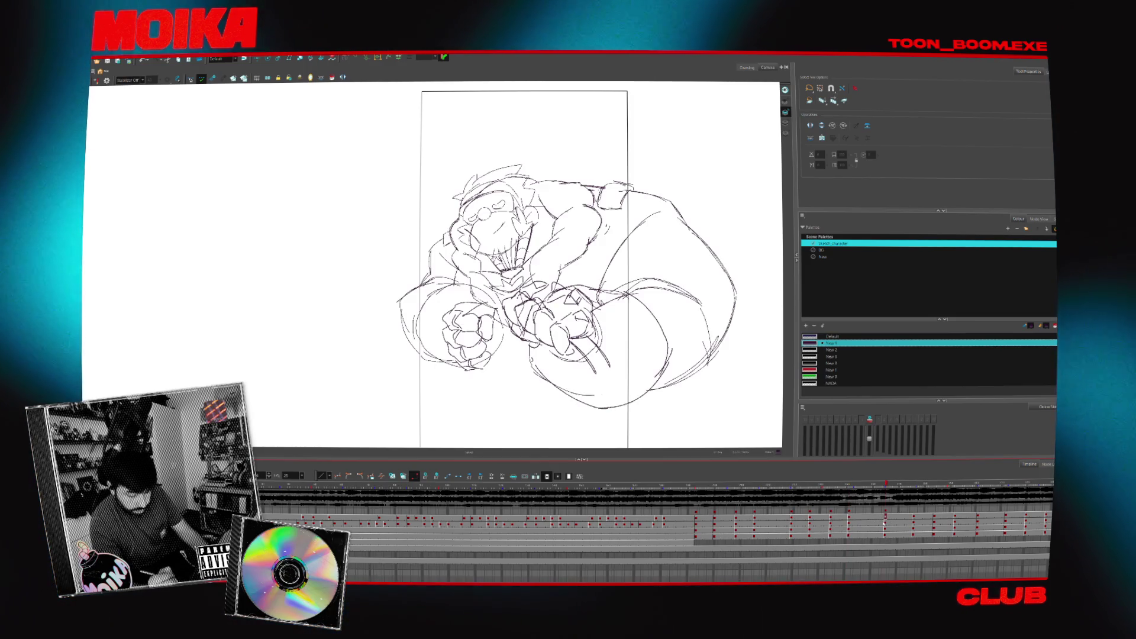
{"action": "left_click", "coordinate": [791, 513]}
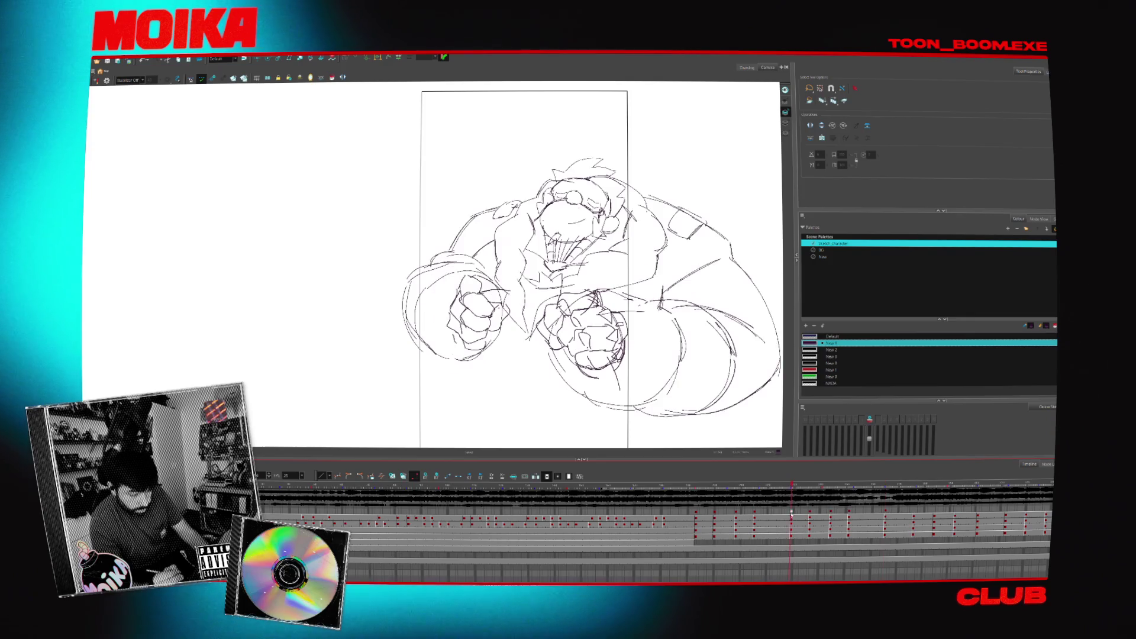
{"action": "left_click", "coordinate": [695, 515]}
{"action": "left_click_drag", "start_coordinate": [695, 513], "coordinate": [1008, 536]}
{"action": "key", "text": "Delete"}
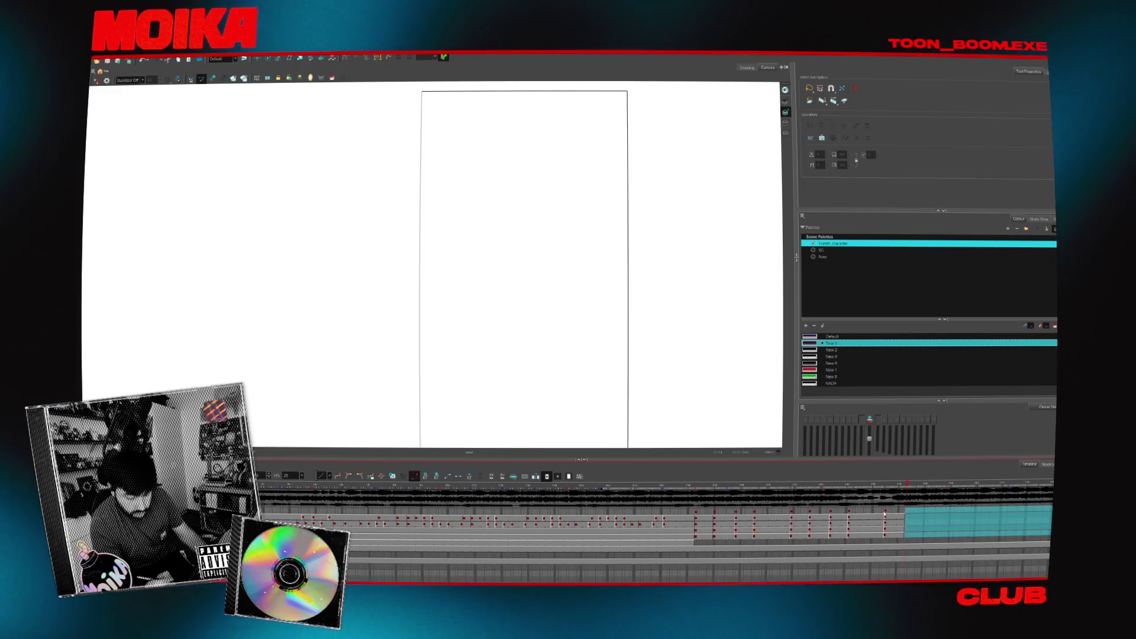
{"action": "key", "text": "ctrl+z"}
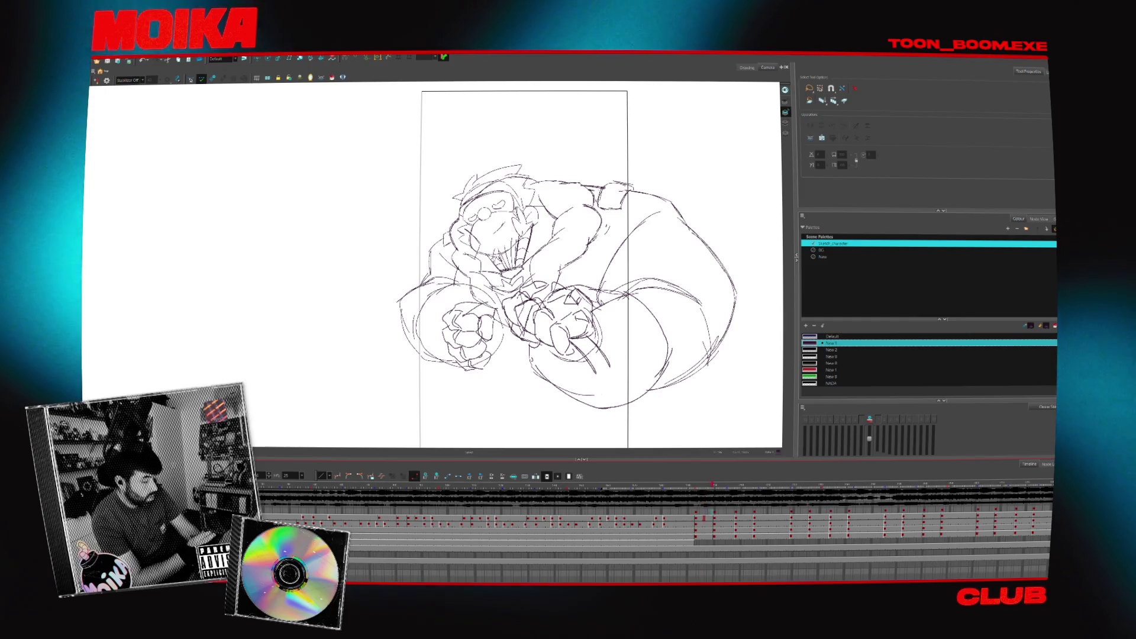
{"action": "key", "text": "Return"}
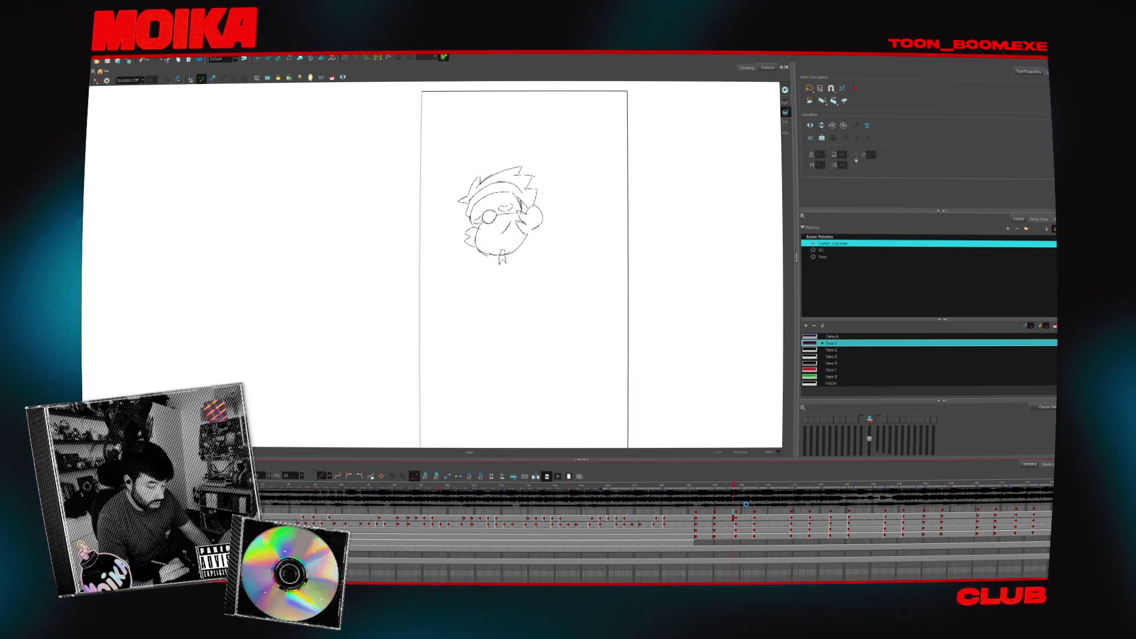
- Step between the large character key and the earlier and later head sketch frames
{"action": "key", "text": "comma"}
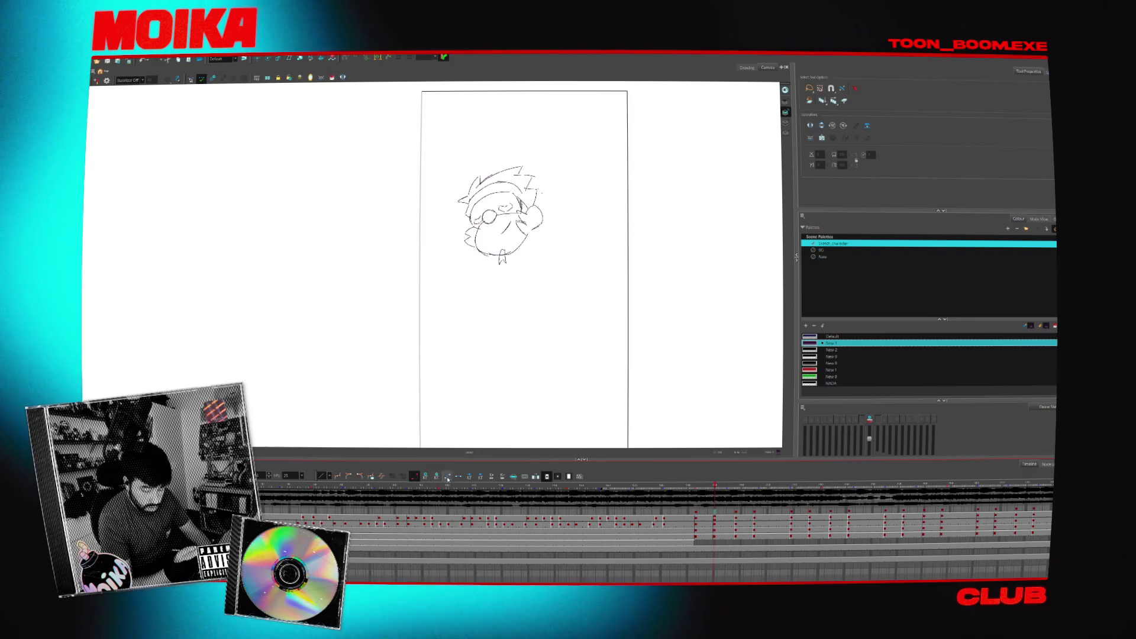
{"action": "left_click", "coordinate": [710, 528]}
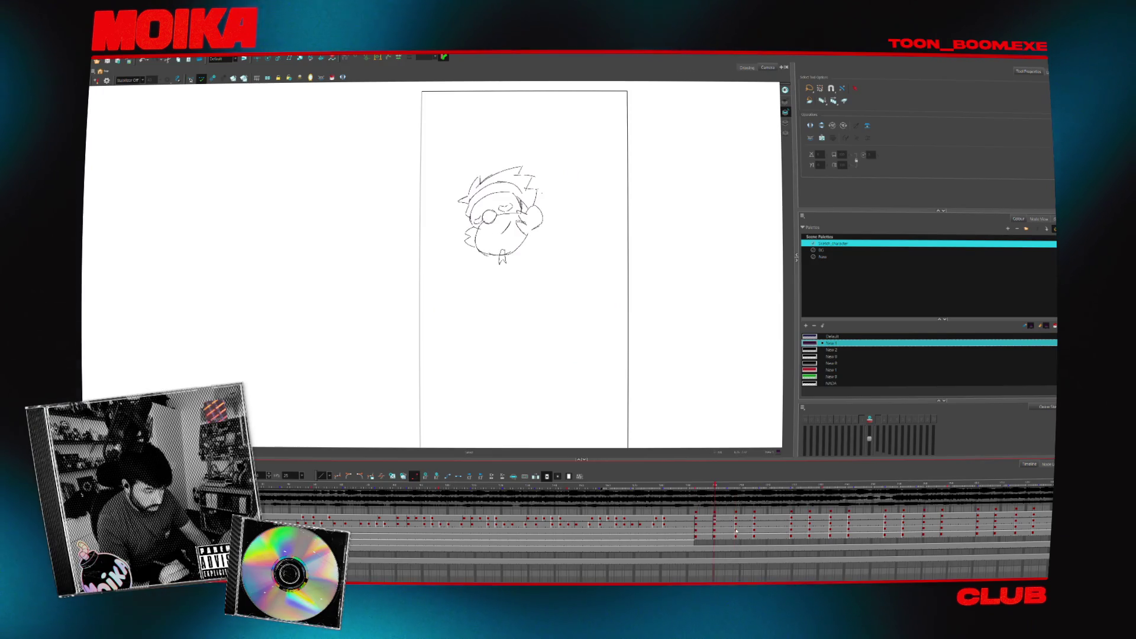
{"action": "left_click", "coordinate": [715, 526]}
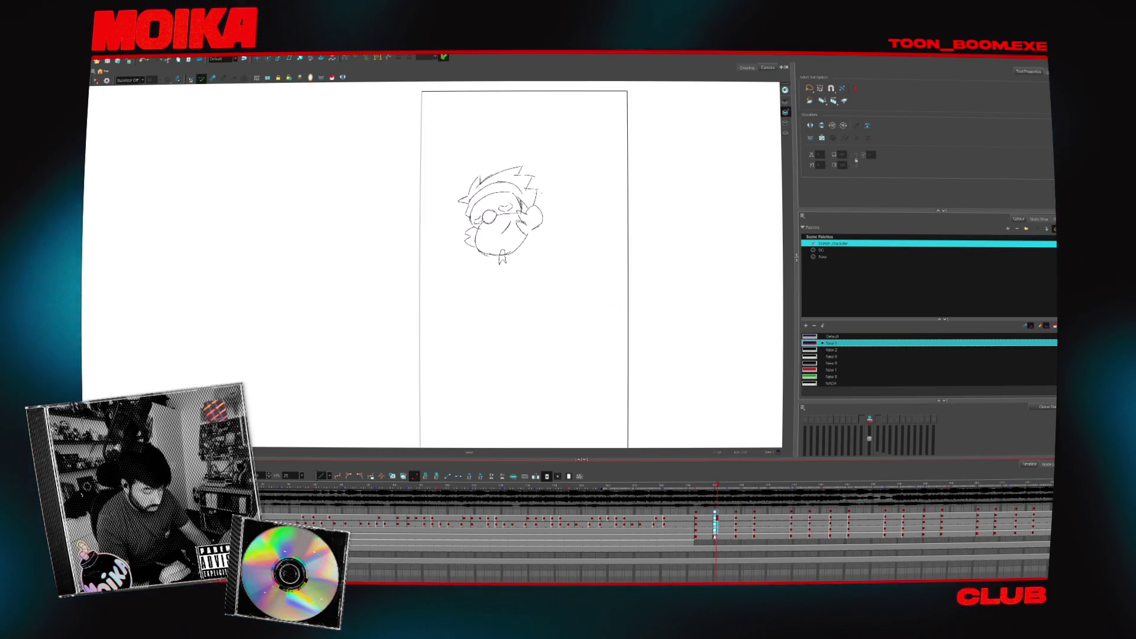
{"action": "left_click", "coordinate": [754, 513]}
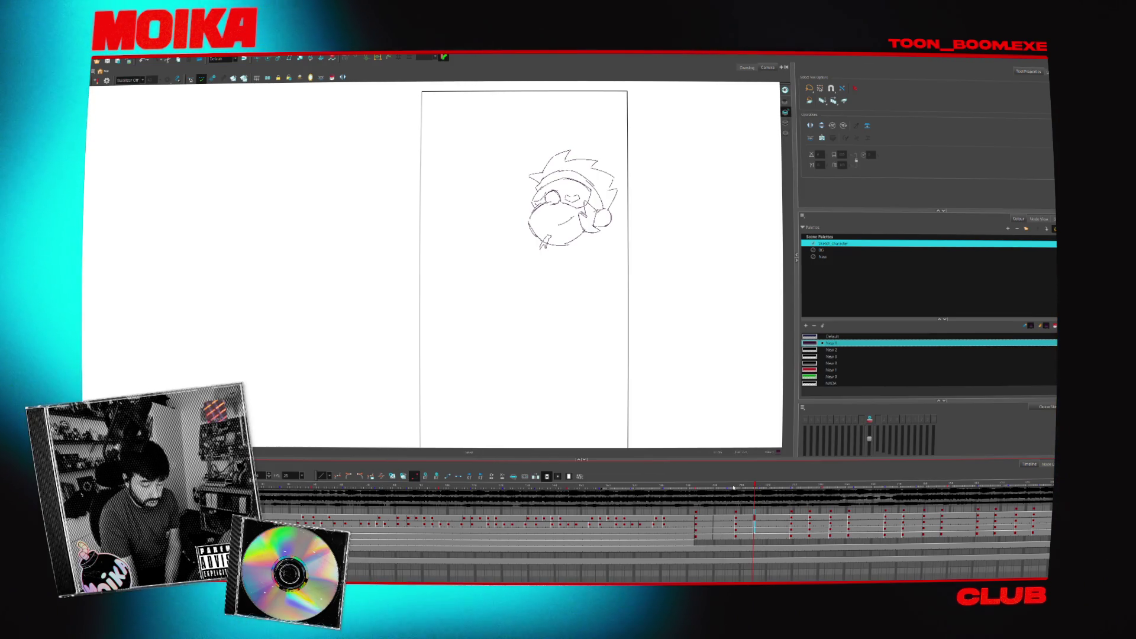
- Play the sketch animation, flip through the head frames, and land on the hunched-body key
{"action": "key", "text": "space"}
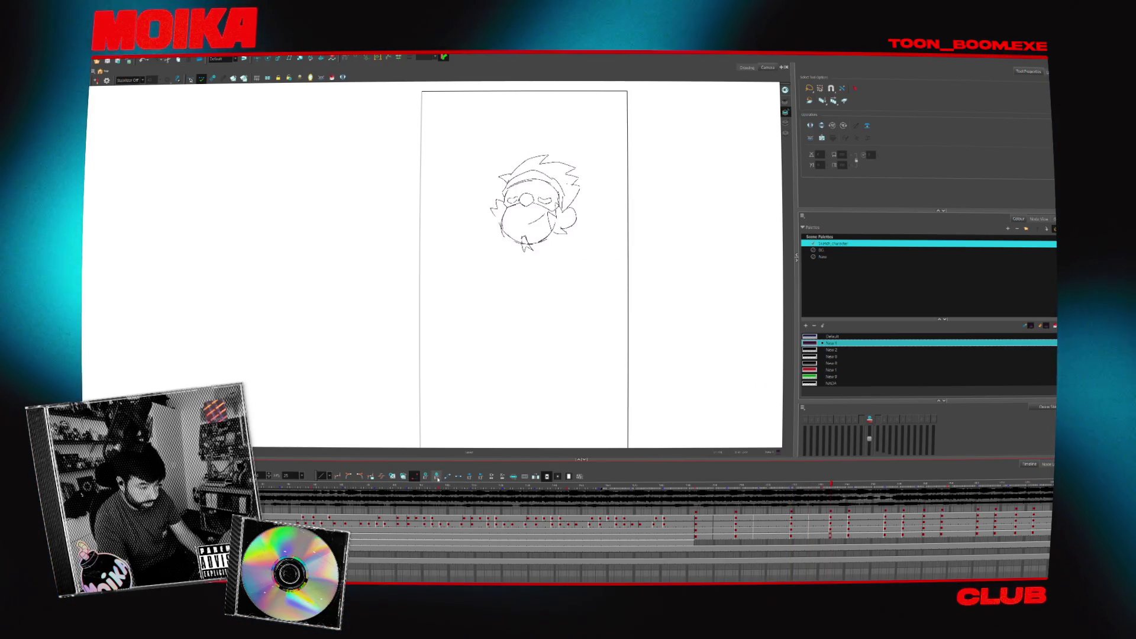
{"action": "left_click", "coordinate": [849, 524]}
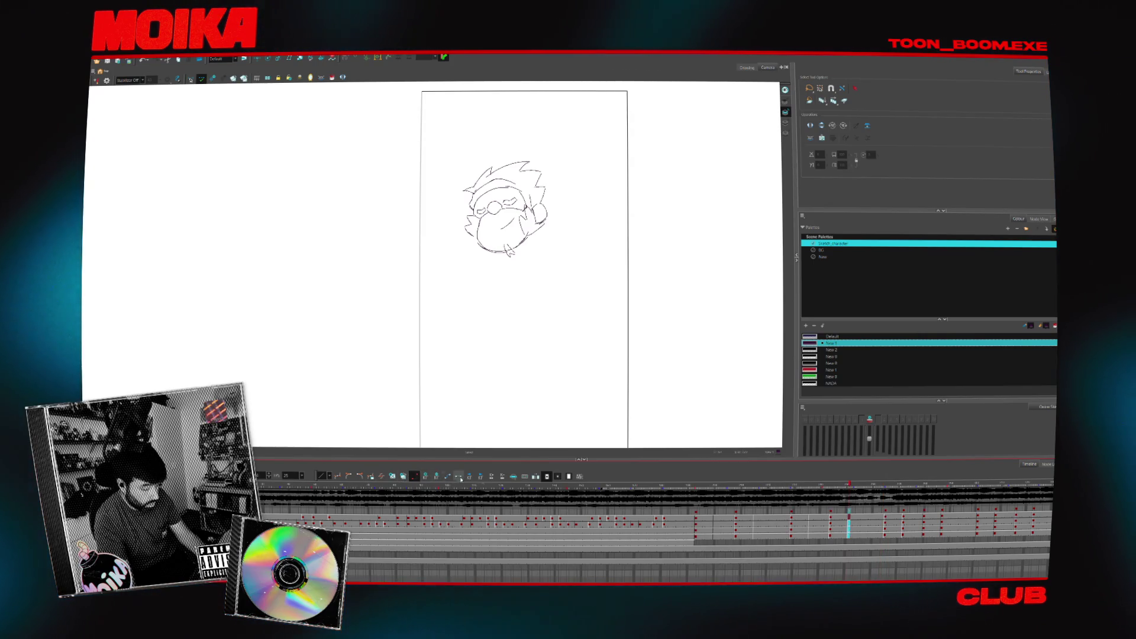
{"action": "left_click", "coordinate": [736, 523]}
{"action": "left_click", "coordinate": [696, 519]}
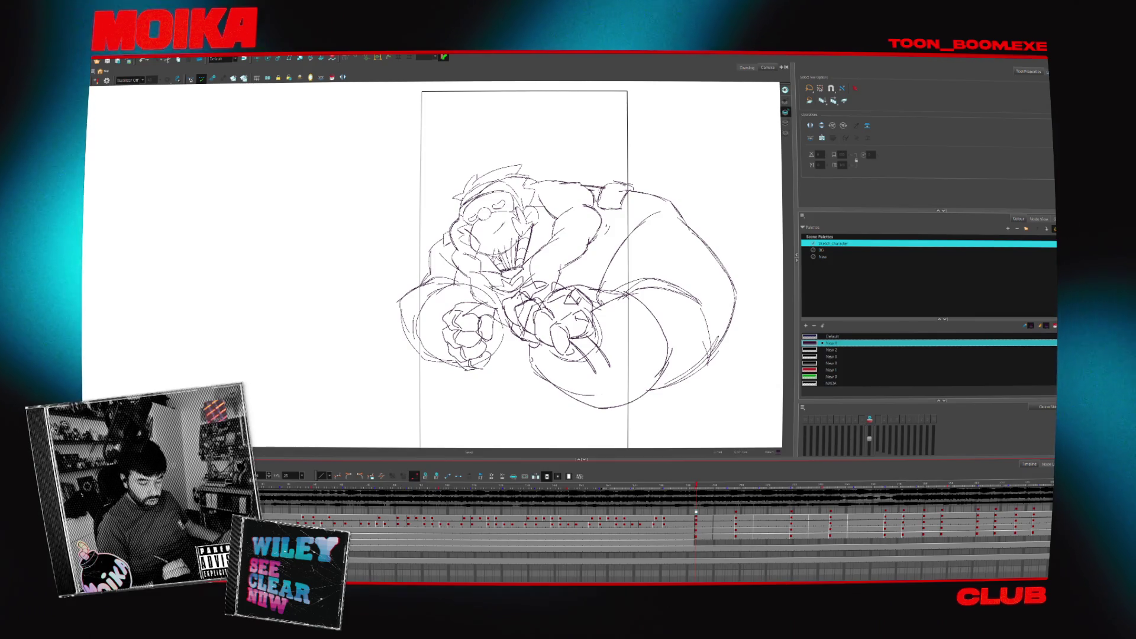
- Flip between the neighbouring key drawings while zooming in on the goggled-head sketch
{"action": "key", "text": "g"}
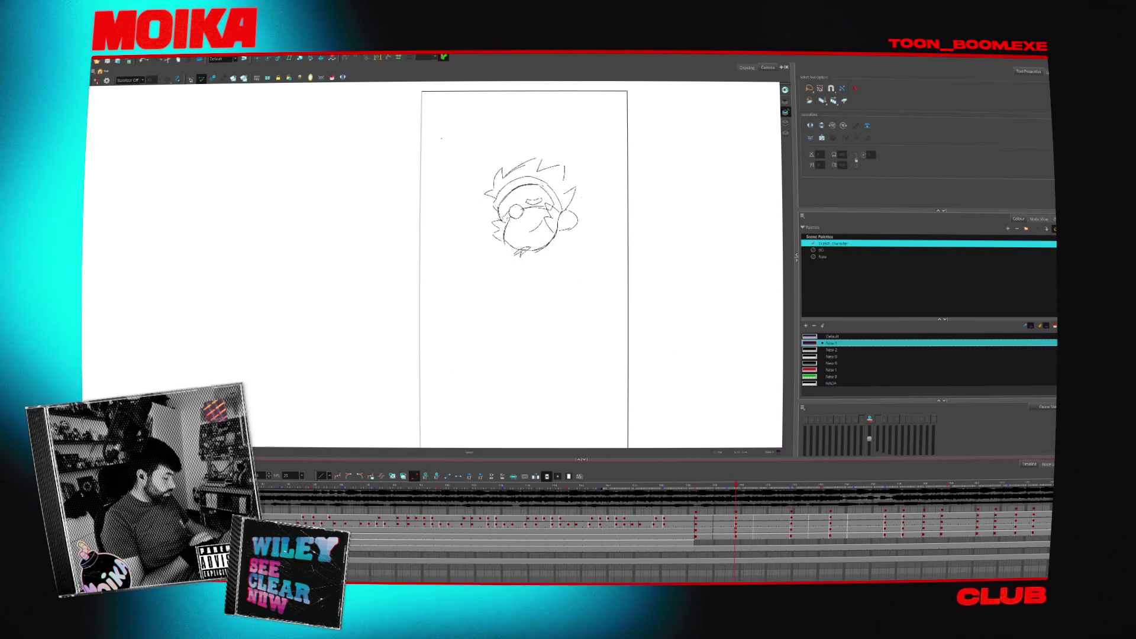
{"action": "key", "text": "f"}
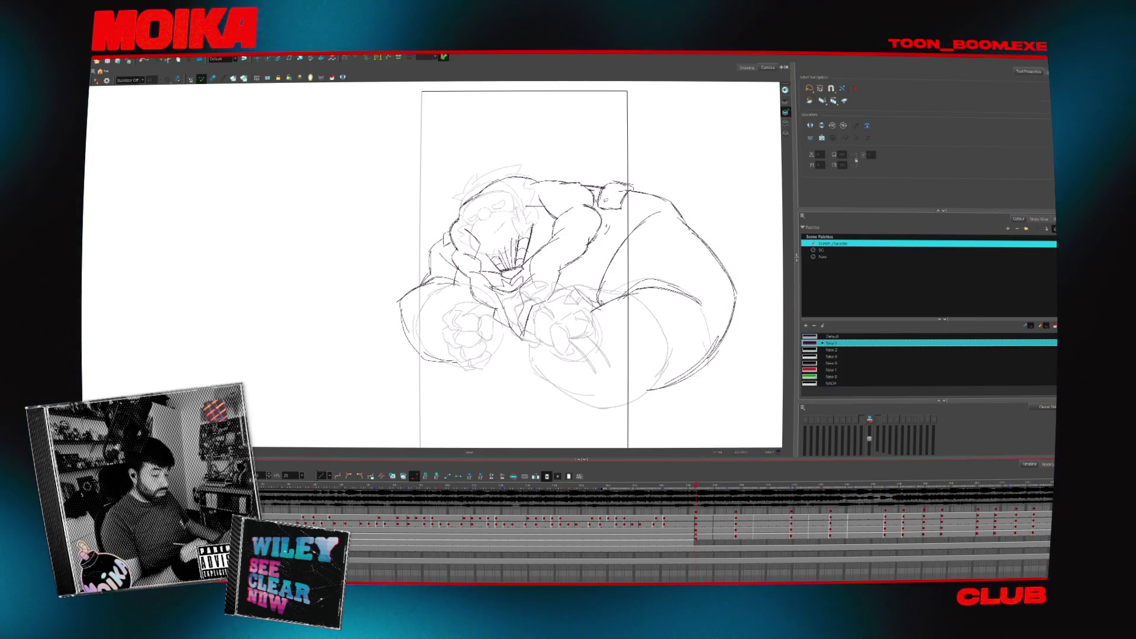
{"action": "key", "text": "alt+b"}
{"action": "scroll", "coordinate": [435, 266], "scroll_direction": "up", "scroll_amount": 3}
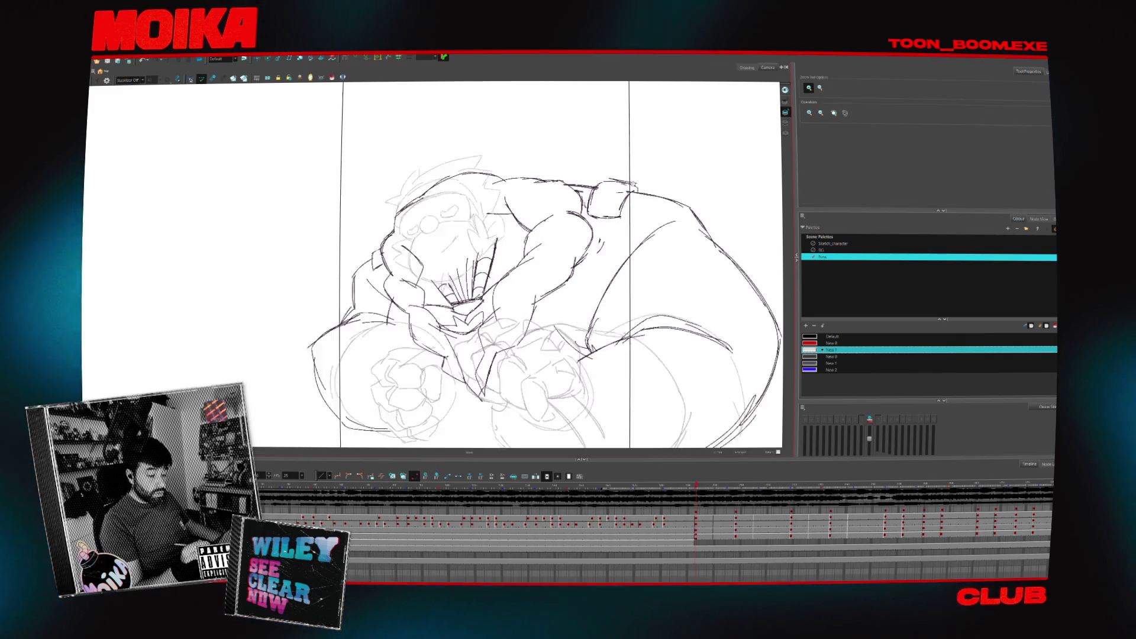
{"action": "key", "text": "alt+z"}
{"action": "scroll", "coordinate": [435, 266], "scroll_direction": "down", "scroll_amount": 3}
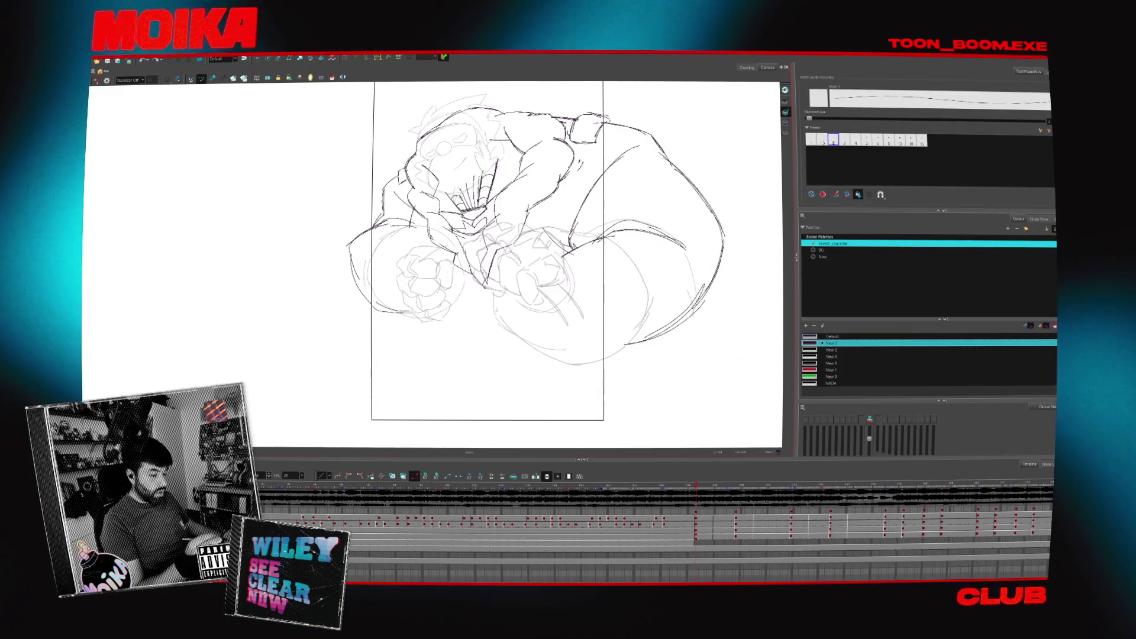
{"action": "key", "text": "g"}
{"action": "key", "text": "f"}
{"action": "key", "text": "g"}
{"action": "key", "text": "alt+b"}
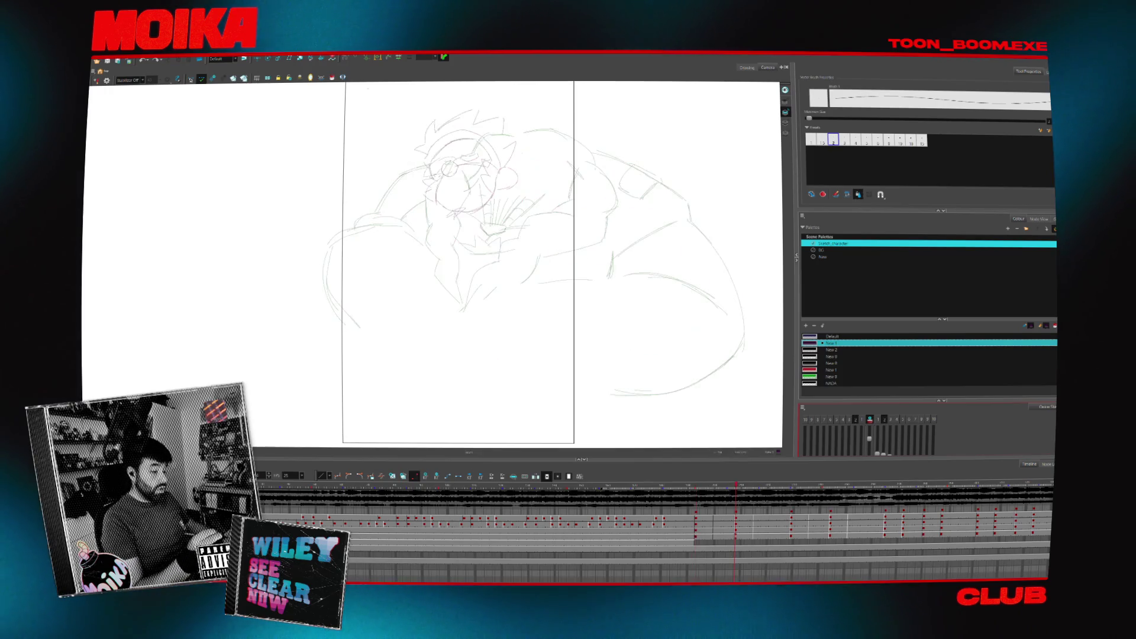
- Zoom in closer and show the hunched-fists keys as red and green onion skin
{"action": "key", "text": "alt+z"}
{"action": "key", "text": "2"}
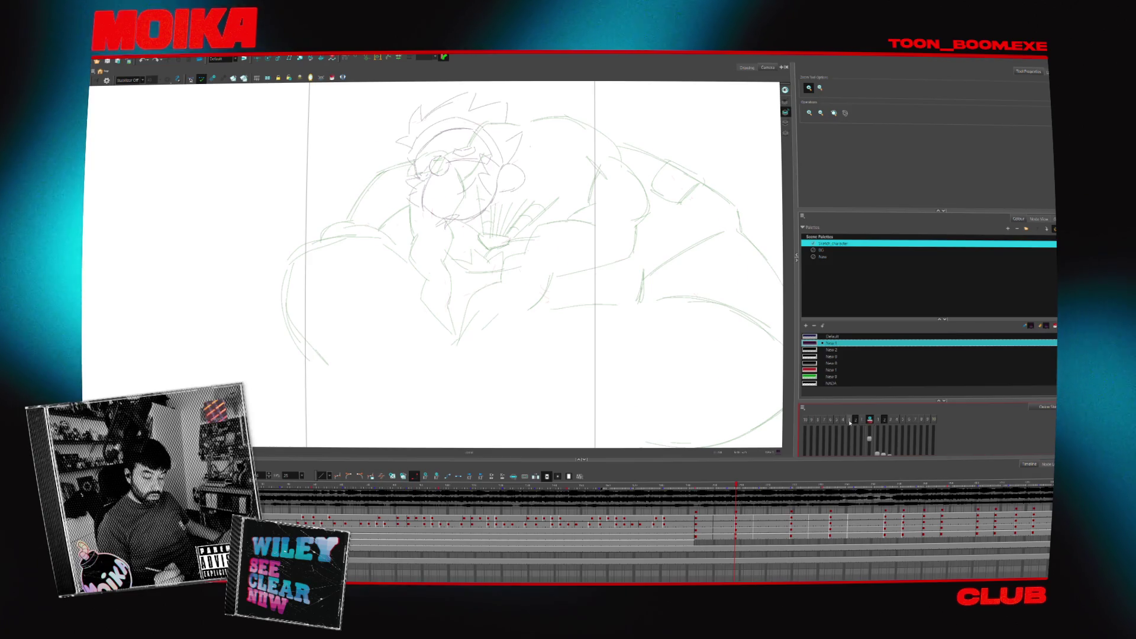
{"action": "key", "text": "alt+b"}
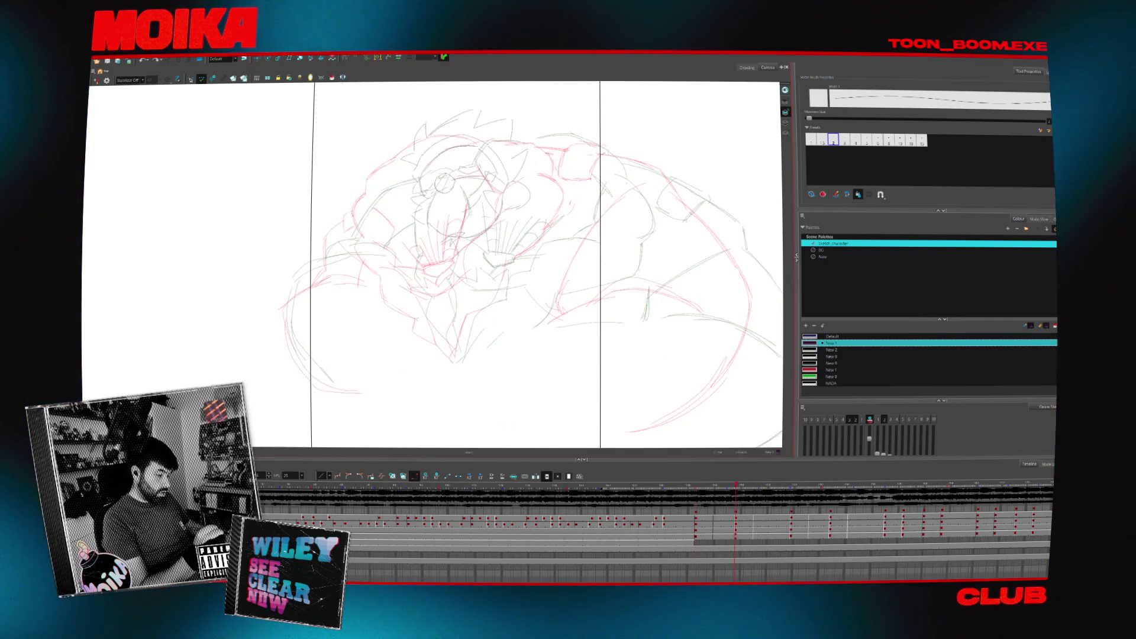
- Draw short inbetween strokes over the onion skin, flipping through drawings and undoing one stroke
{"action": "left_click_drag", "start_coordinate": [355, 197], "coordinate": [386, 184]}
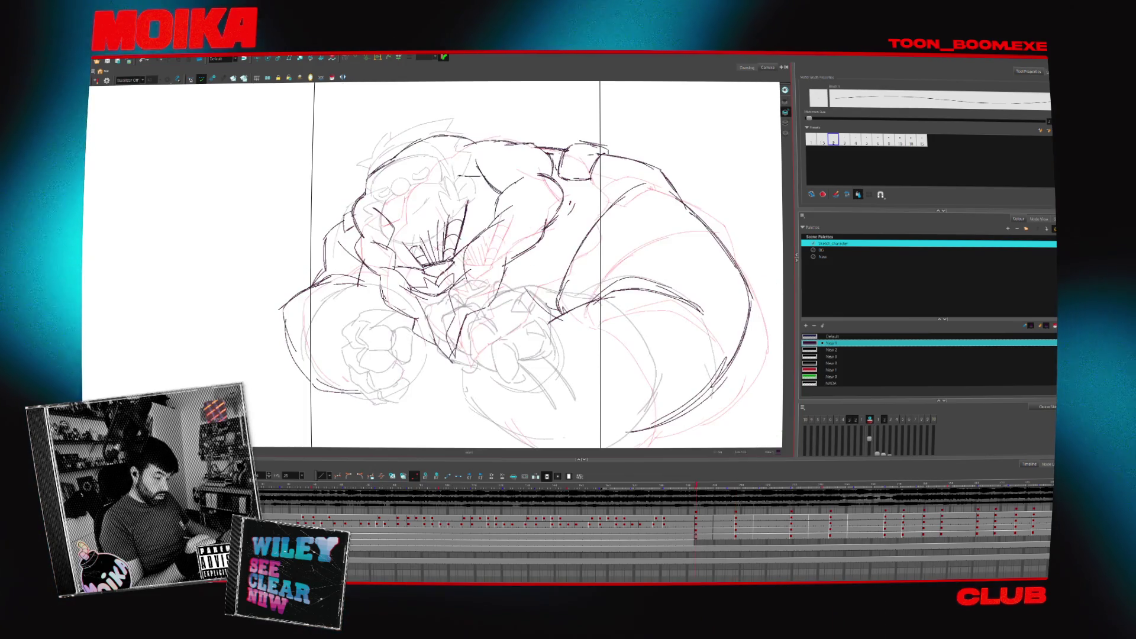
{"action": "left_click_drag", "start_coordinate": [457, 258], "coordinate": [489, 253]}
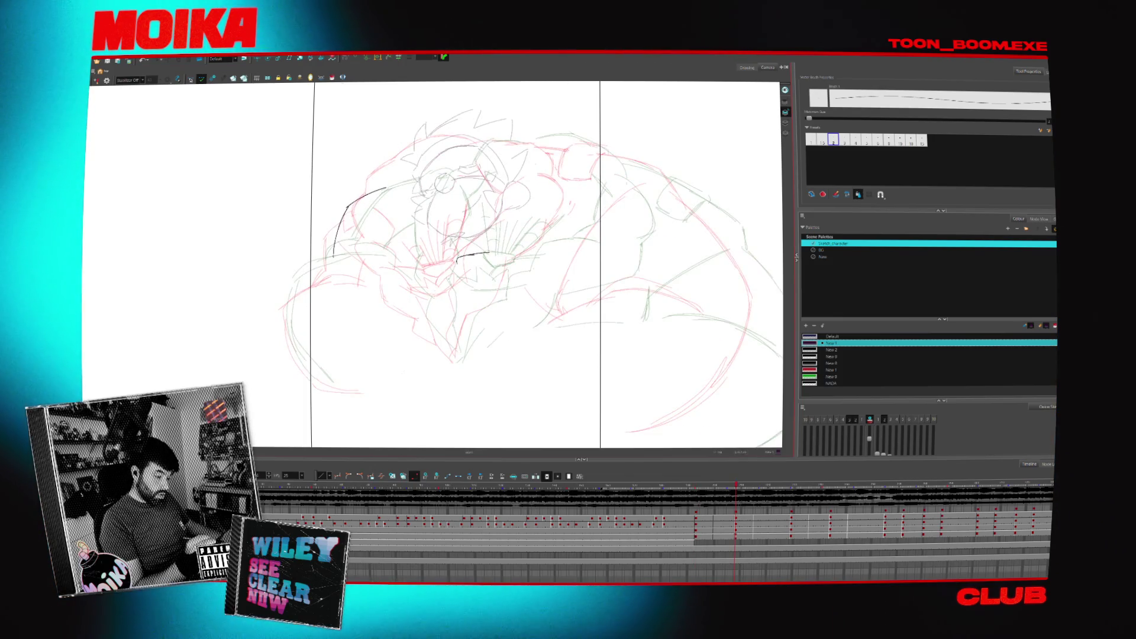
{"action": "key", "text": "g"}
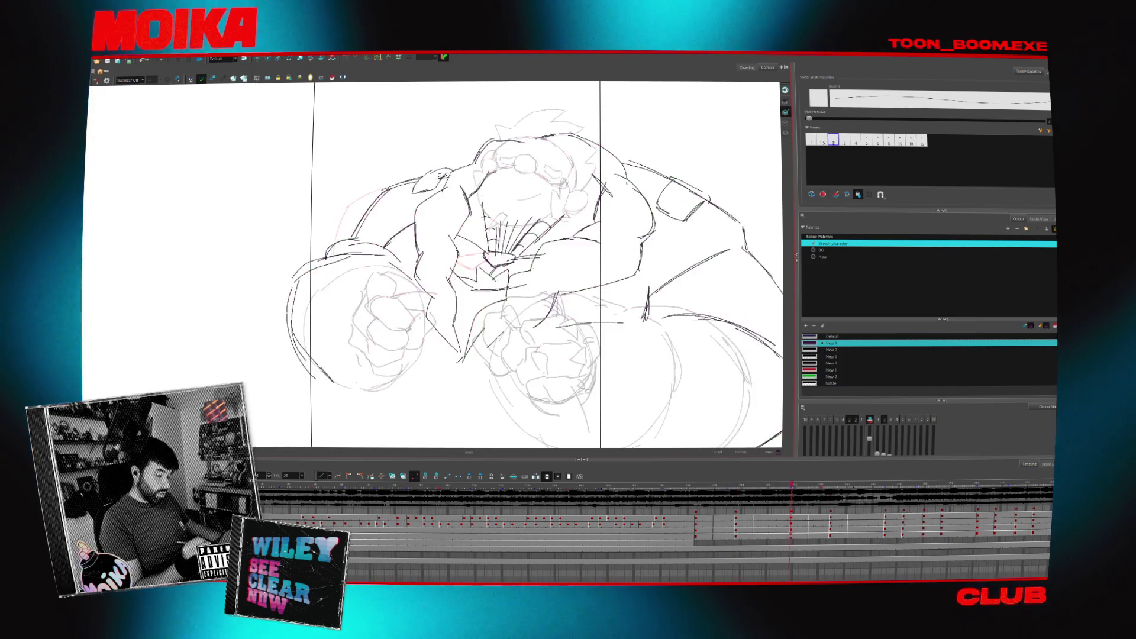
{"action": "key", "text": "g"}
{"action": "key", "text": "f"}
{"action": "key", "text": "f"}
{"action": "key", "text": "g"}
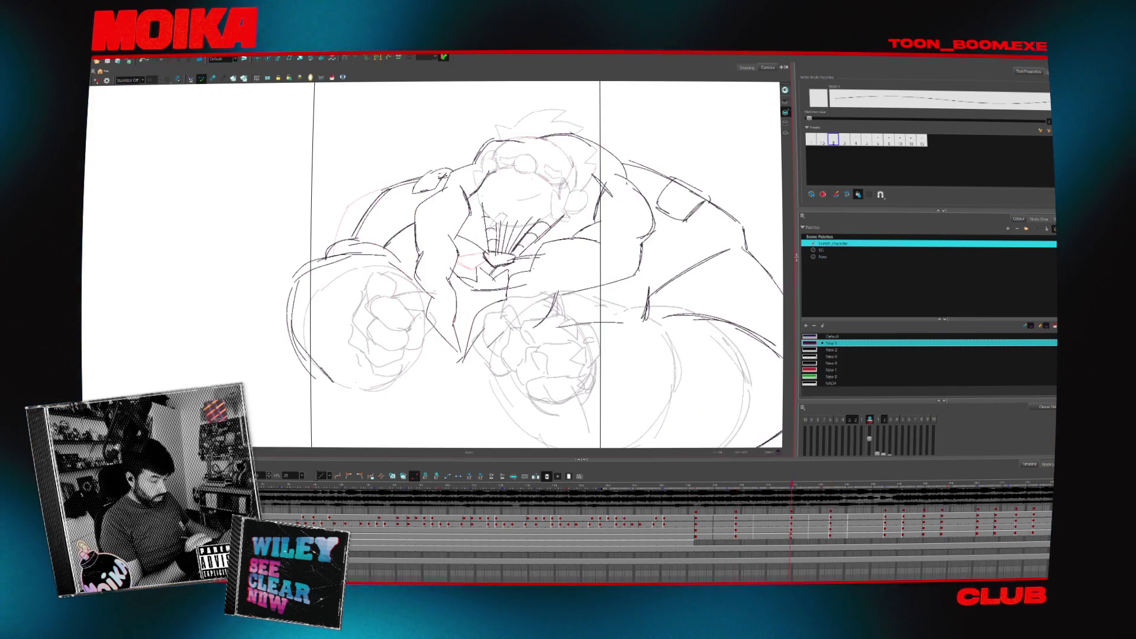
{"action": "key", "text": "g"}
{"action": "key", "text": "f"}
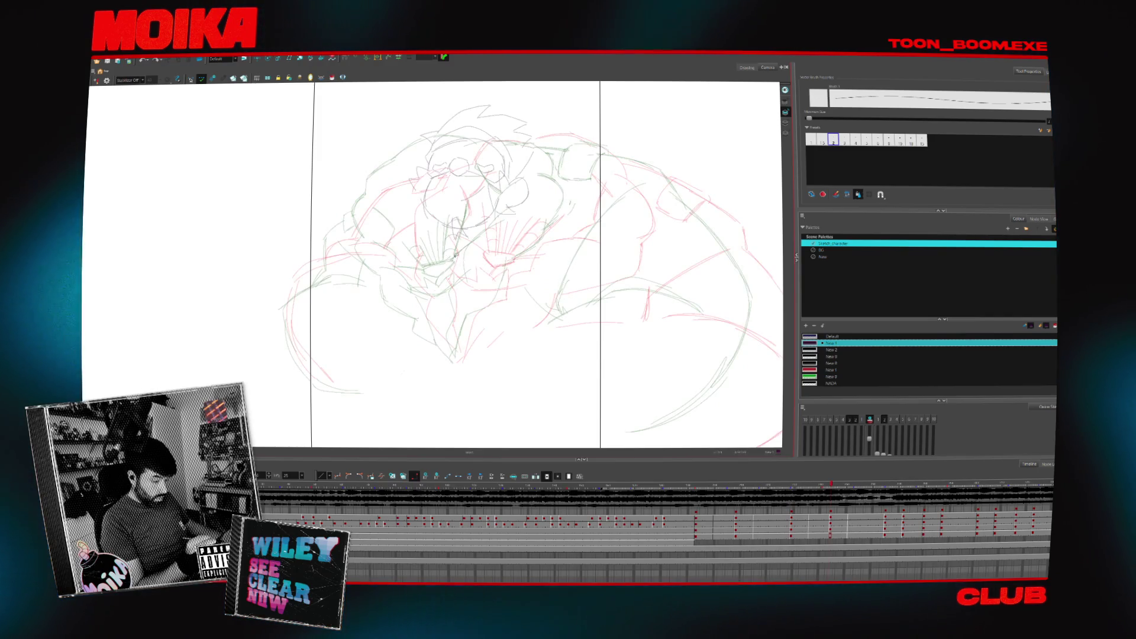
{"action": "key", "text": "g"}
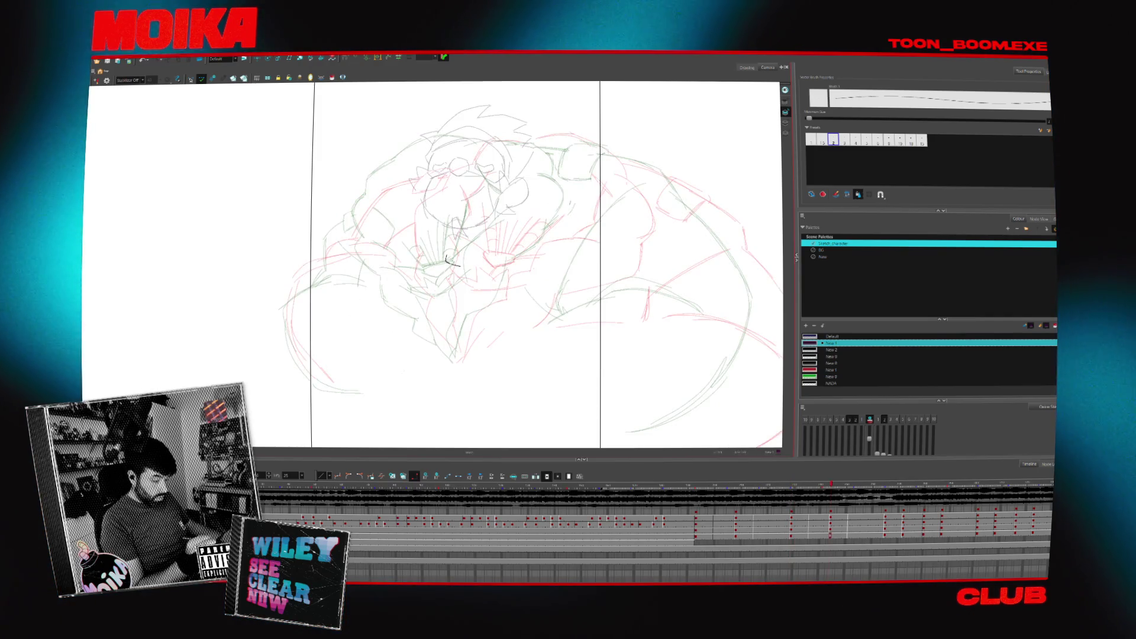
{"action": "left_click_drag", "start_coordinate": [446, 261], "coordinate": [477, 260]}
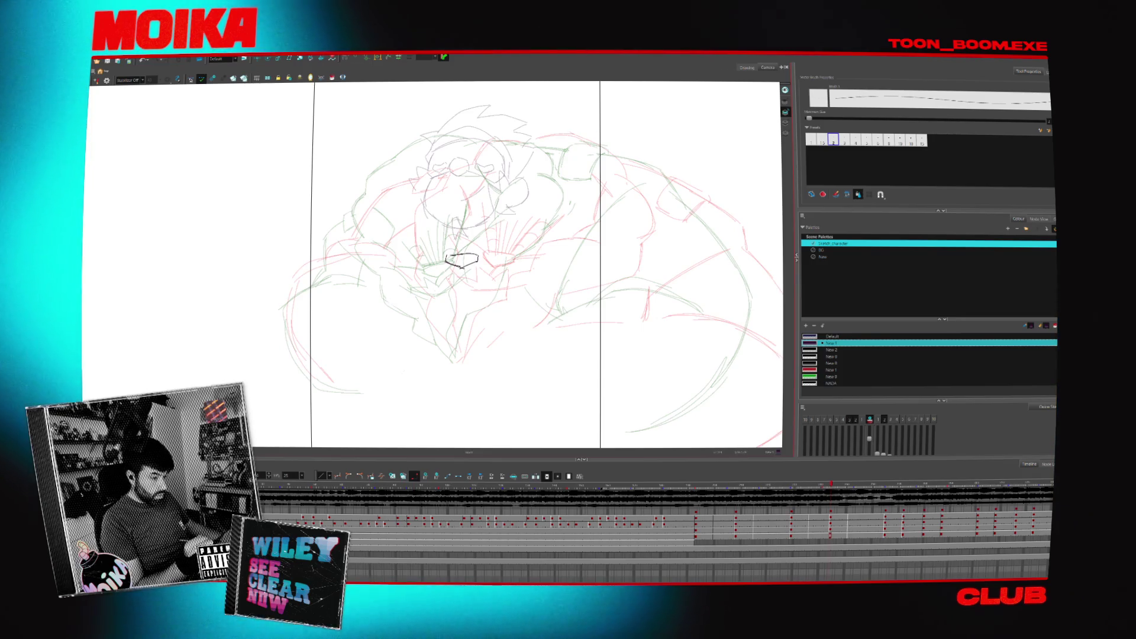
{"action": "key", "text": "f"}
{"action": "key", "text": "f"}
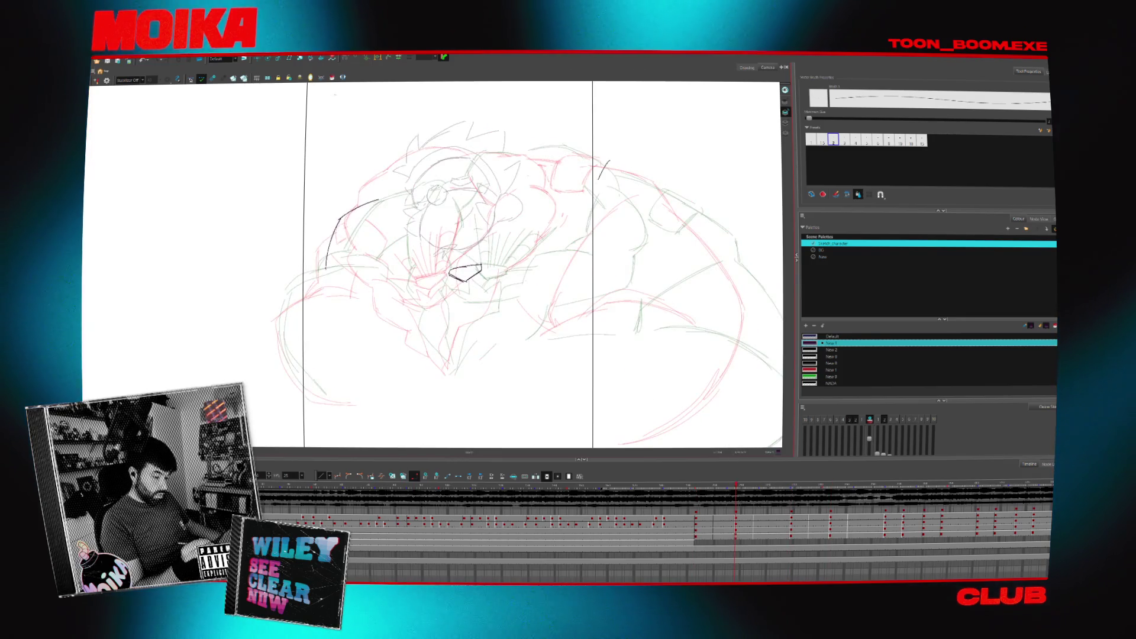
{"action": "key", "text": "ctrl+z"}
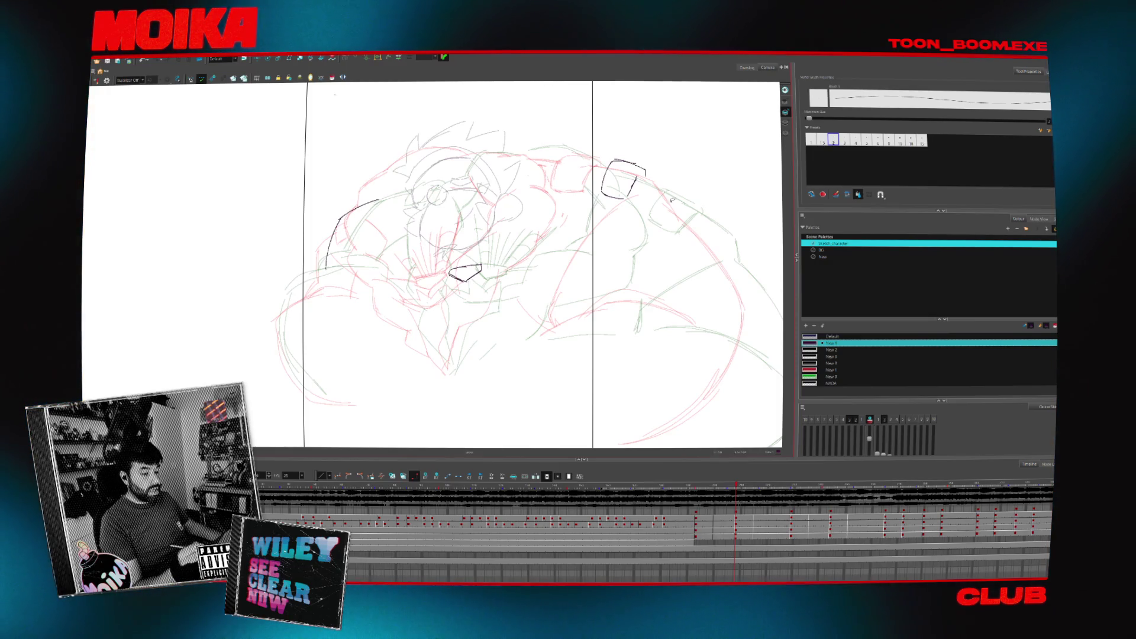
- Try a stroke from the dark shoulder shape, undo it, and compare against the cleaner key
{"action": "left_click", "coordinate": [640, 213]}
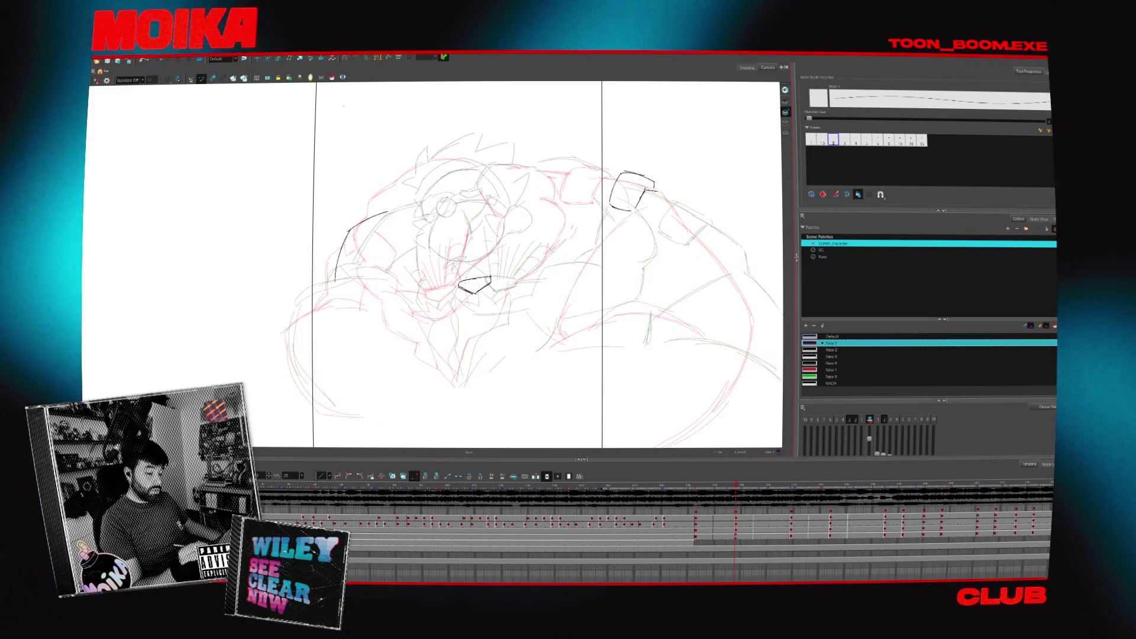
{"action": "left_click_drag", "start_coordinate": [642, 189], "coordinate": [699, 211]}
{"action": "key", "text": "ctrl+z"}
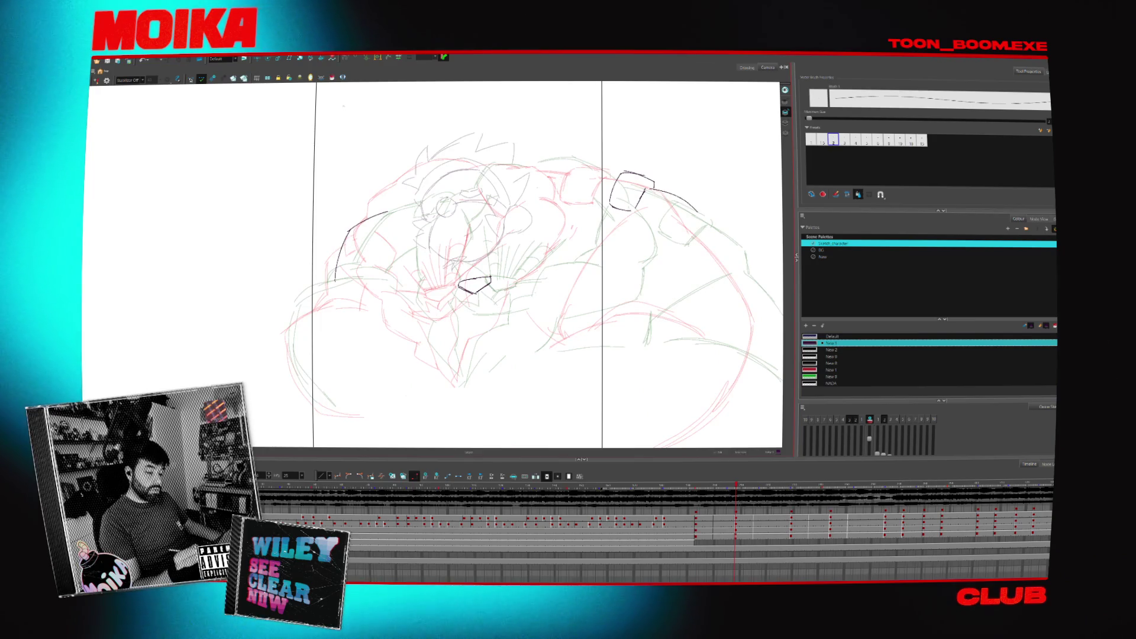
{"action": "key", "text": "period"}
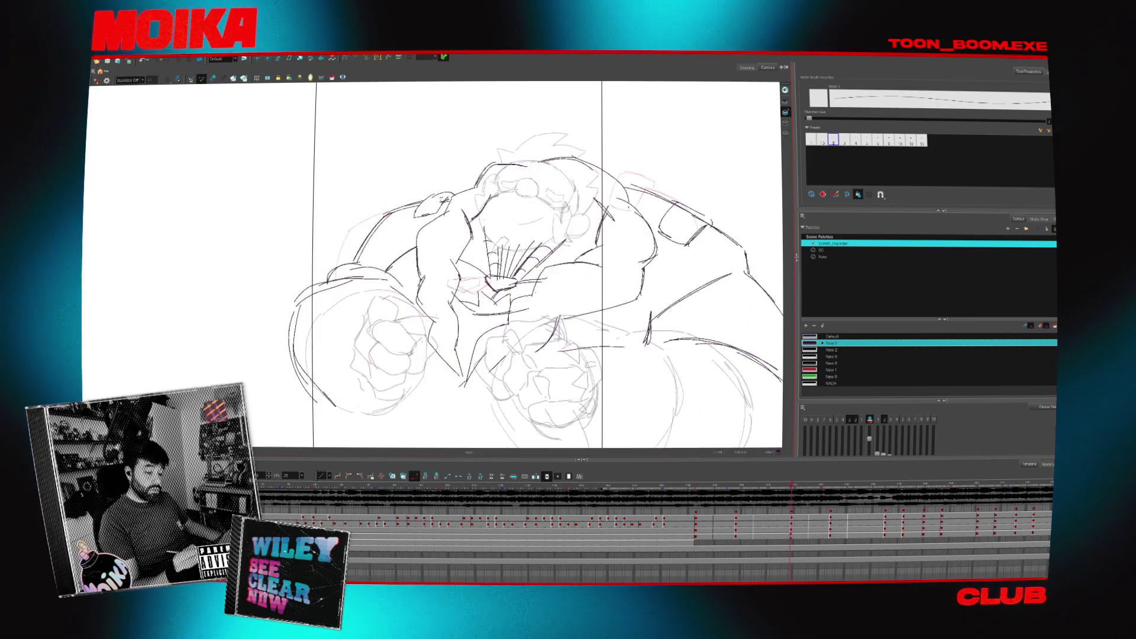
{"action": "key", "text": "comma"}
{"action": "key", "text": "comma"}
{"action": "key", "text": "comma"}
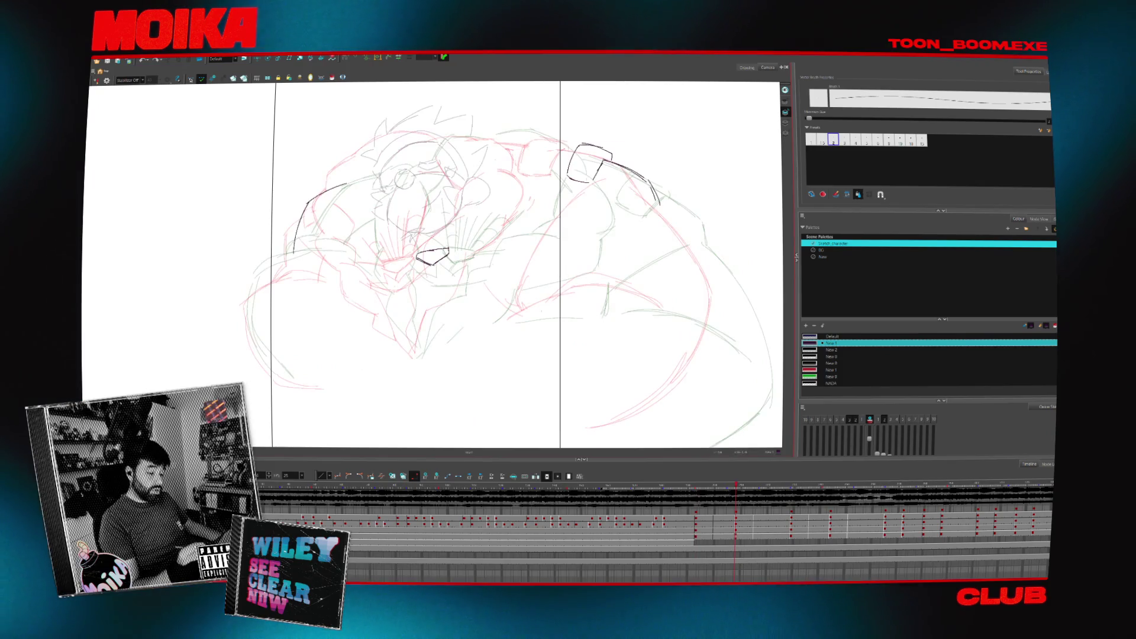
{"action": "key", "text": "period"}
{"action": "key", "text": "comma"}
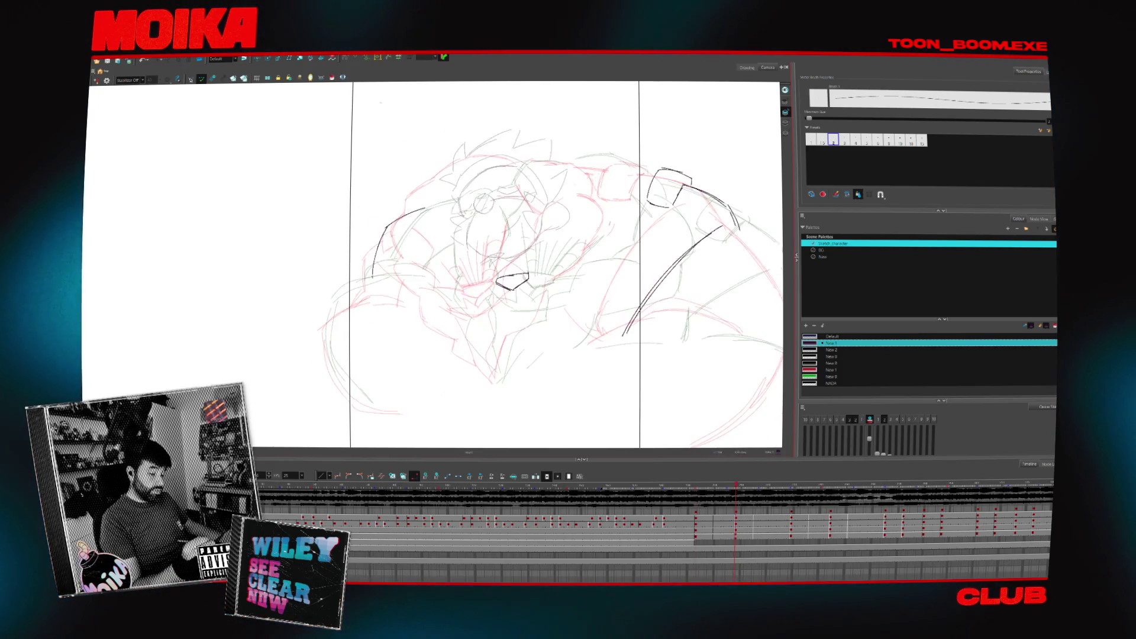
{"action": "key", "text": "period"}
{"action": "key", "text": "comma"}
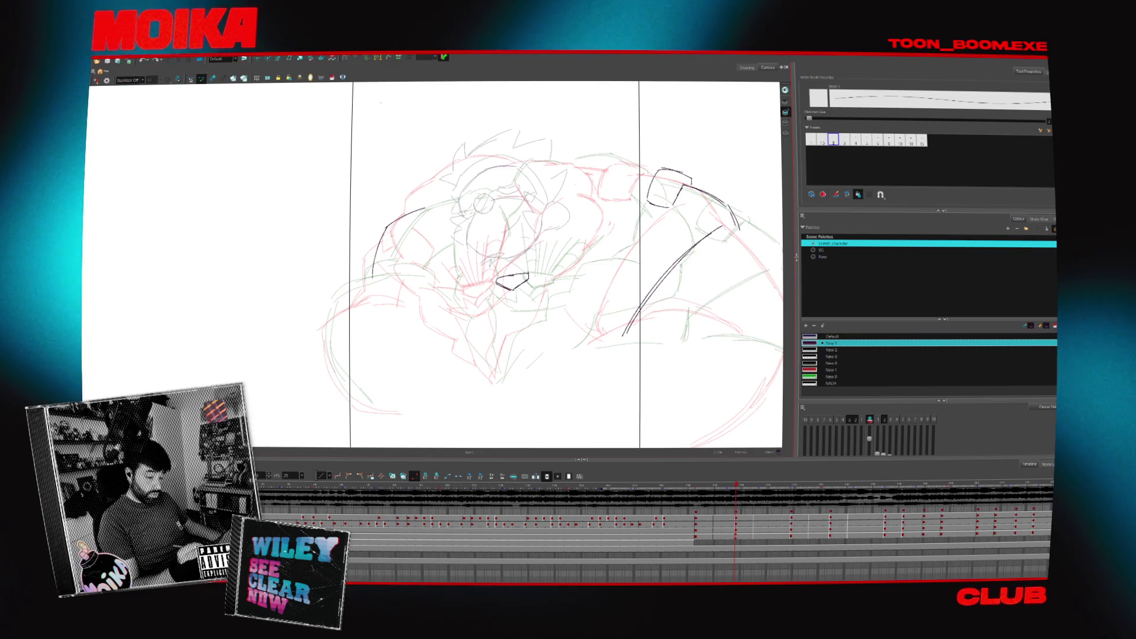
{"action": "key", "text": "period"}
{"action": "key", "text": "comma"}
{"action": "key", "text": "period"}
{"action": "key", "text": "comma"}
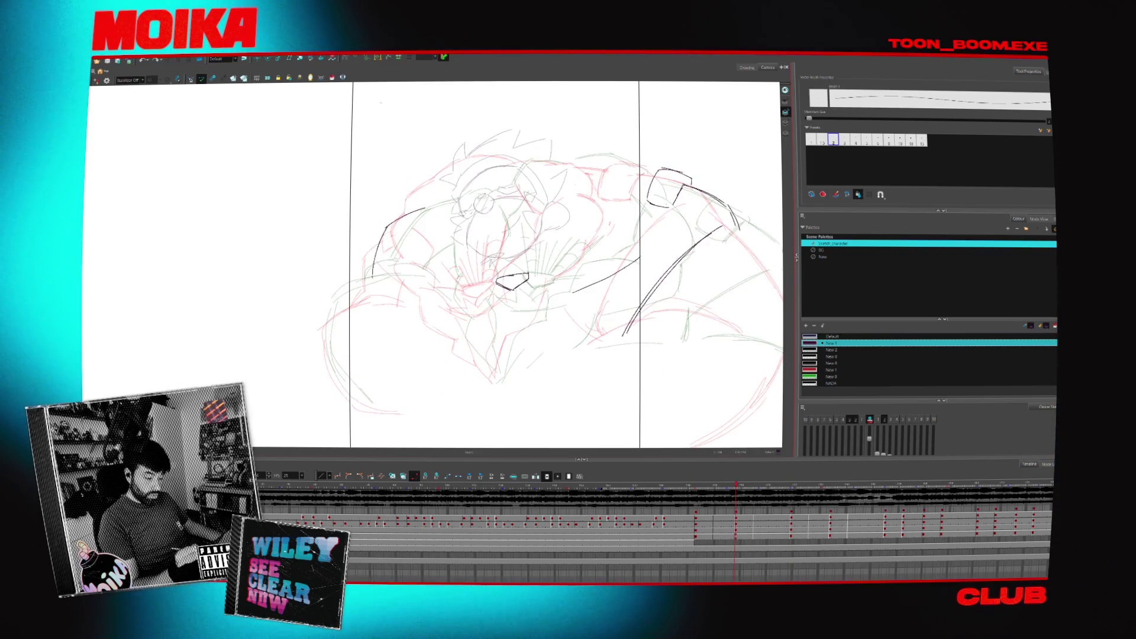
- Draw the long arm curve and a stroke above it, checking against the cleaner key drawing
{"action": "left_click_drag", "start_coordinate": [629, 226], "coordinate": [635, 266]}
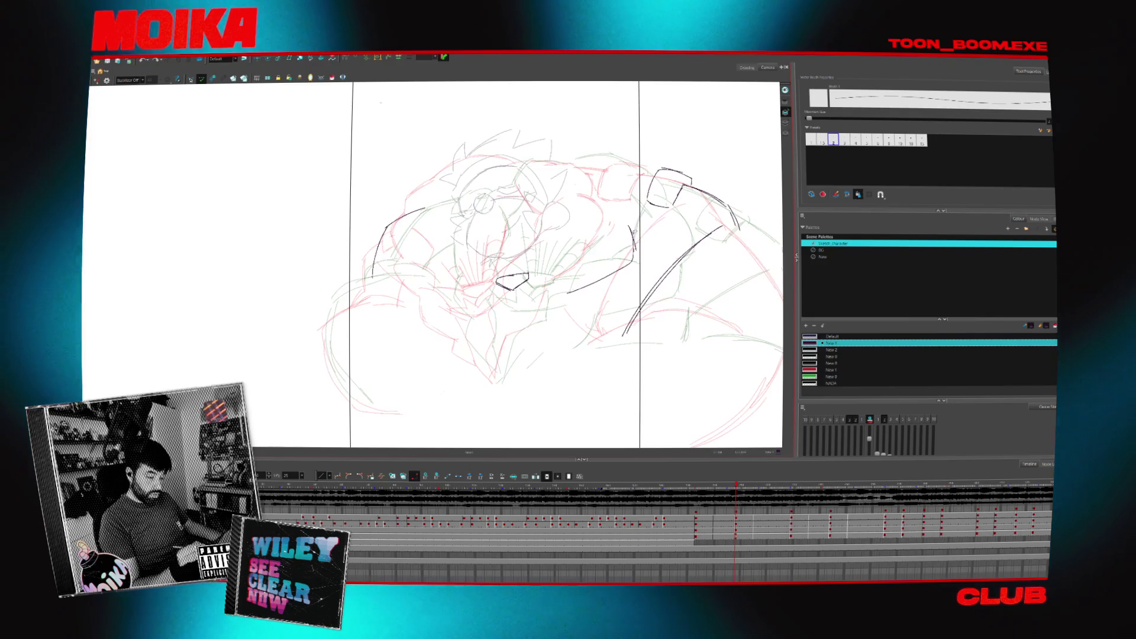
{"action": "left_click_drag", "start_coordinate": [612, 191], "coordinate": [638, 206]}
{"action": "key", "text": "period"}
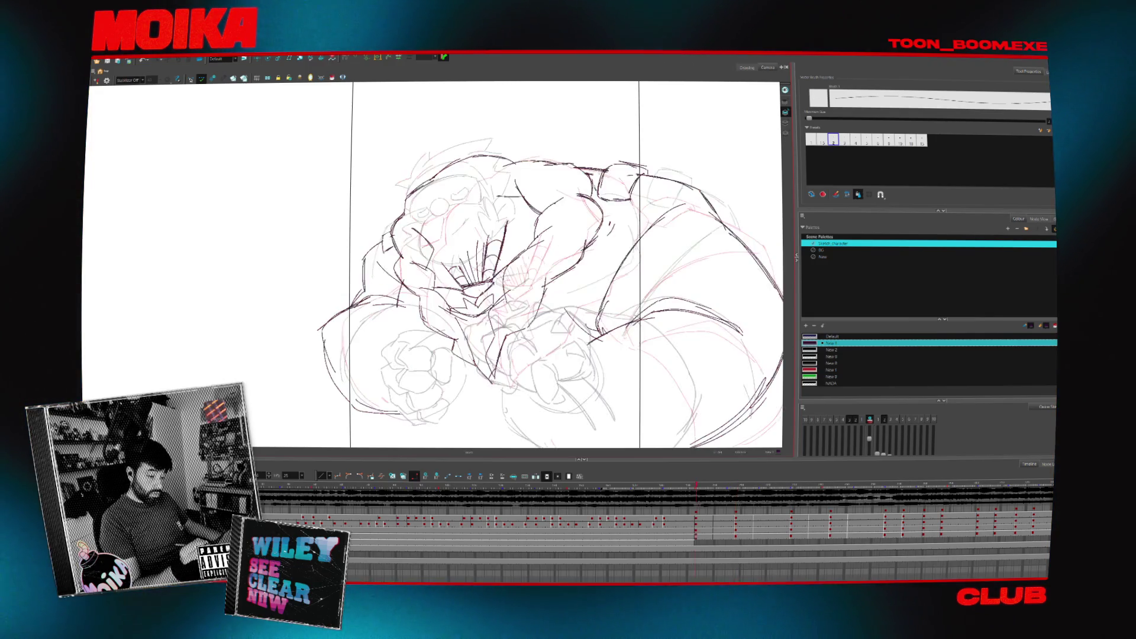
{"action": "key", "text": "comma"}
{"action": "key", "text": "period"}
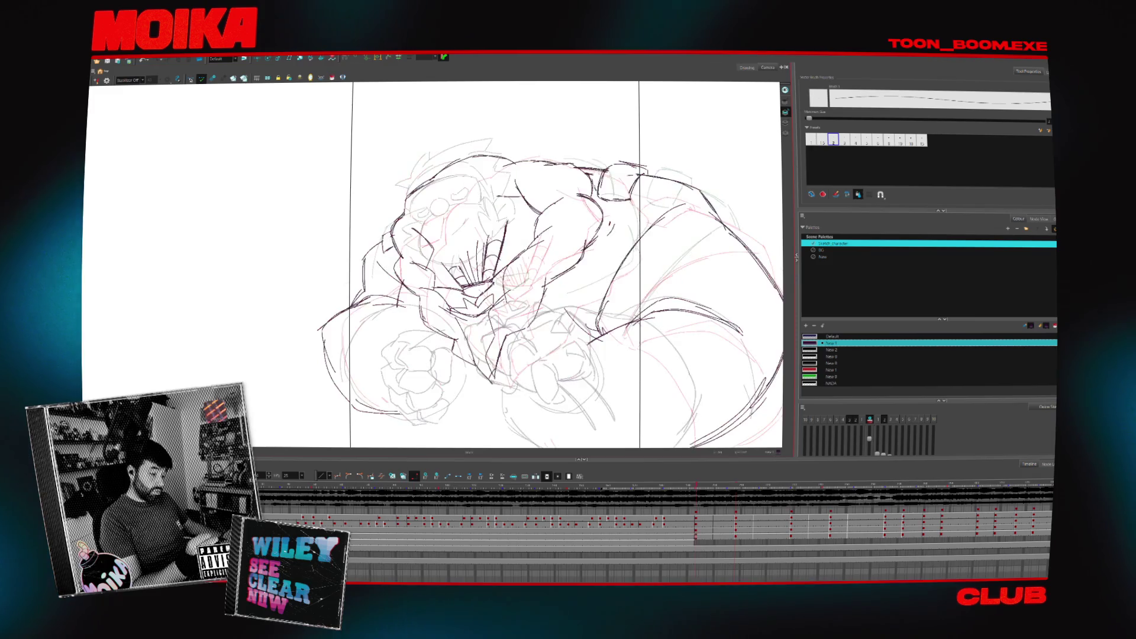
{"action": "key", "text": "comma"}
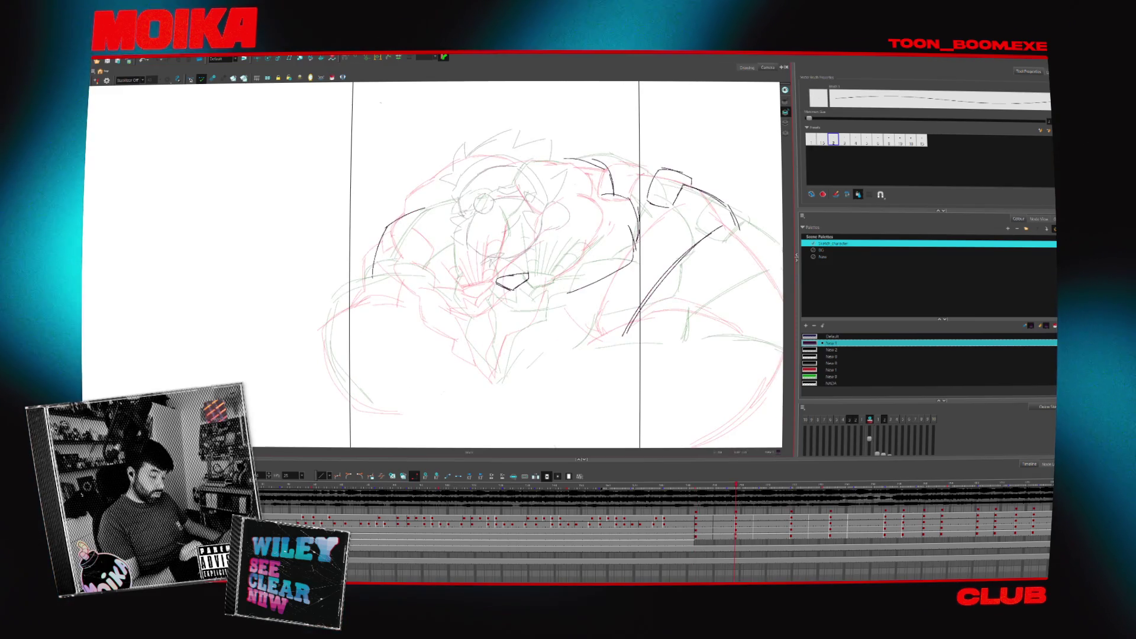
{"action": "key", "text": "period"}
{"action": "key", "text": "comma"}
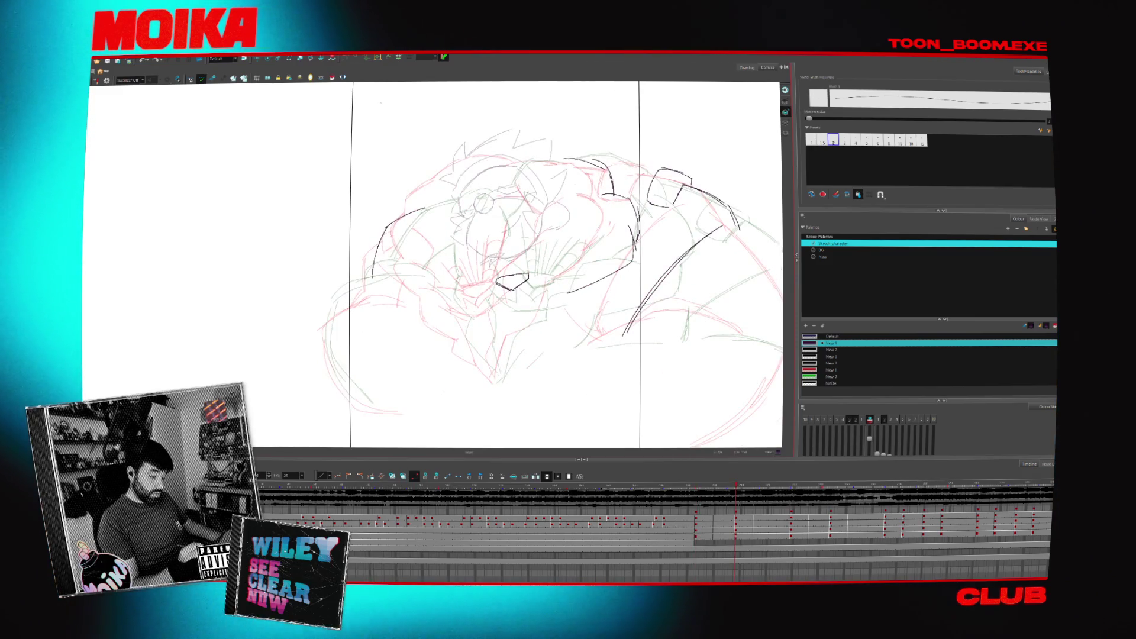
- Draw the dark stroke down from the chin and delete the stray orange stroke, checking the motion
{"action": "left_click_drag", "start_coordinate": [526, 285], "coordinate": [499, 378]}
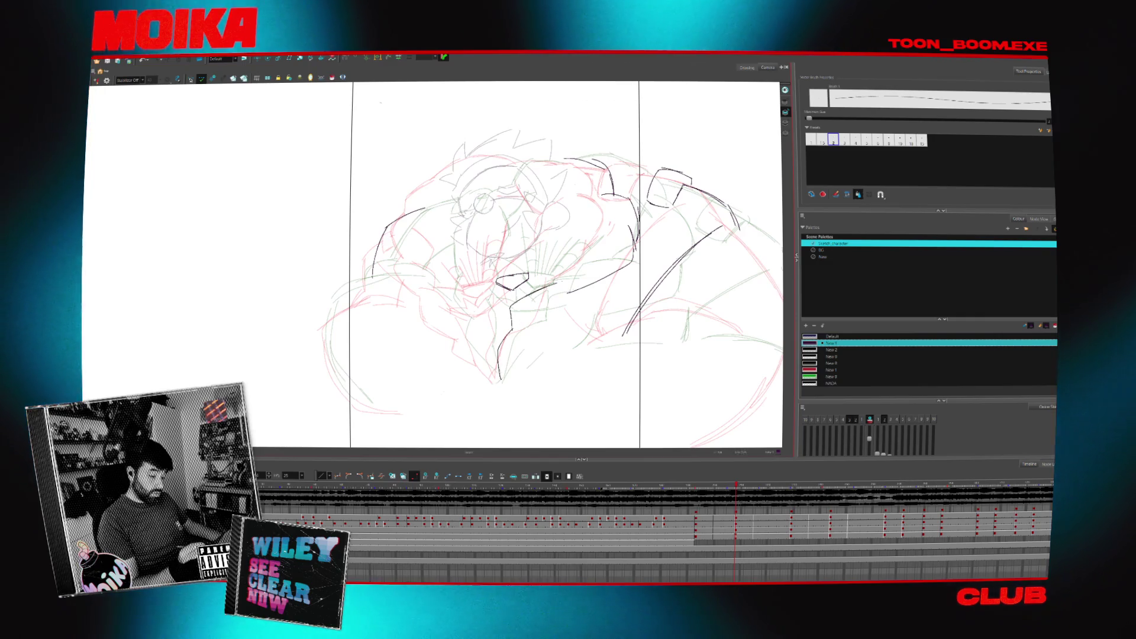
{"action": "key", "text": "period"}
{"action": "key", "text": "comma"}
{"action": "key", "text": "period"}
{"action": "key", "text": "comma"}
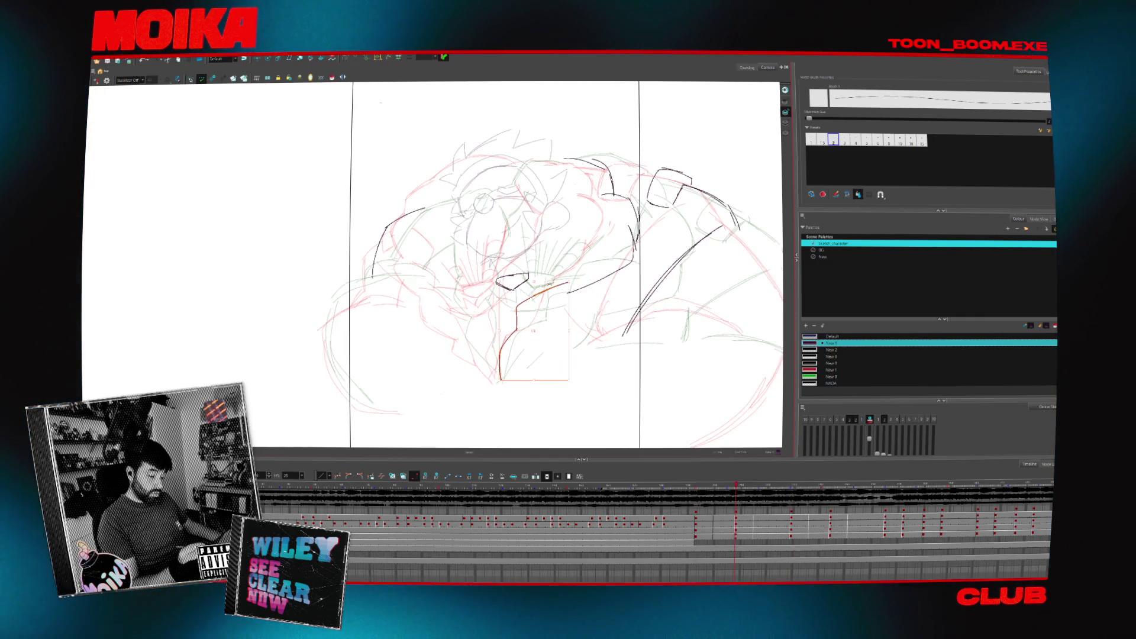
{"action": "key", "text": "Delete"}
{"action": "key", "text": "period"}
{"action": "key", "text": "comma"}
{"action": "key", "text": "period"}
{"action": "key", "text": "comma"}
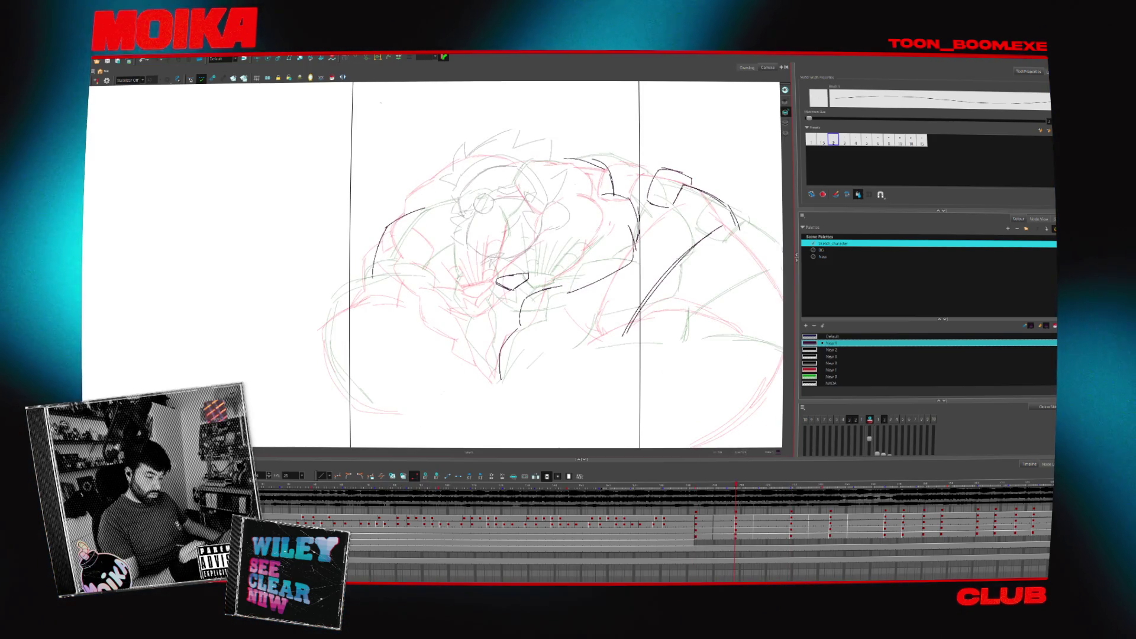
{"action": "key", "text": "period"}
{"action": "key", "text": "comma"}
{"action": "key", "text": "period"}
{"action": "key", "text": "comma"}
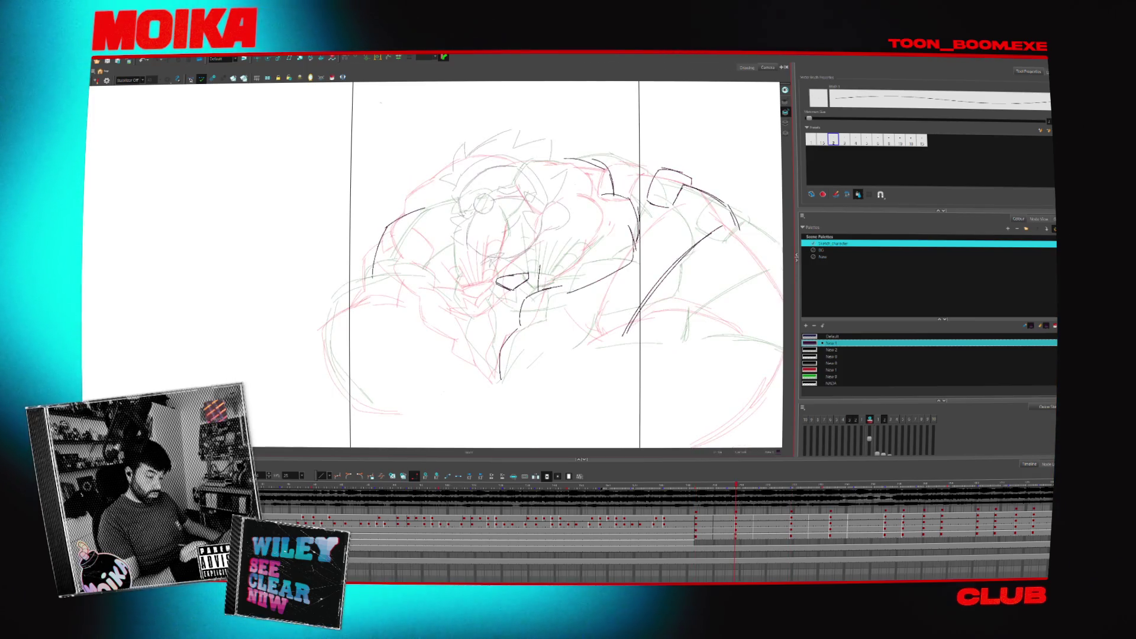
{"action": "left_click_drag", "start_coordinate": [542, 368], "coordinate": [535, 367]}
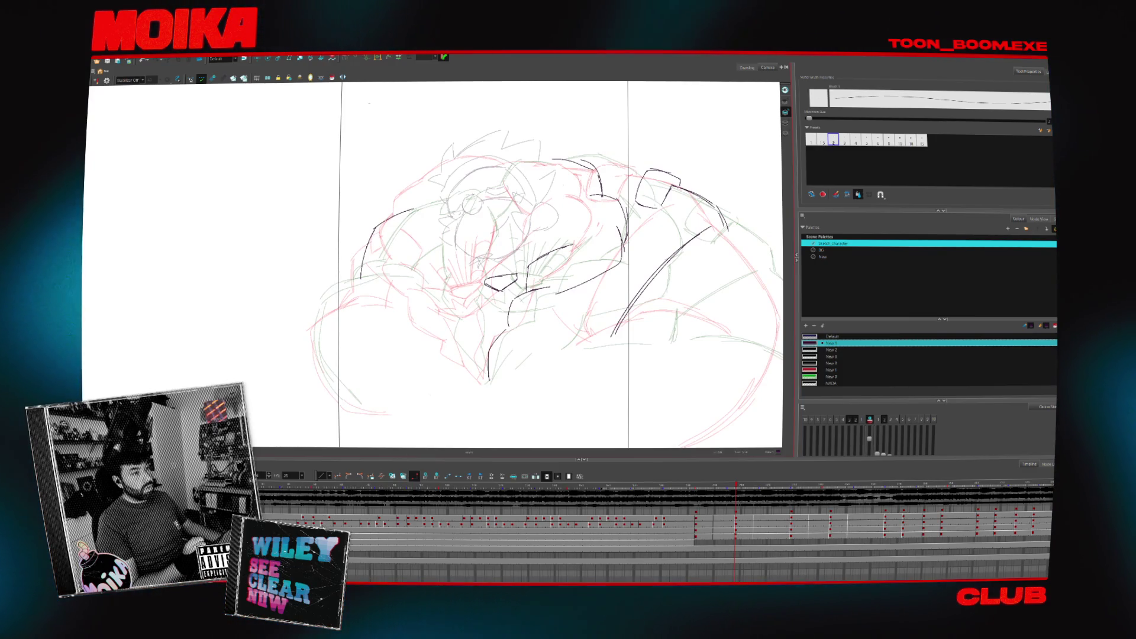
- Sketch dark strokes below the creature's head and across its arm, then compare frames
{"action": "left_click_drag", "start_coordinate": [461, 396], "coordinate": [437, 370]}
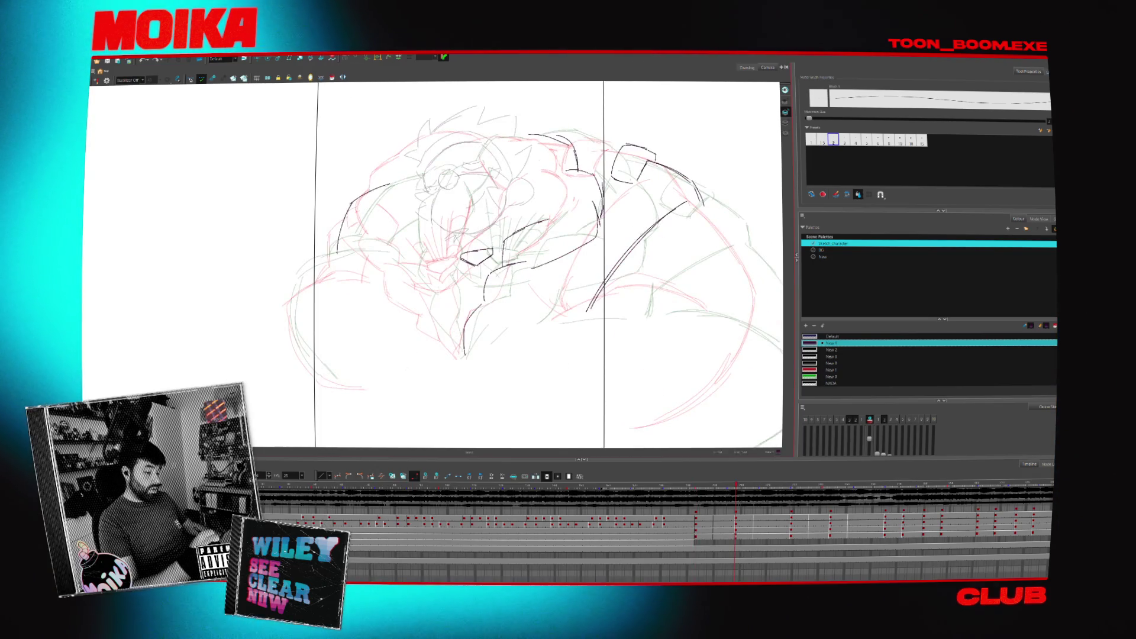
{"action": "left_click_drag", "start_coordinate": [434, 280], "coordinate": [456, 350]}
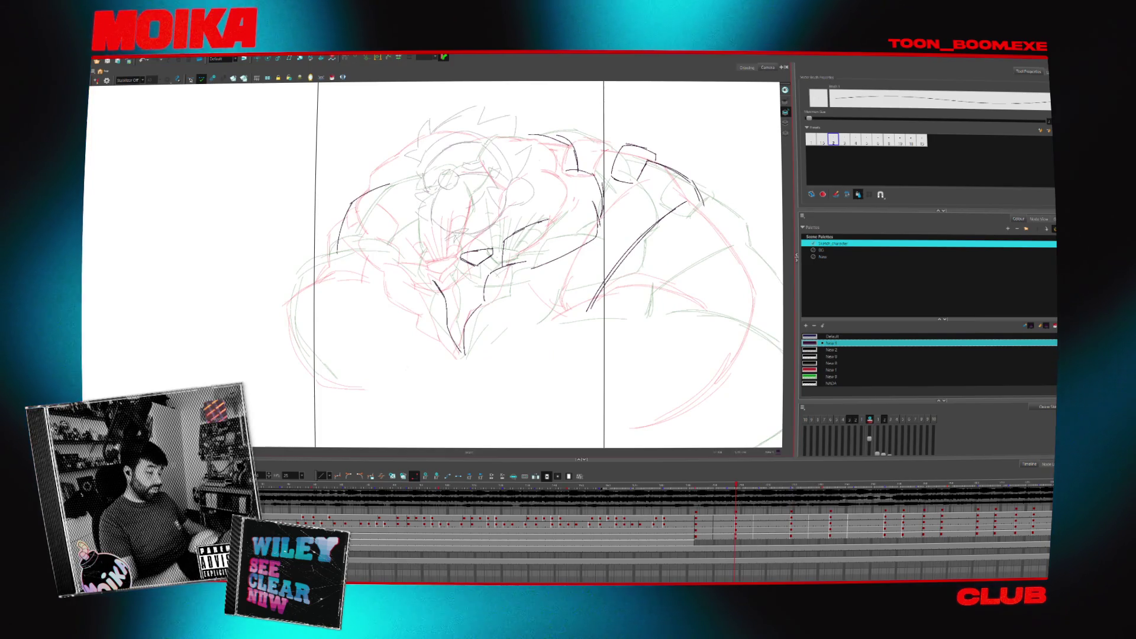
{"action": "left_click_drag", "start_coordinate": [331, 262], "coordinate": [381, 258]}
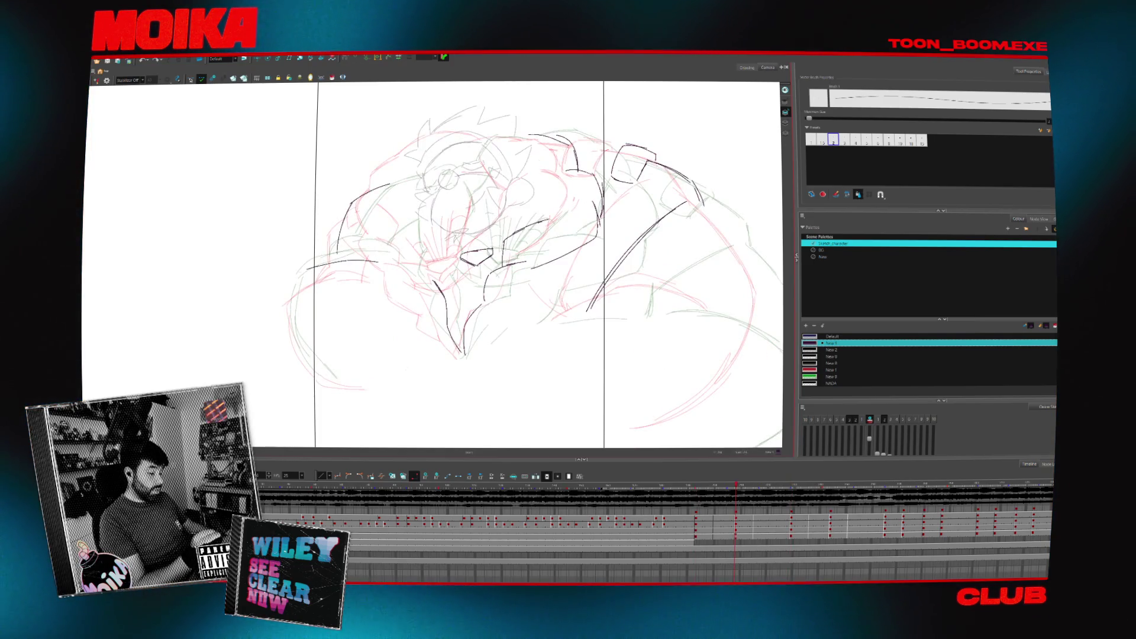
{"action": "key", "text": "period"}
{"action": "key", "text": "period"}
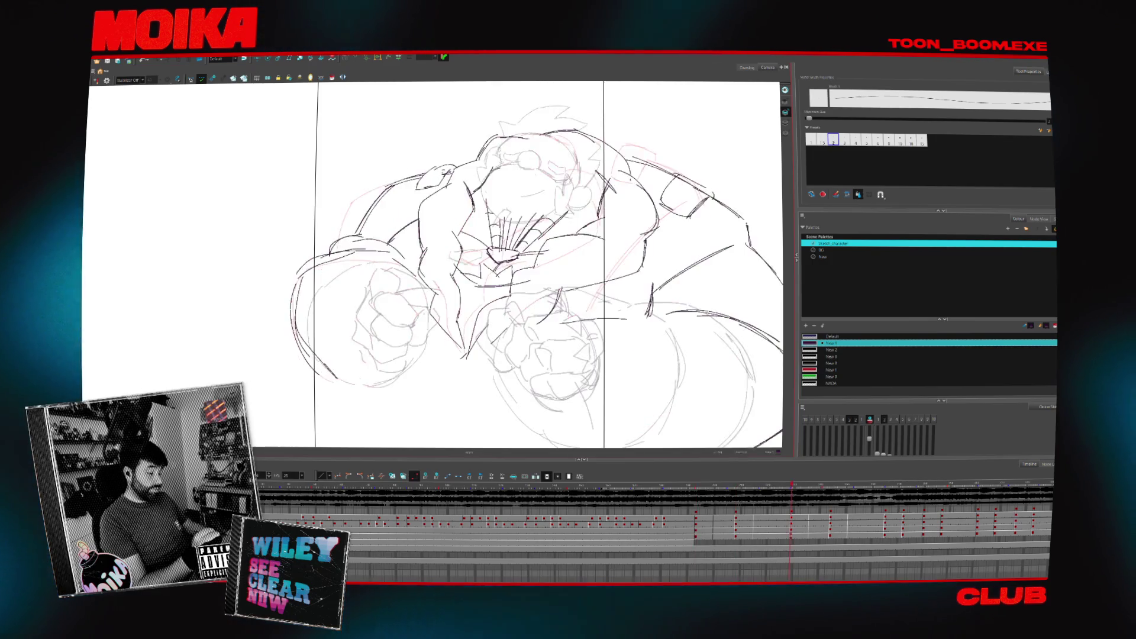
{"action": "key", "text": "comma"}
{"action": "key", "text": "comma"}
- Add a dark stroke near the shoulder, flip frames to check it, and mirror the view
{"action": "left_click_drag", "start_coordinate": [355, 199], "coordinate": [395, 182]}
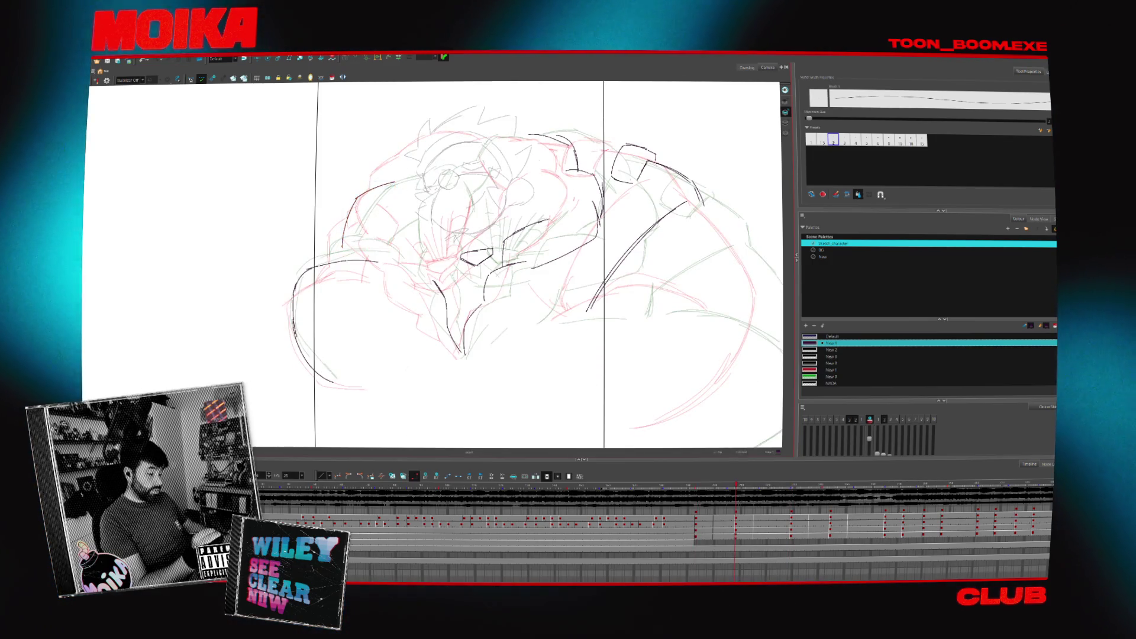
{"action": "key", "text": "period"}
{"action": "key", "text": "comma"}
{"action": "key", "text": "period"}
{"action": "key", "text": "comma"}
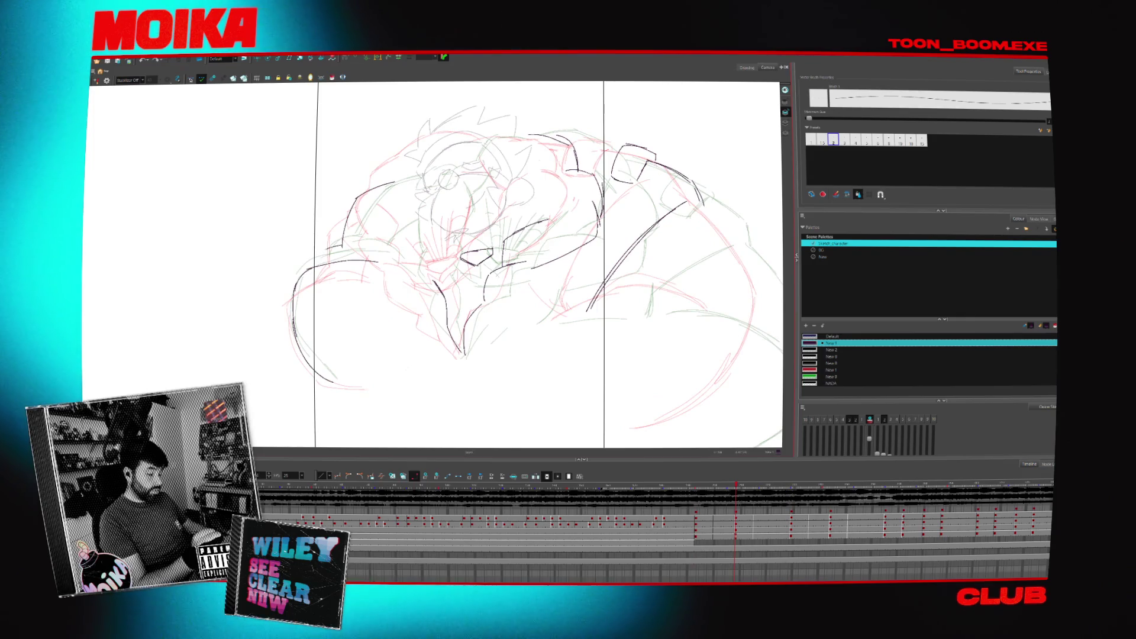
{"action": "left_click", "coordinate": [98, 81]}
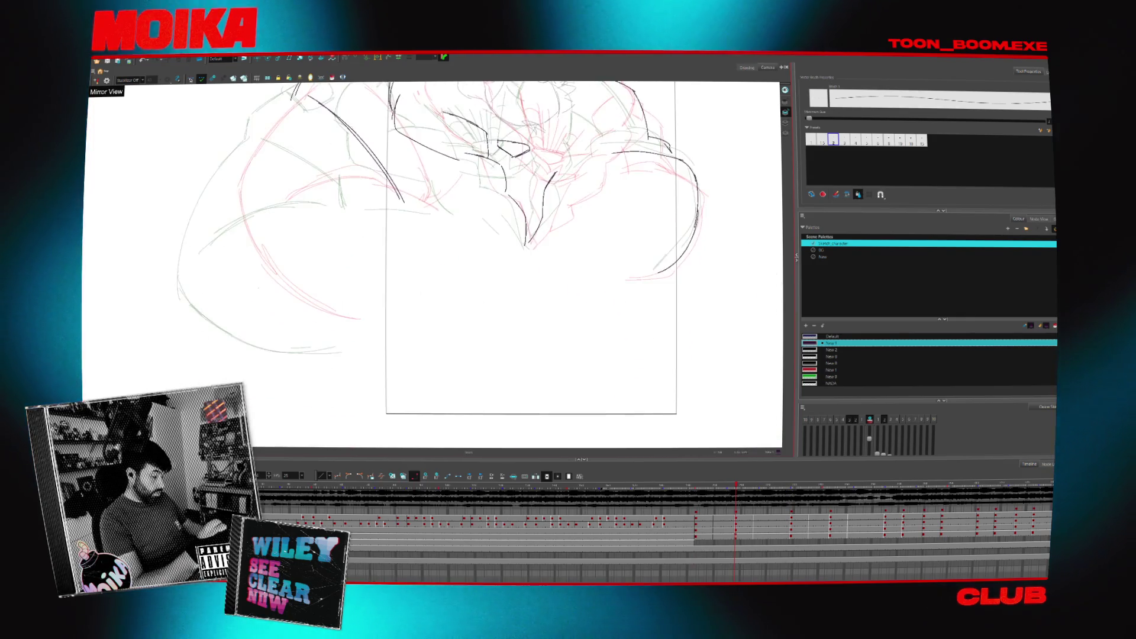
- After flipping through the poses, redraw the curved arm as one long sweeping line
{"action": "key", "text": "period"}
{"action": "key", "text": "comma"}
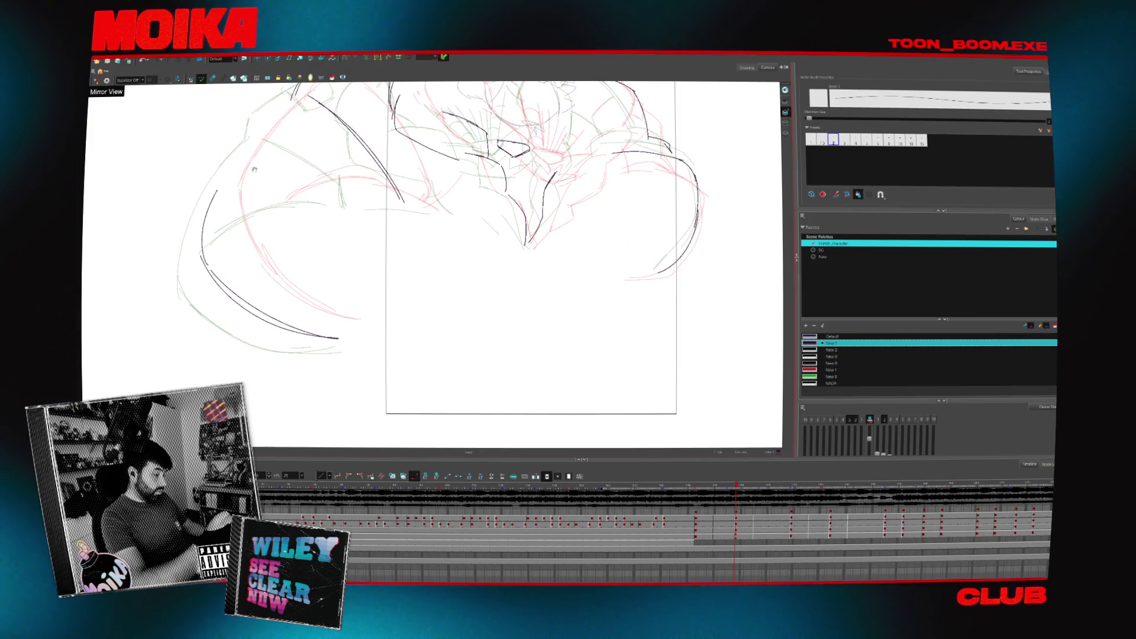
{"action": "key", "text": "period"}
{"action": "key", "text": "period"}
{"action": "key", "text": "comma"}
{"action": "key", "text": "period"}
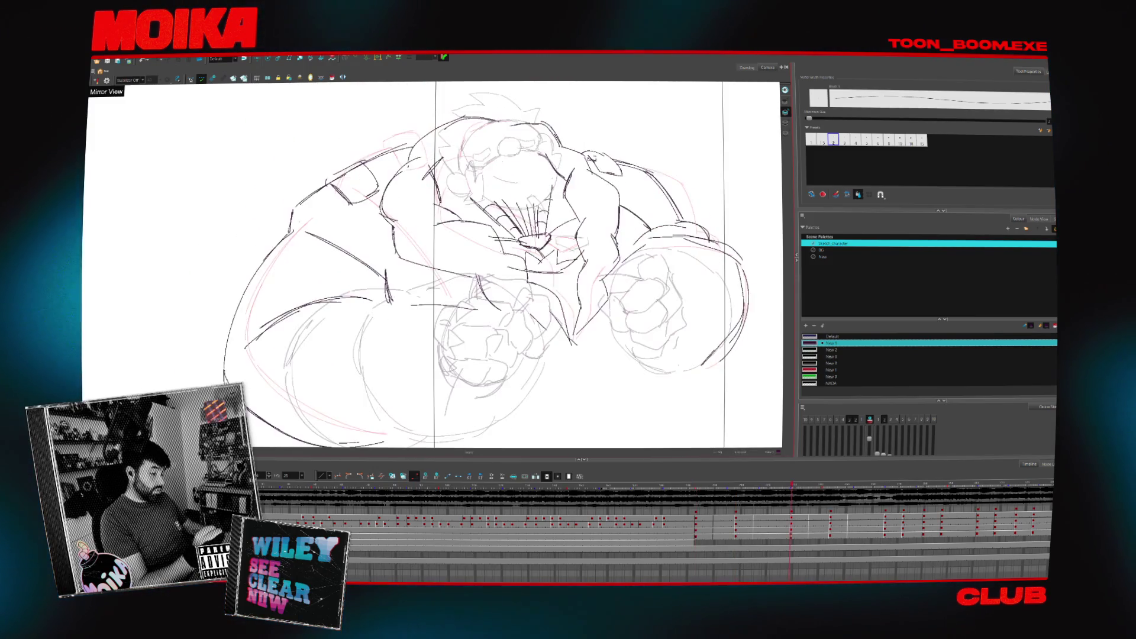
{"action": "key", "text": "comma"}
{"action": "key", "text": "period"}
{"action": "key", "text": "period"}
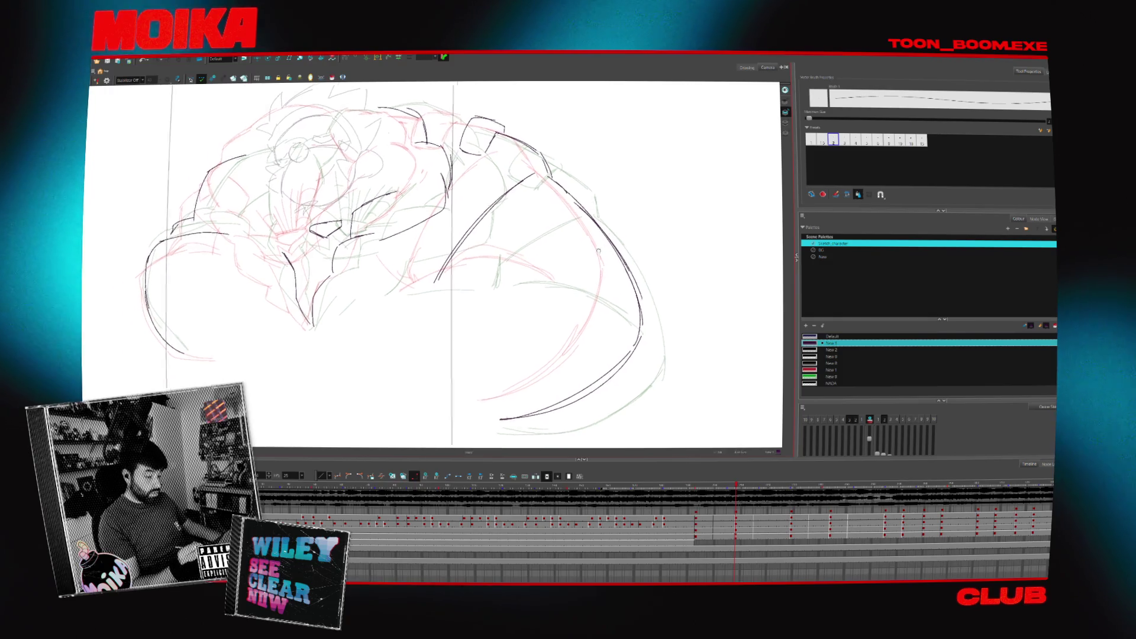
{"action": "key", "text": "period"}
{"action": "key", "text": "period"}
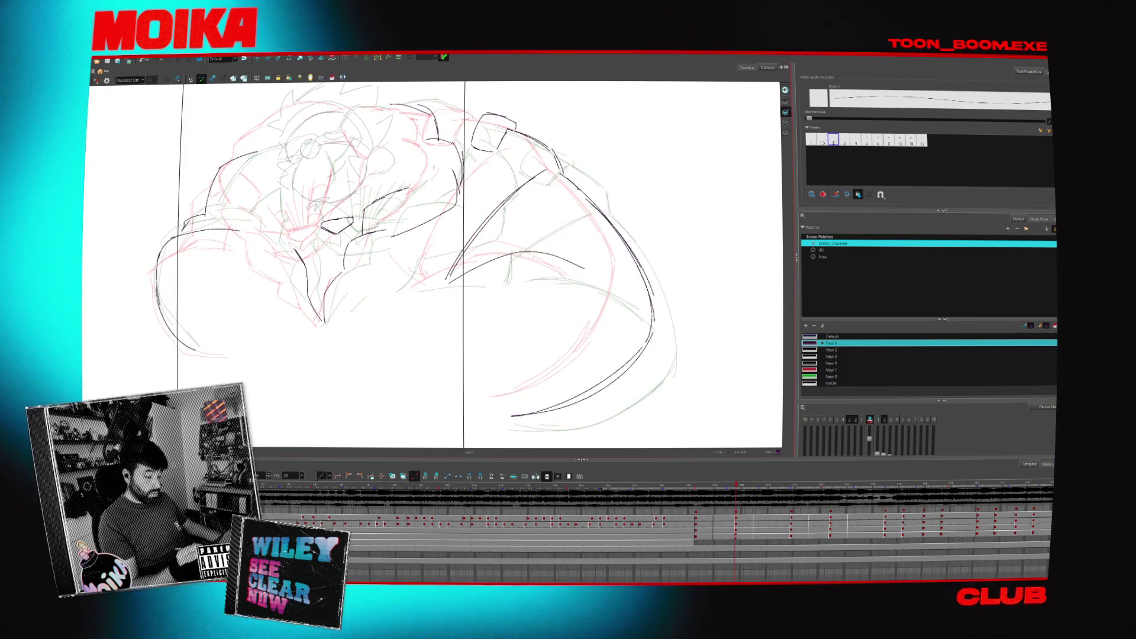
{"action": "left_click_drag", "start_coordinate": [422, 295], "coordinate": [596, 278]}
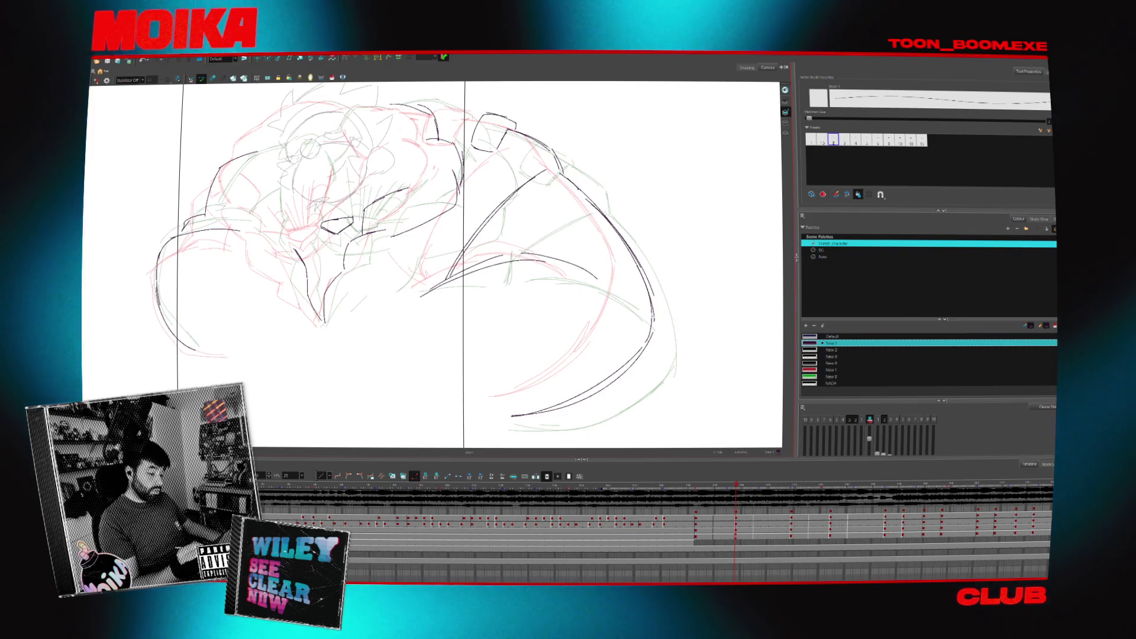
{"action": "left_click_drag", "start_coordinate": [465, 266], "coordinate": [598, 347]}
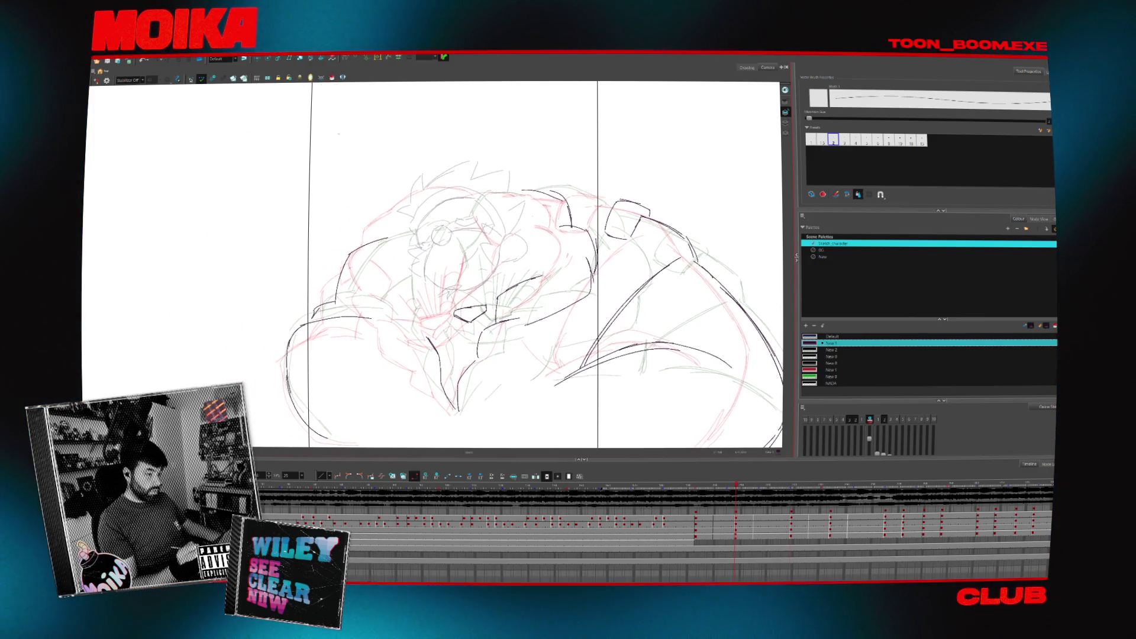
- Compare the inbetween with its keys, then redraw the small angular mouth stroke below the head
{"action": "key", "text": "period"}
{"action": "key", "text": "comma"}
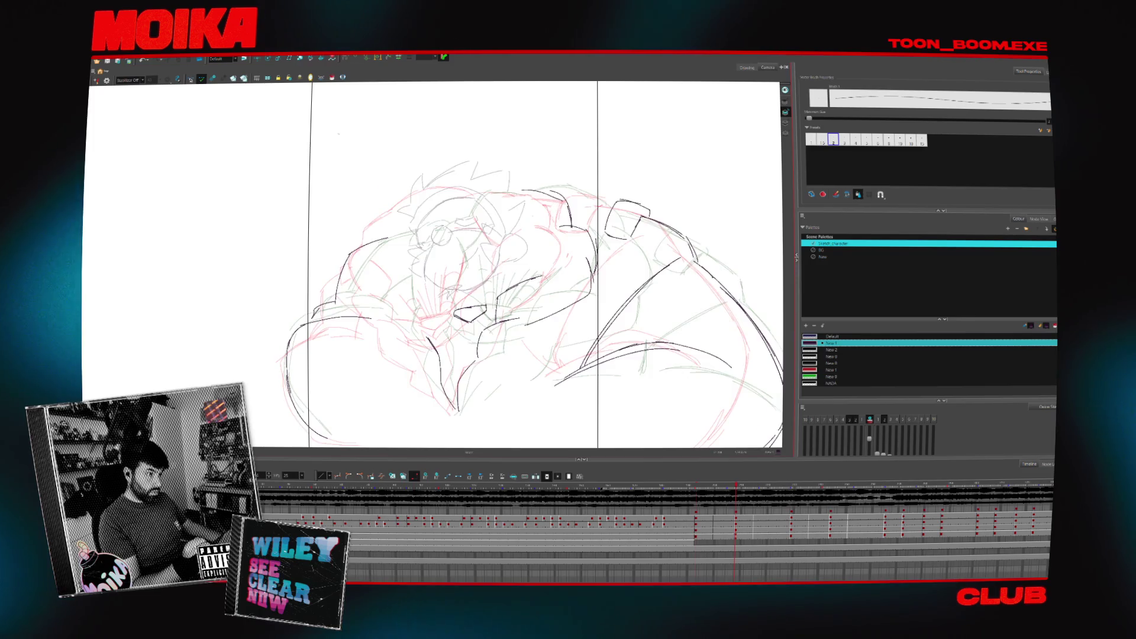
{"action": "key", "text": "period"}
{"action": "key", "text": "comma"}
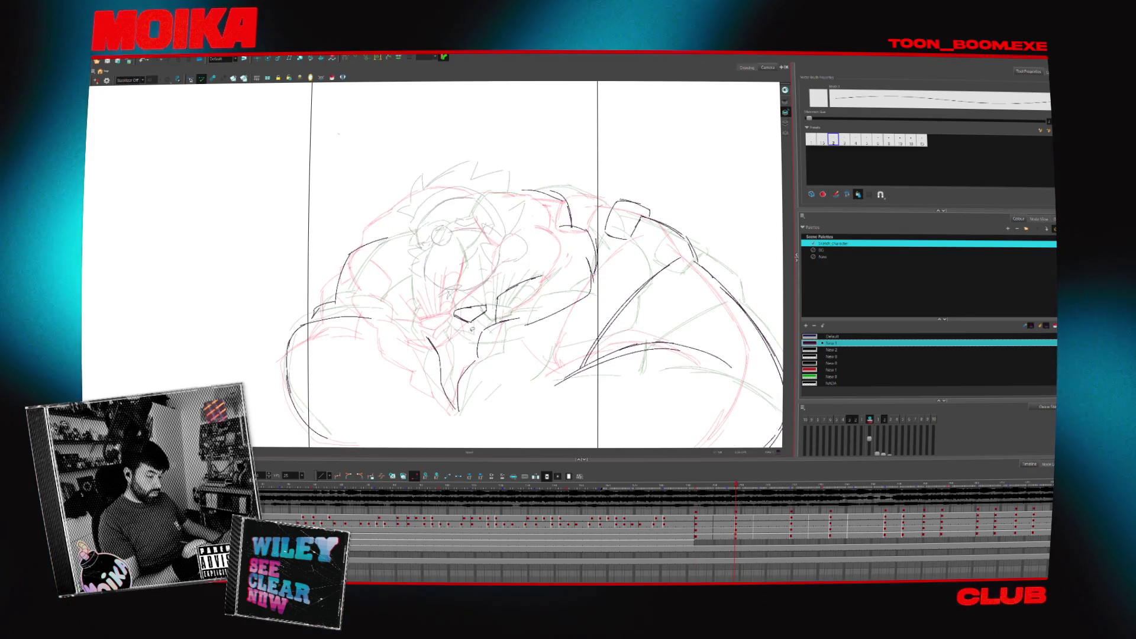
{"action": "key", "text": "period"}
{"action": "key", "text": "comma"}
{"action": "key", "text": "period"}
{"action": "key", "text": "comma"}
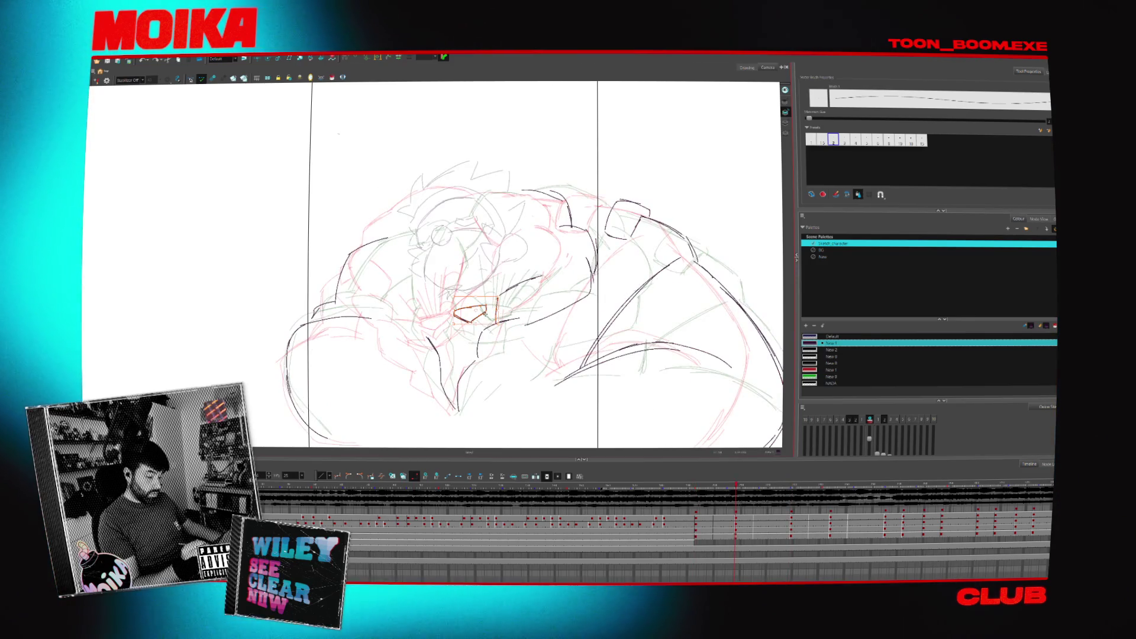
{"action": "left_click_drag", "start_coordinate": [446, 319], "coordinate": [485, 305]}
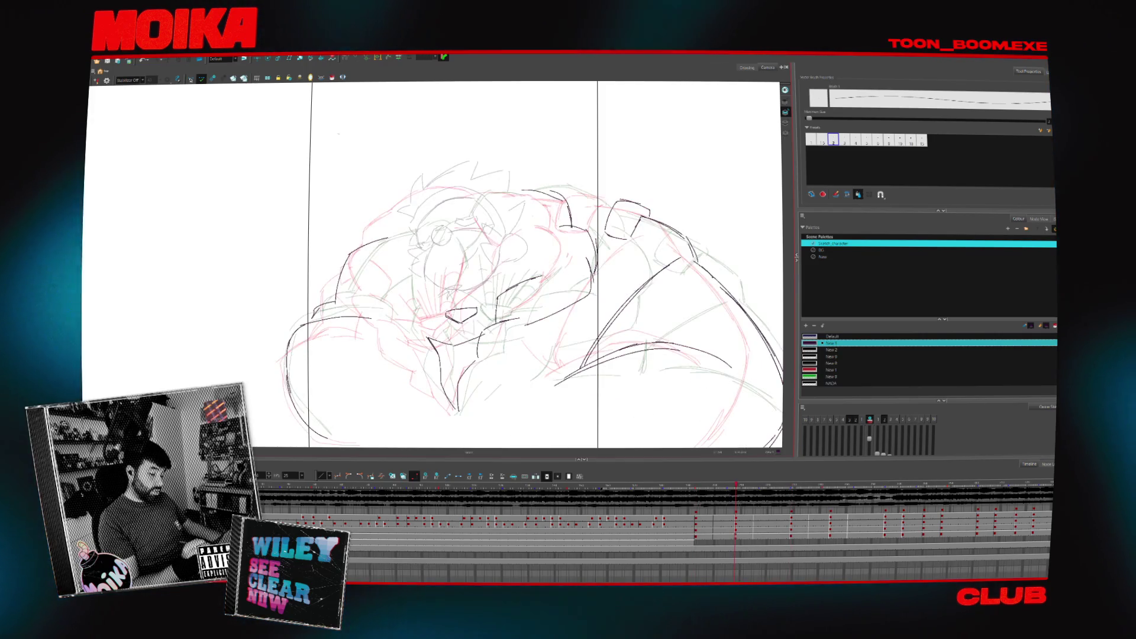
{"action": "key", "text": "Return"}
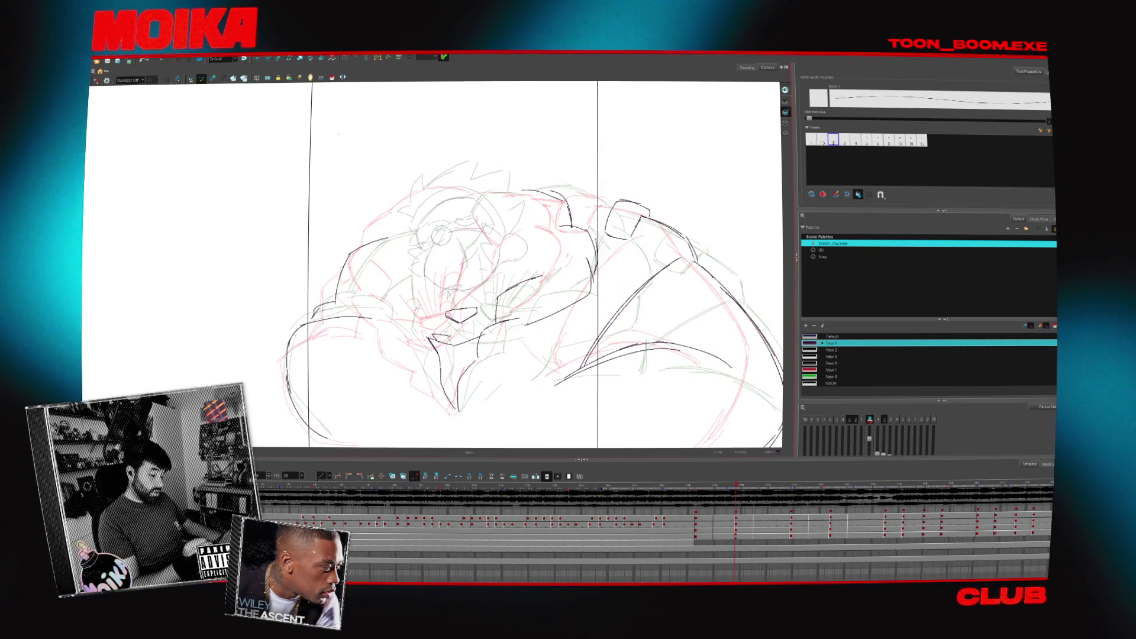
{"action": "key", "text": "Return"}
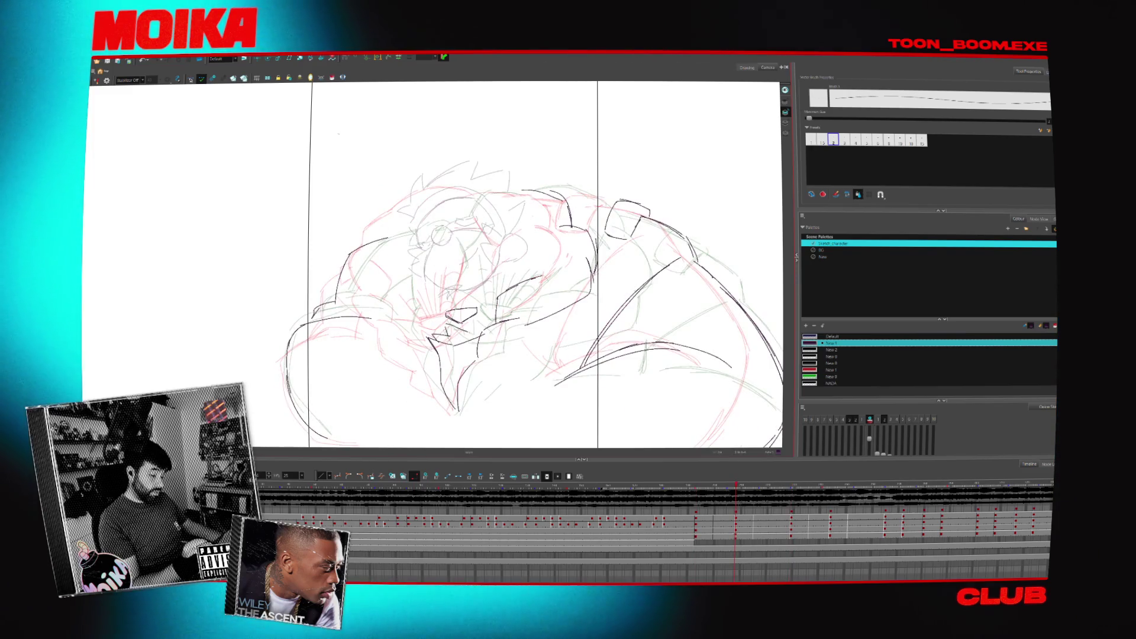
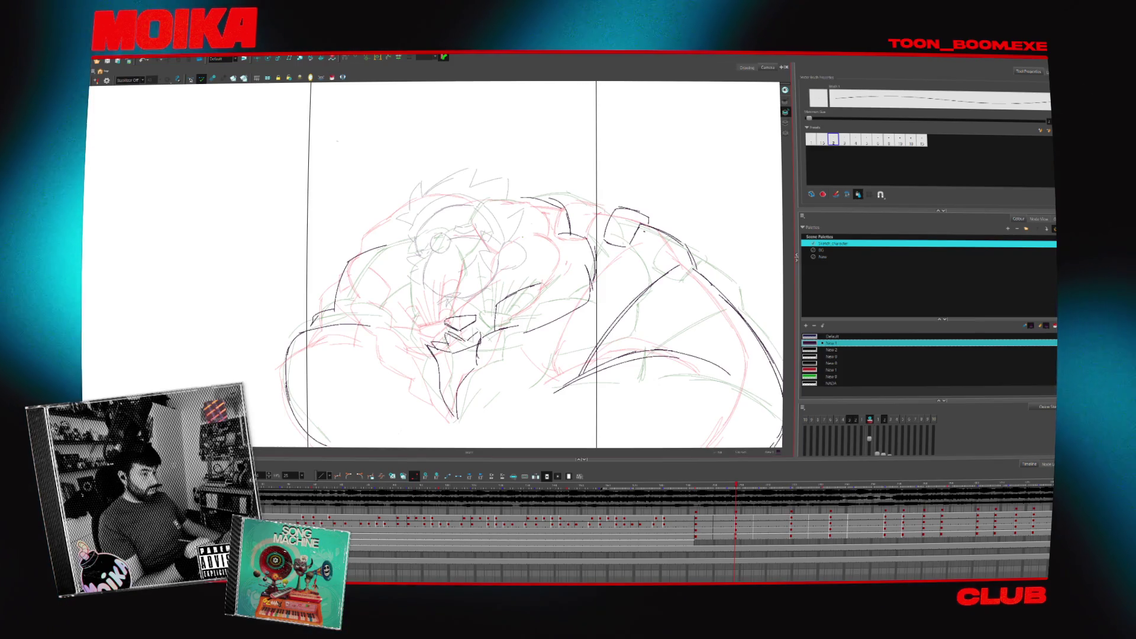
- Flip back and forth between neighbouring drawings to preview the lunge motion
{"action": "key", "text": "period"}
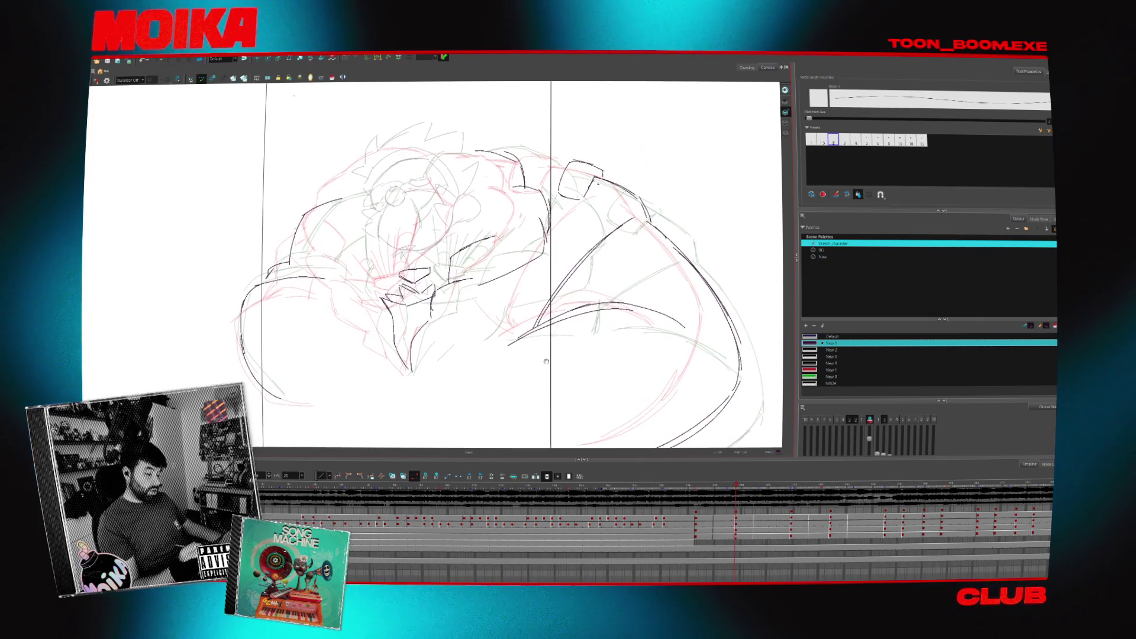
{"action": "key", "text": "period"}
{"action": "key", "text": "comma"}
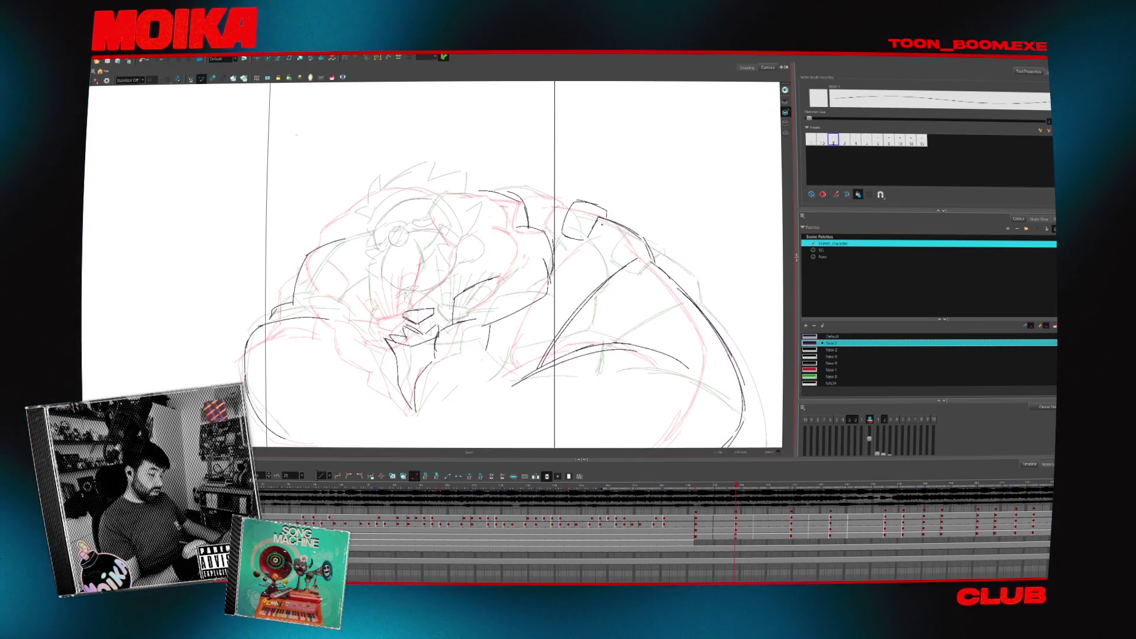
{"action": "key", "text": "period"}
{"action": "key", "text": "period"}
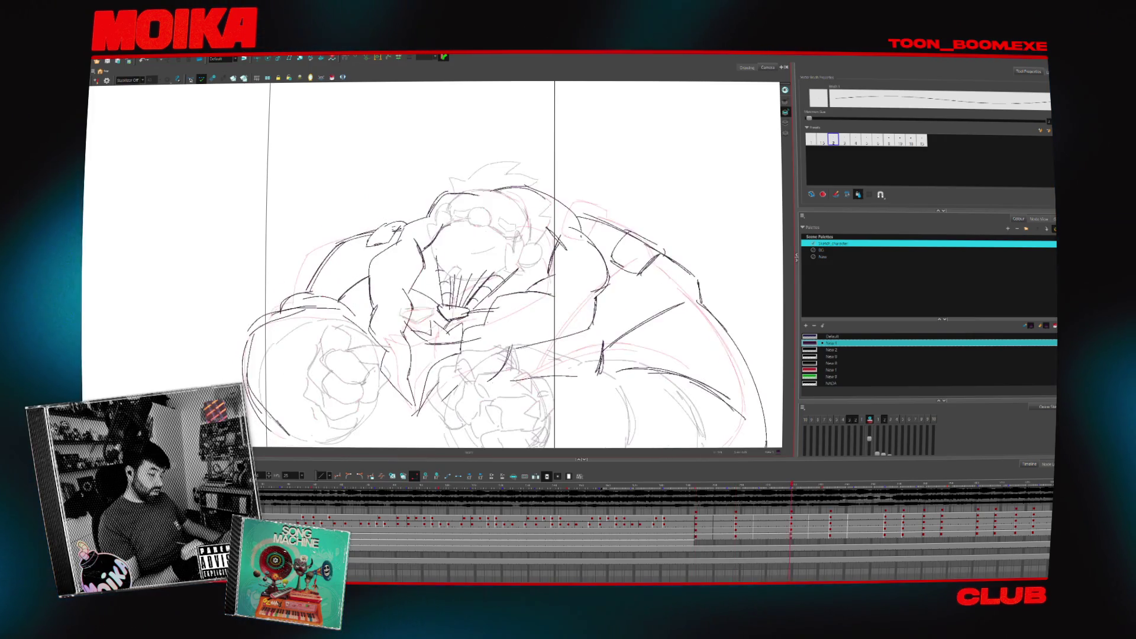
{"action": "key", "text": "comma"}
{"action": "key", "text": "comma"}
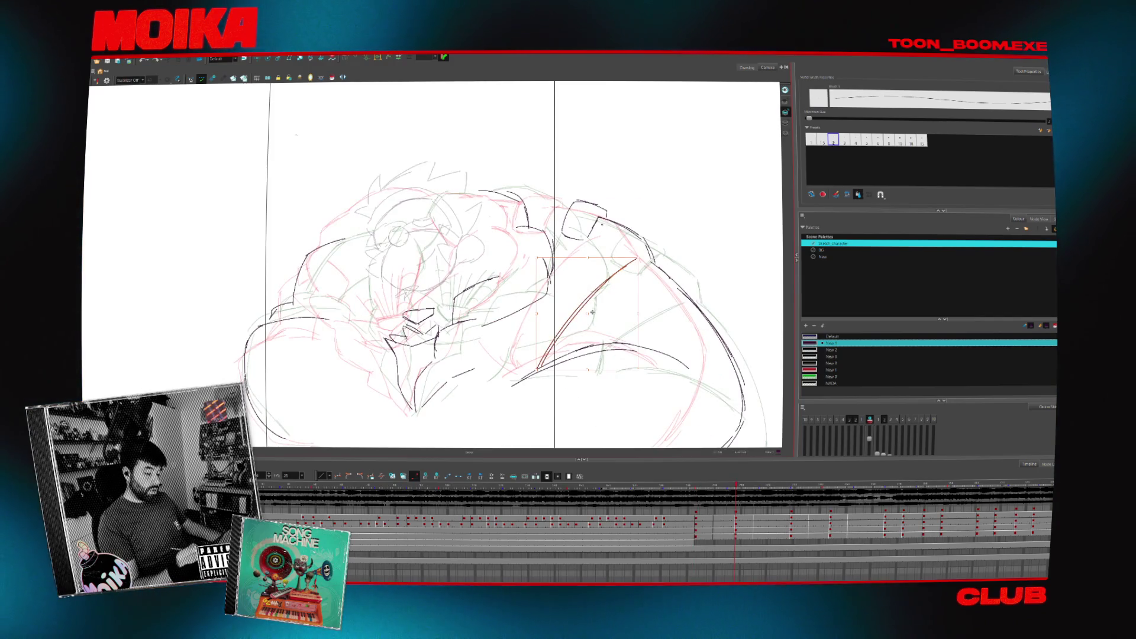
{"action": "key", "text": "period"}
{"action": "key", "text": "comma"}
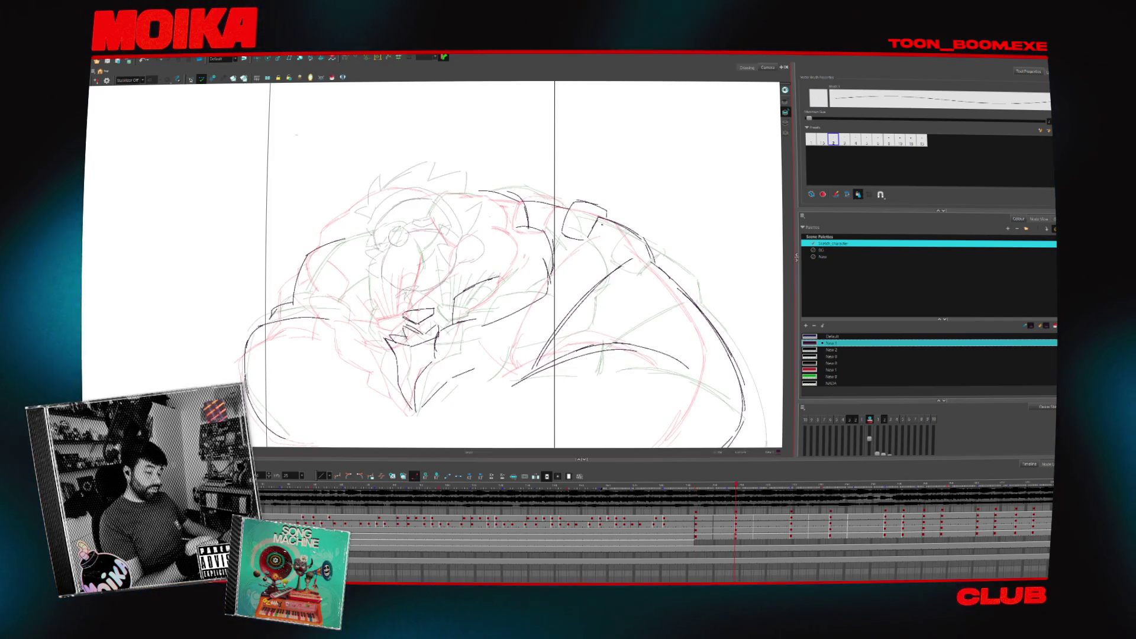
- Check the pose in Mirror View, then compare it against the darker earlier drawing
{"action": "left_click", "coordinate": [97, 80]}
{"action": "left_click", "coordinate": [96, 80]}
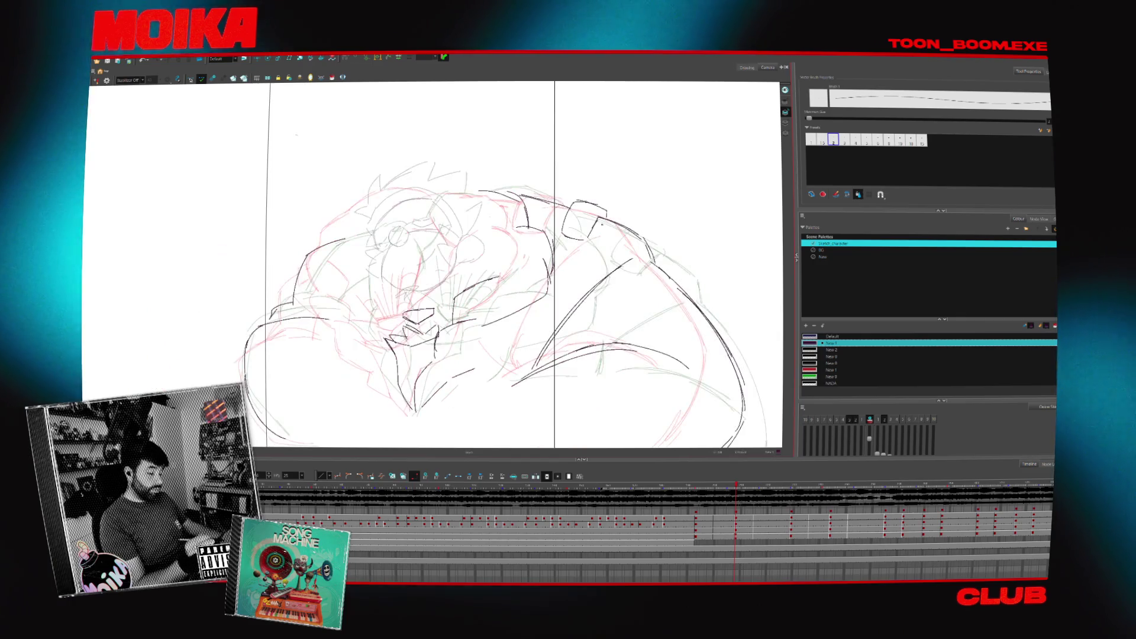
{"action": "key", "text": "comma"}
{"action": "key", "text": "period"}
{"action": "key", "text": "comma"}
{"action": "key", "text": "period"}
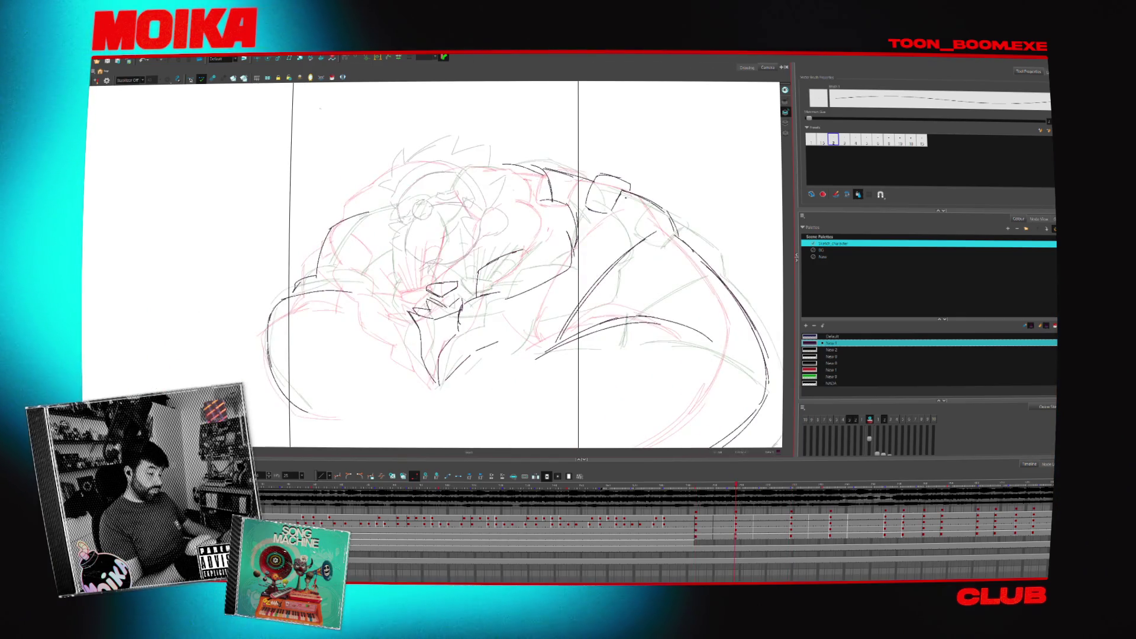
{"action": "key", "text": "comma"}
{"action": "key", "text": "period"}
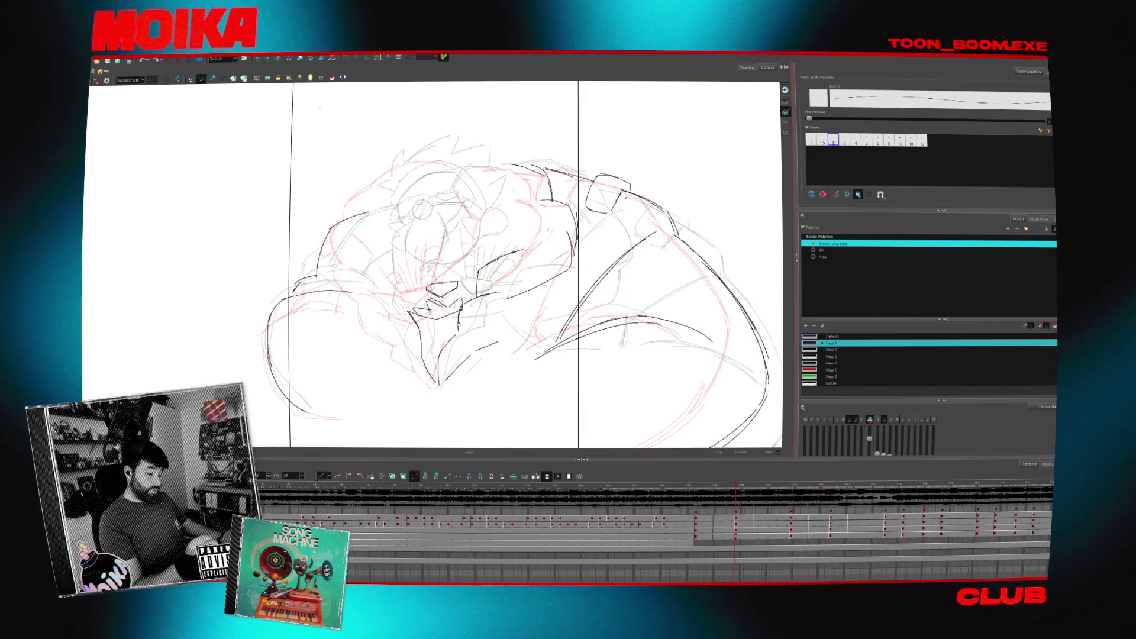
{"action": "key", "text": "comma"}
{"action": "key", "text": "period"}
{"action": "key", "text": "comma"}
{"action": "key", "text": "period"}
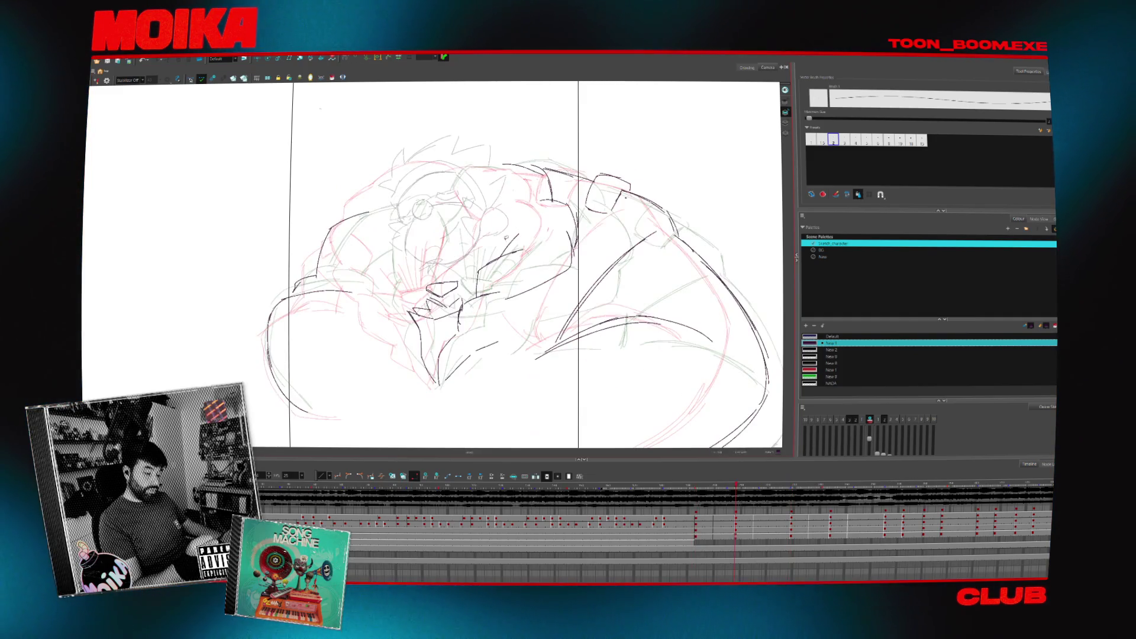
{"action": "key", "text": "comma"}
{"action": "key", "text": "period"}
{"action": "key", "text": "comma"}
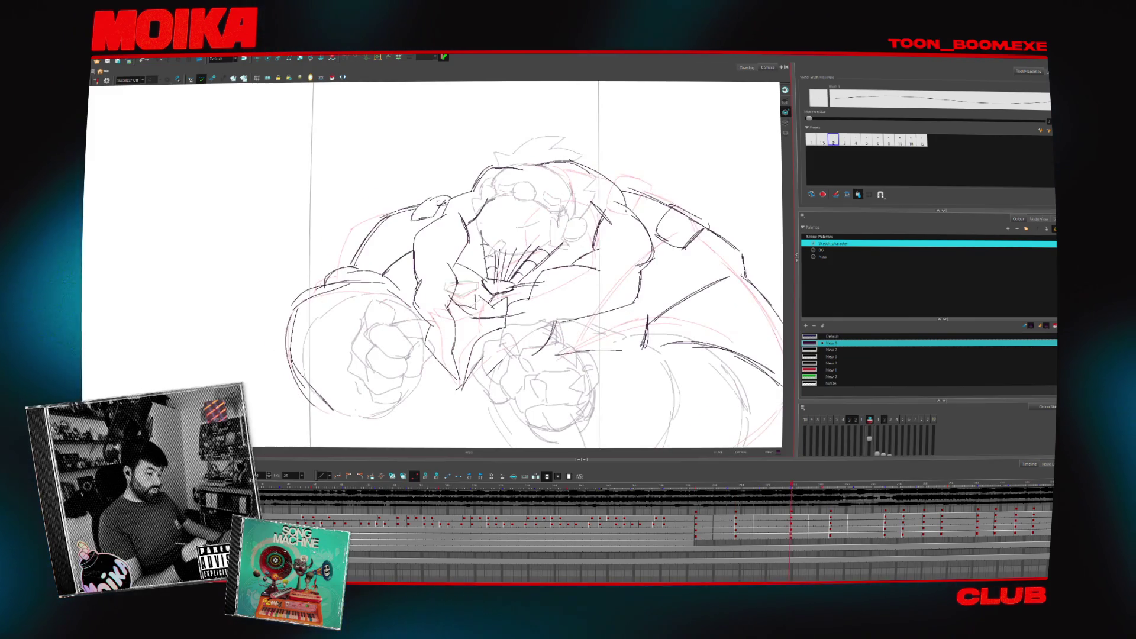
{"action": "key", "text": "period"}
{"action": "key", "text": "comma"}
- Step through the later lunge poses and land on the partly drawn later frame
{"action": "key", "text": "period"}
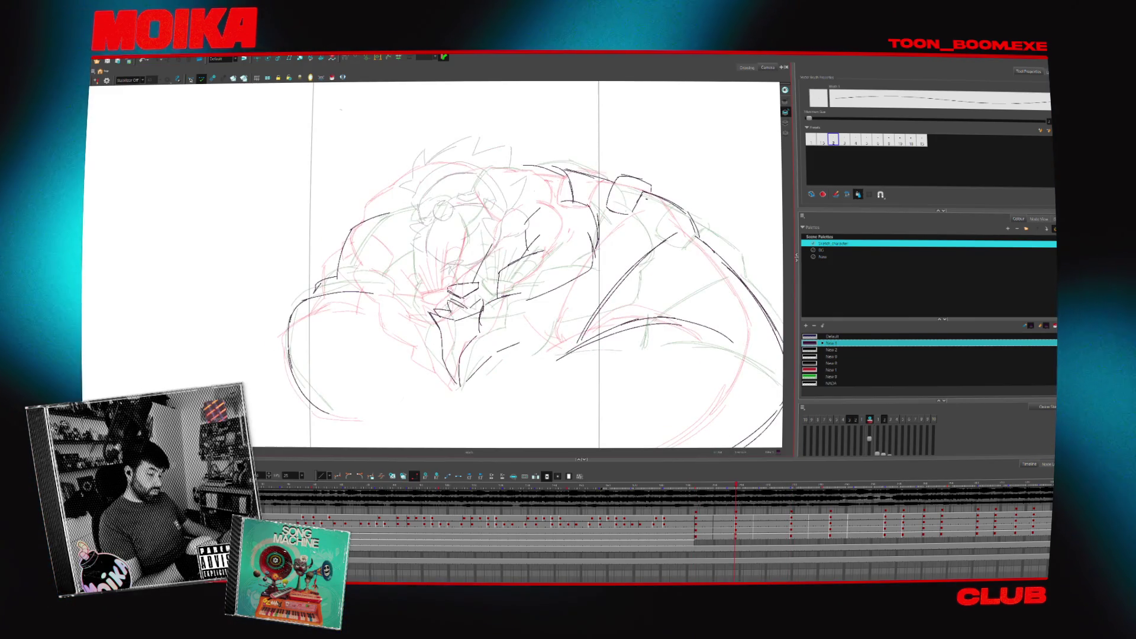
{"action": "key", "text": "period"}
{"action": "key", "text": "period"}
{"action": "key", "text": "comma"}
{"action": "key", "text": "comma"}
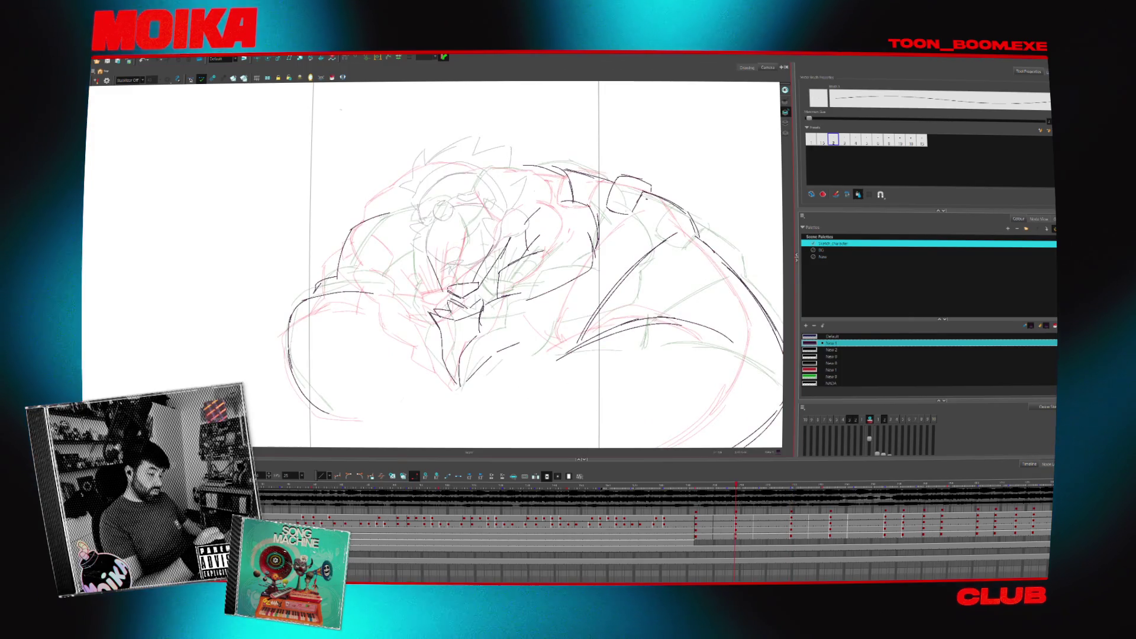
{"action": "key", "text": "period"}
{"action": "key", "text": "comma"}
{"action": "key", "text": "period"}
{"action": "key", "text": "comma"}
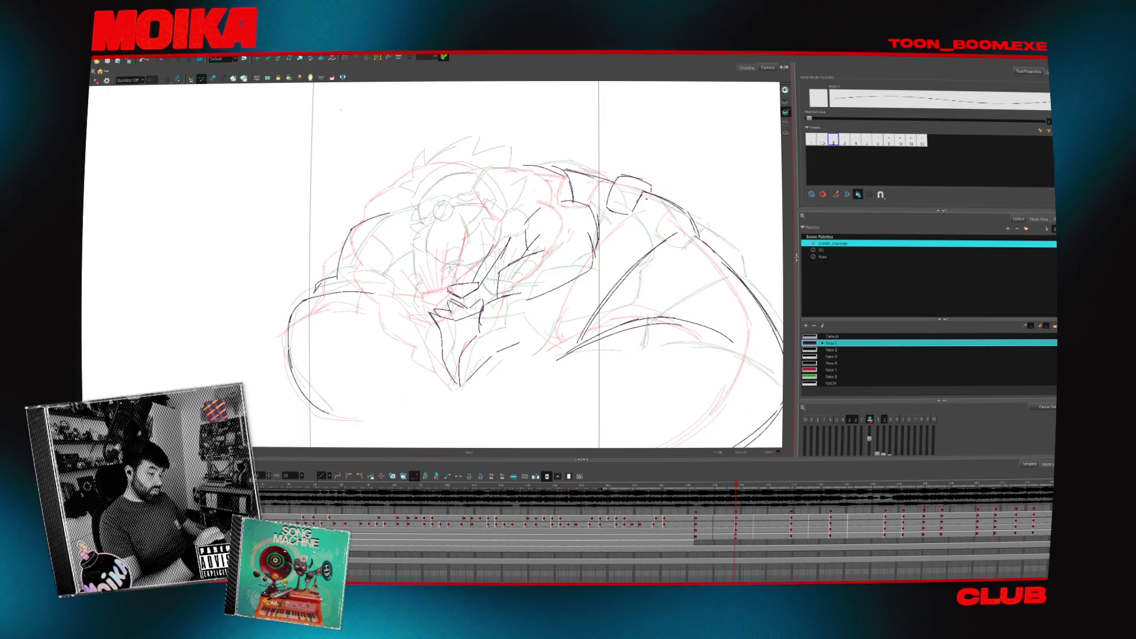
{"action": "key", "text": "period"}
{"action": "key", "text": "period"}
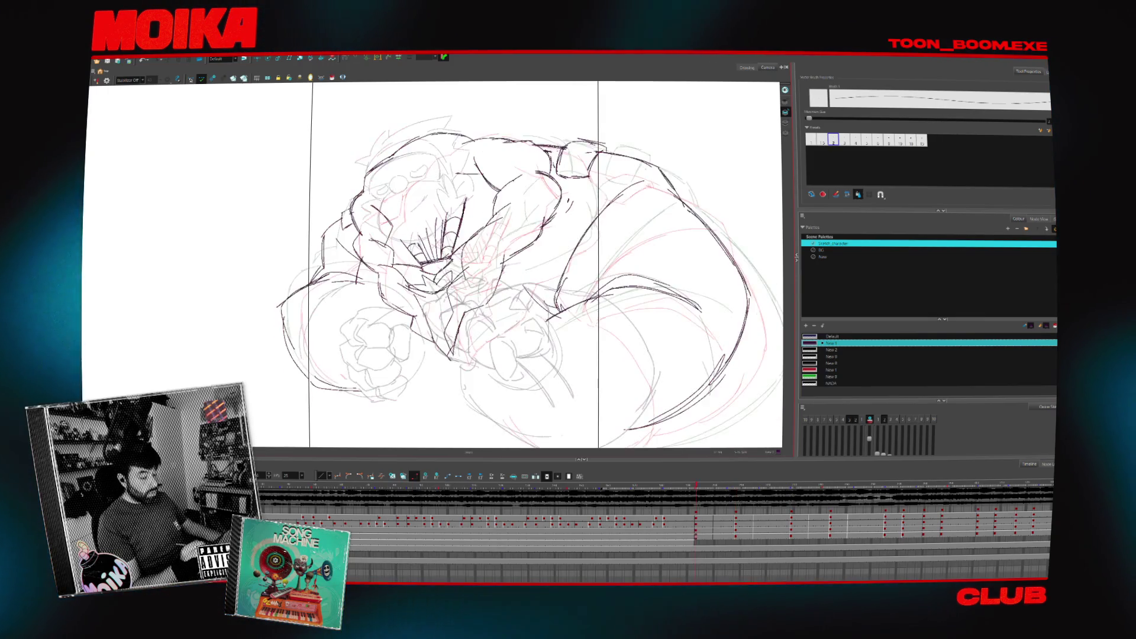
{"action": "key", "text": "comma"}
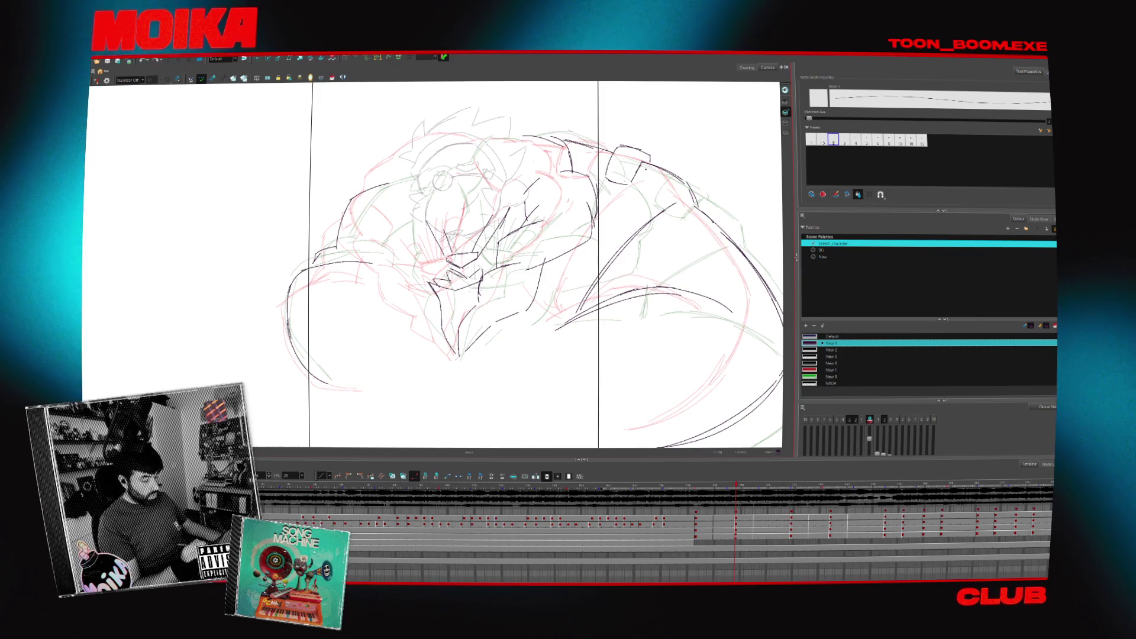
{"action": "key", "text": "period"}
{"action": "key", "text": "period"}
{"action": "key", "text": "comma"}
{"action": "key", "text": "comma"}
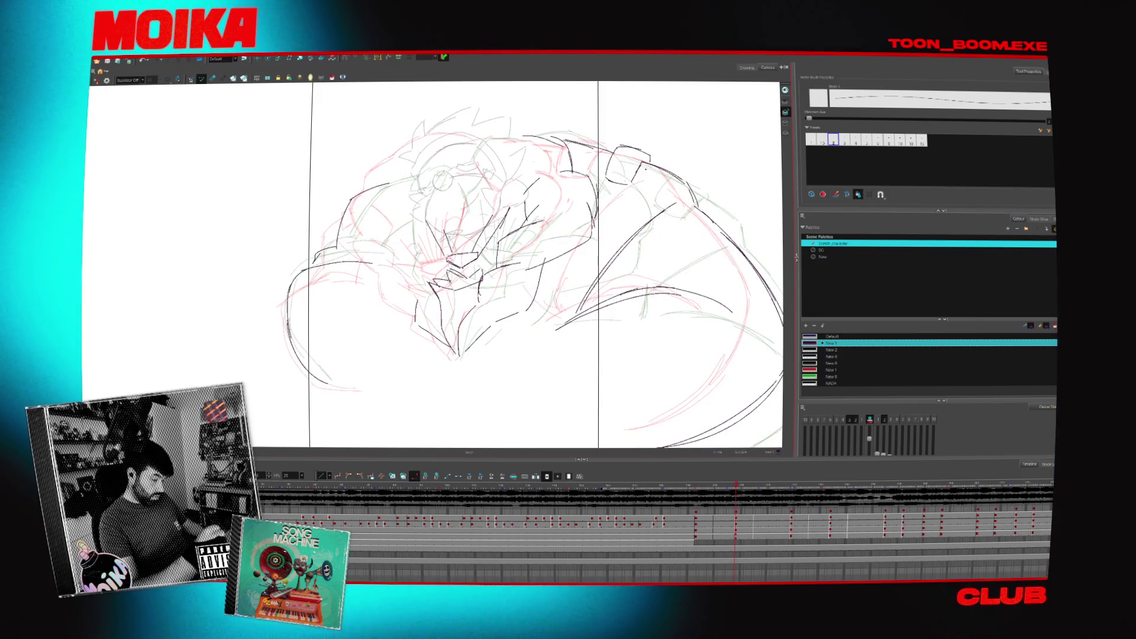
{"action": "key", "text": "period"}
{"action": "key", "text": "period"}
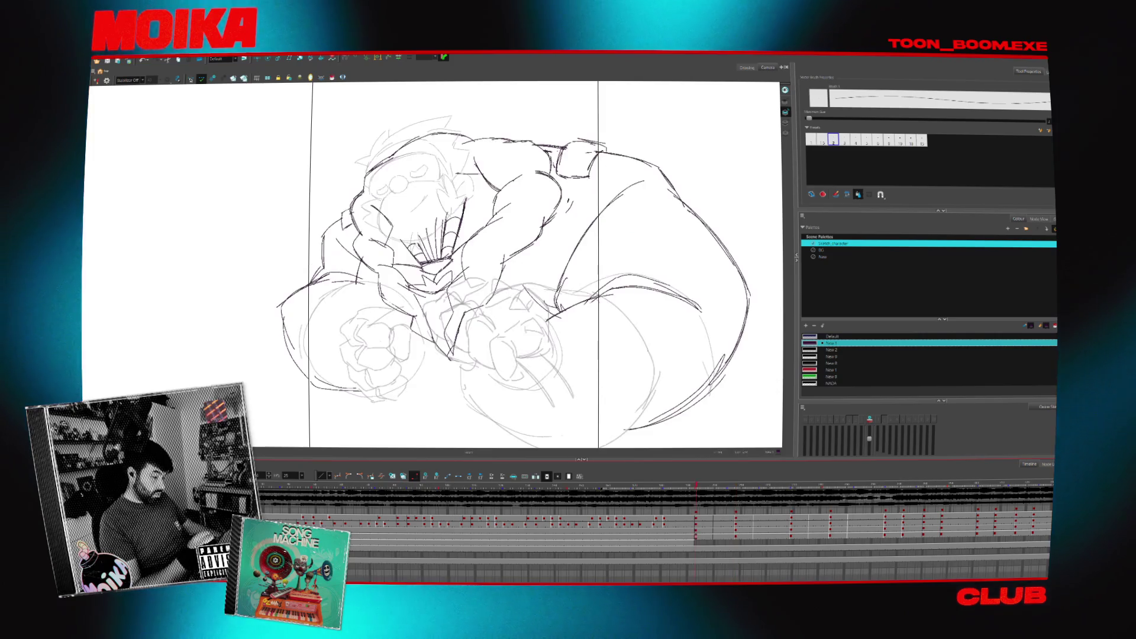
{"action": "key", "text": "comma"}
{"action": "key", "text": "period"}
{"action": "key", "text": "comma"}
{"action": "key", "text": "comma"}
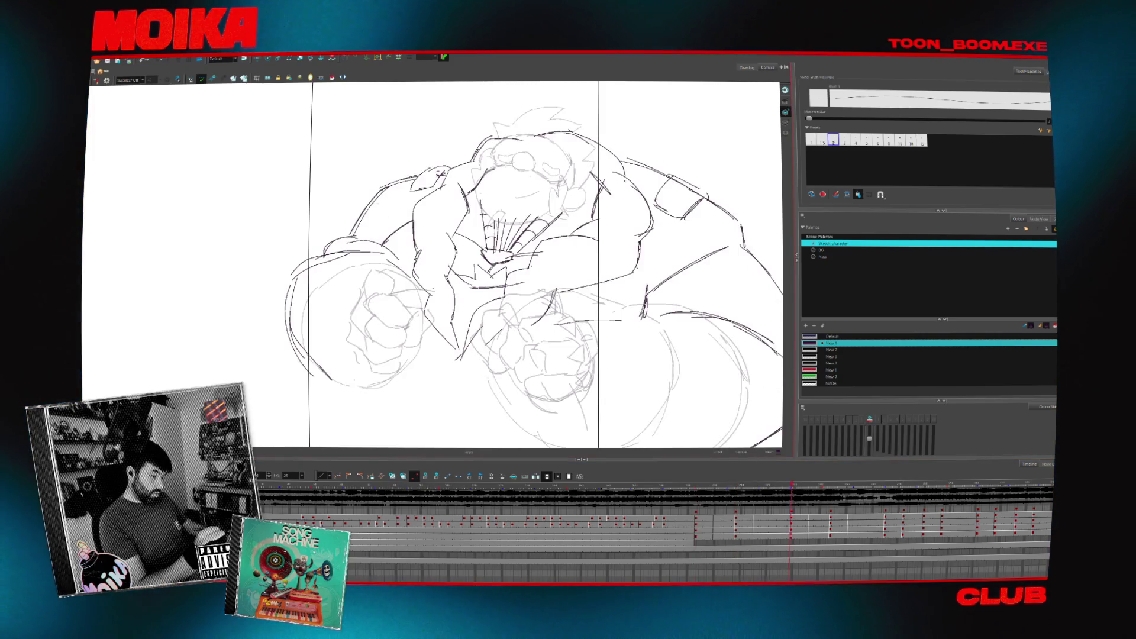
{"action": "key", "text": "period"}
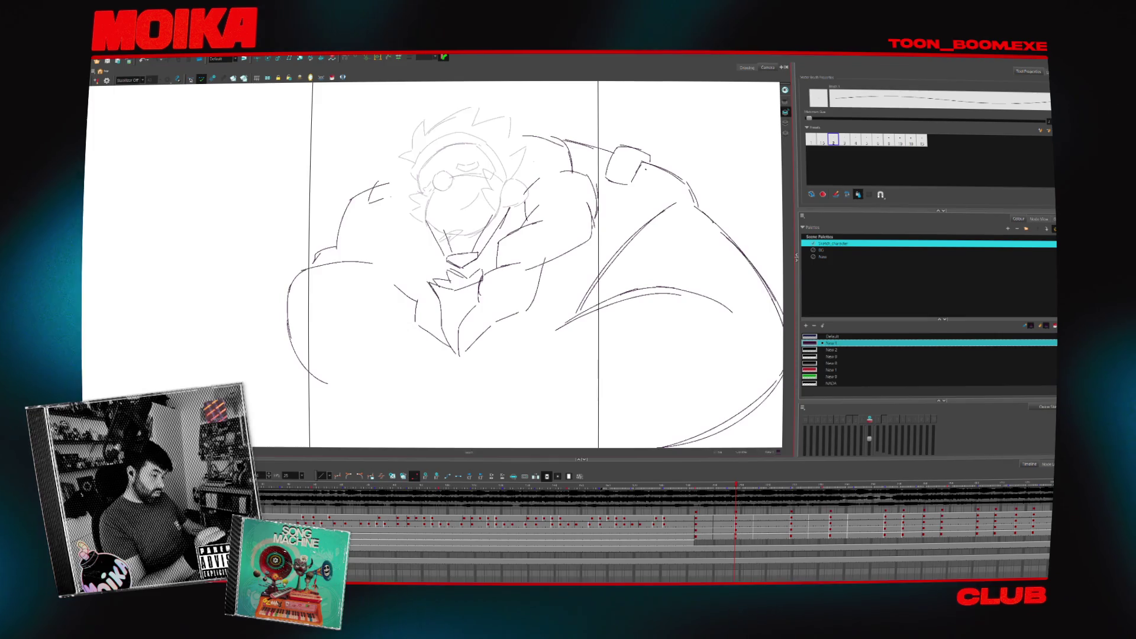
{"action": "key", "text": "period"}
{"action": "key", "text": "period"}
{"action": "key", "text": "comma"}
{"action": "key", "text": "comma"}
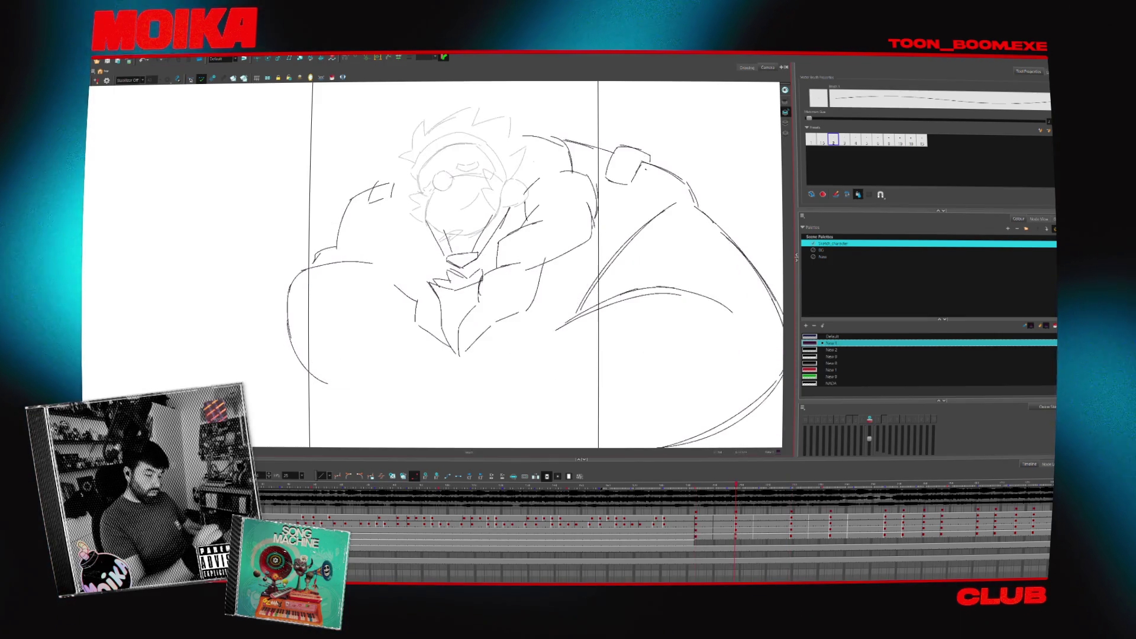
{"action": "key", "text": "period"}
{"action": "key", "text": "period"}
{"action": "key", "text": "comma"}
{"action": "key", "text": "period"}
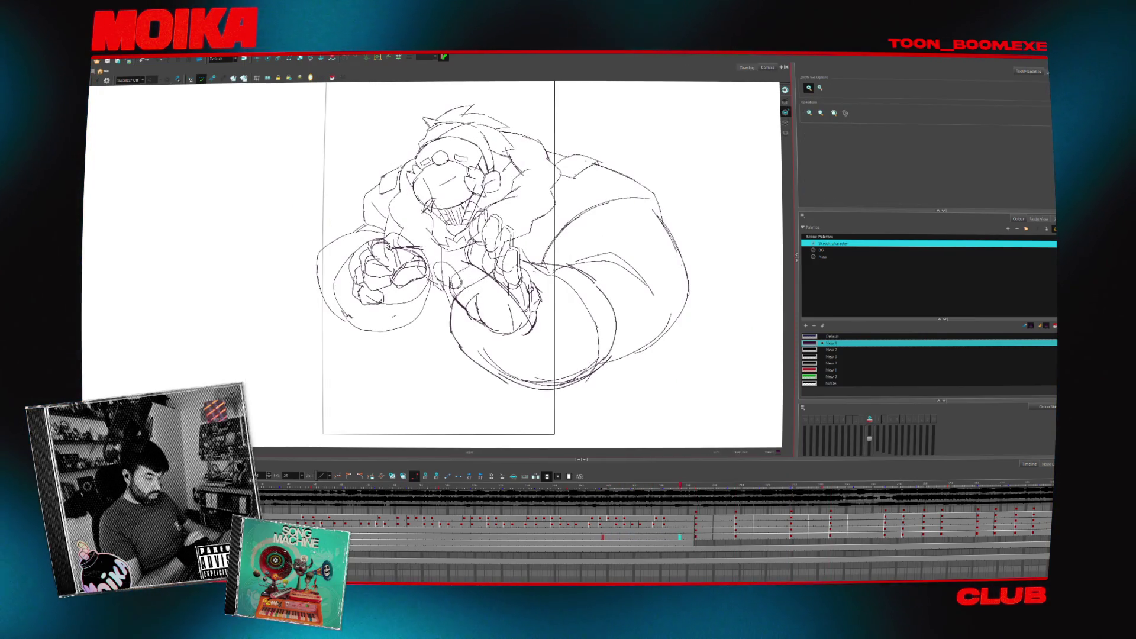
{"action": "key", "text": "period"}
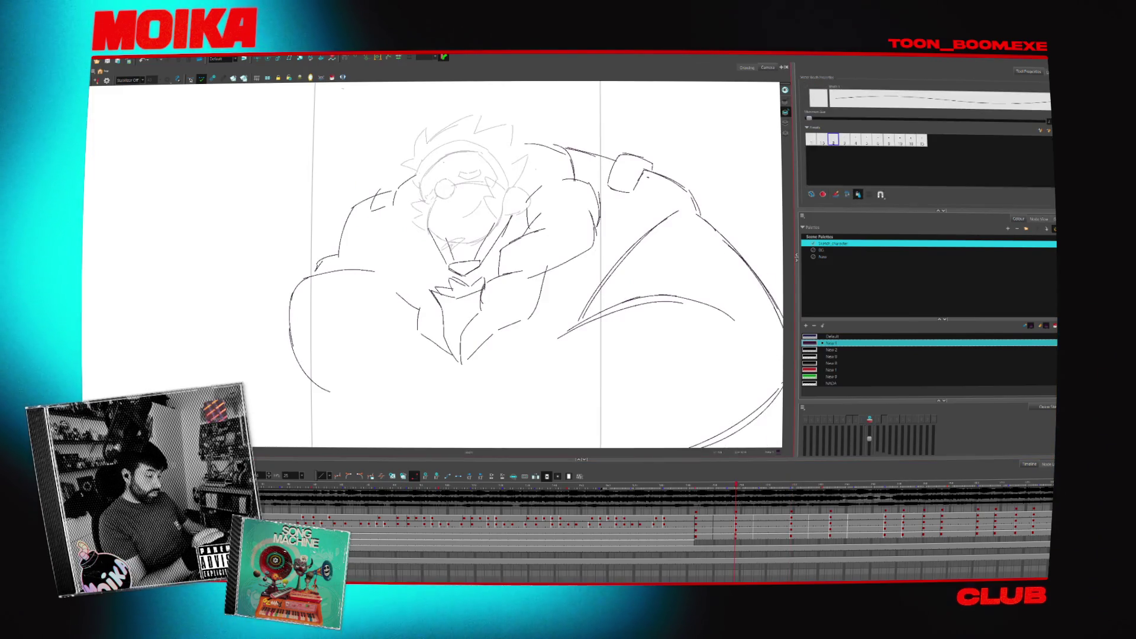
- Flip between the rough body sketch and the fist pose to compare the lunge drawings
{"action": "key", "text": "period"}
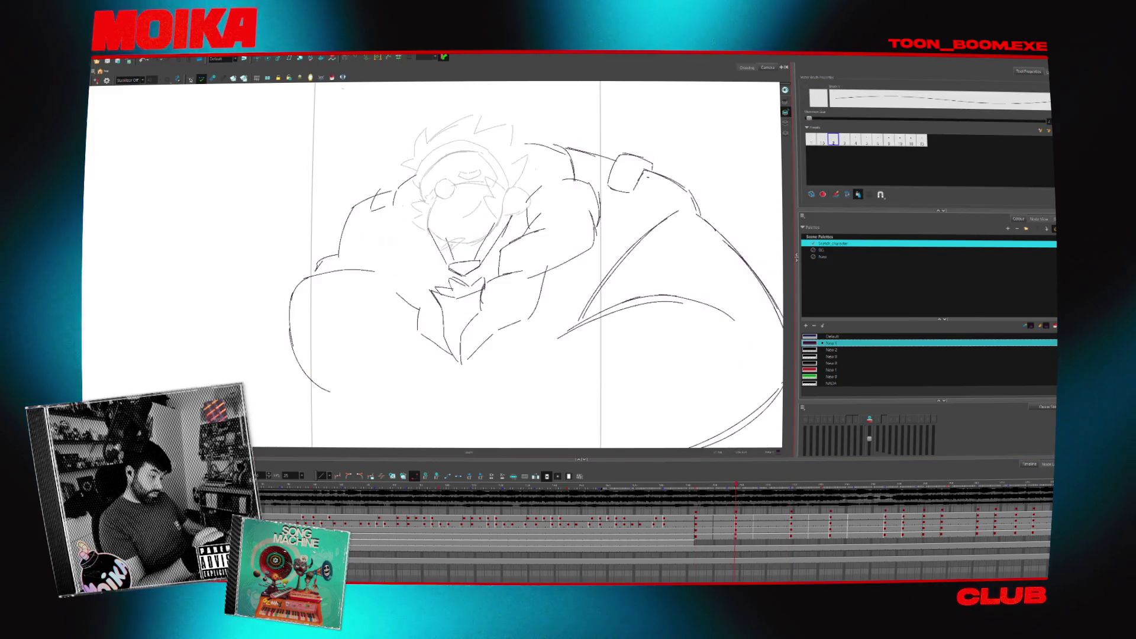
{"action": "key", "text": "period"}
{"action": "key", "text": "comma"}
{"action": "key", "text": "comma"}
{"action": "key", "text": "period"}
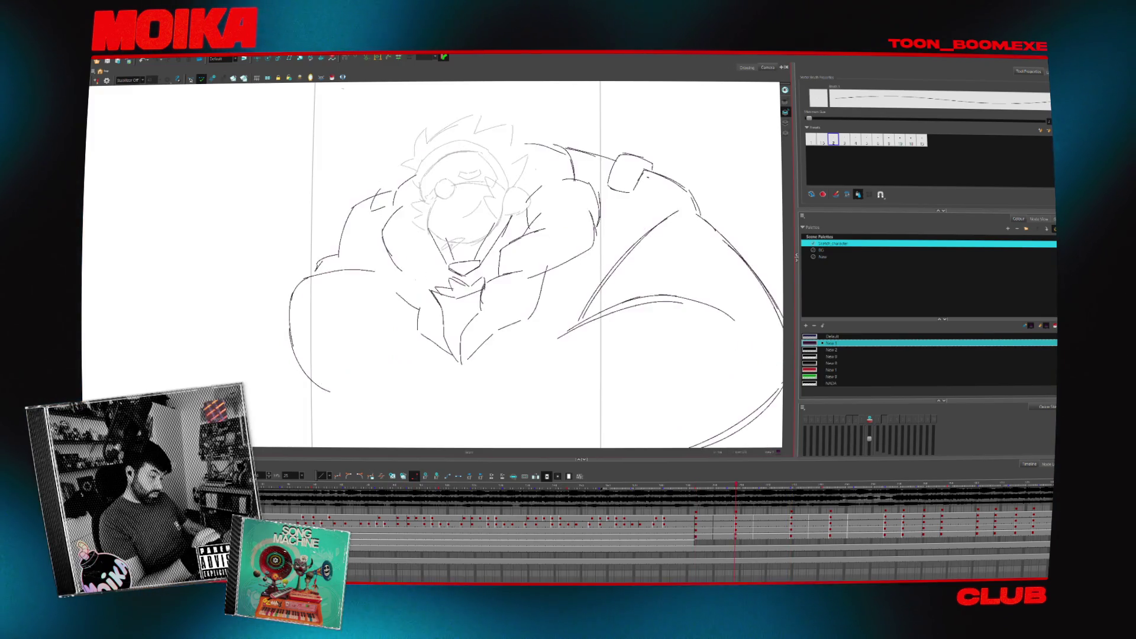
{"action": "key", "text": "period"}
{"action": "key", "text": "period"}
{"action": "key", "text": "comma"}
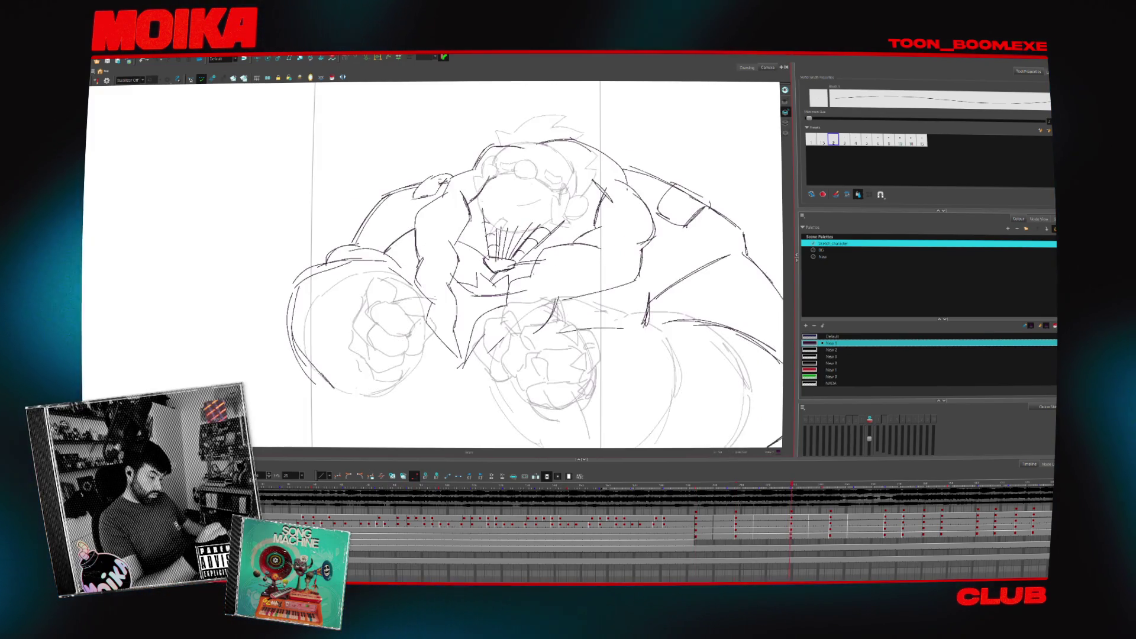
{"action": "key", "text": "period"}
{"action": "key", "text": "comma"}
{"action": "key", "text": "period"}
{"action": "key", "text": "comma"}
{"action": "key", "text": "period"}
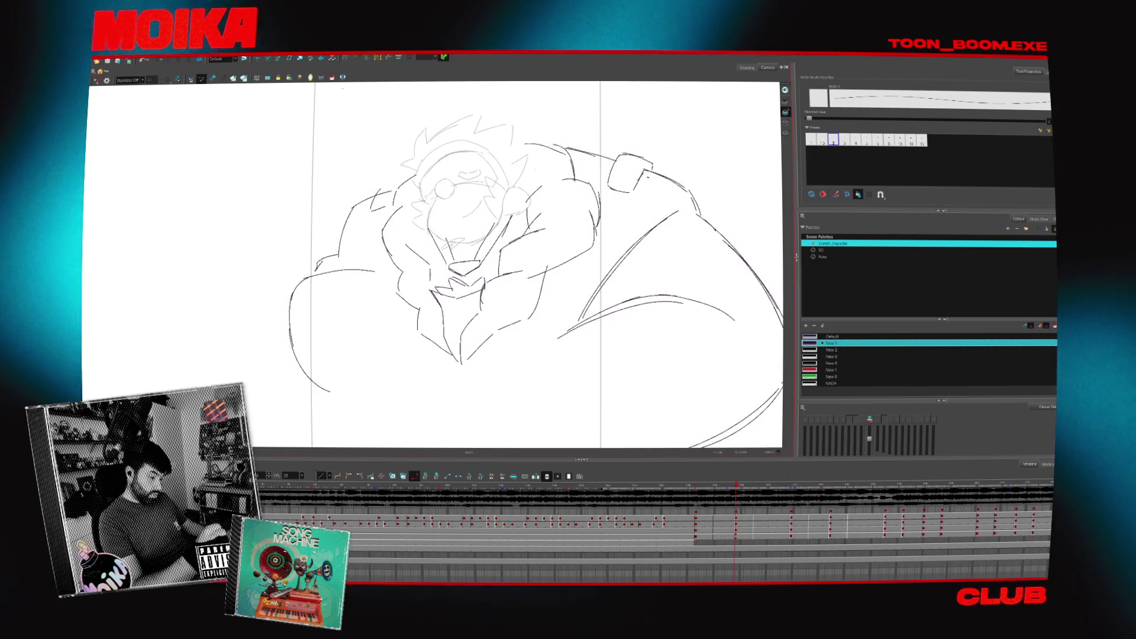
{"action": "key", "text": "period"}
{"action": "key", "text": "comma"}
{"action": "key", "text": "period"}
{"action": "key", "text": "comma"}
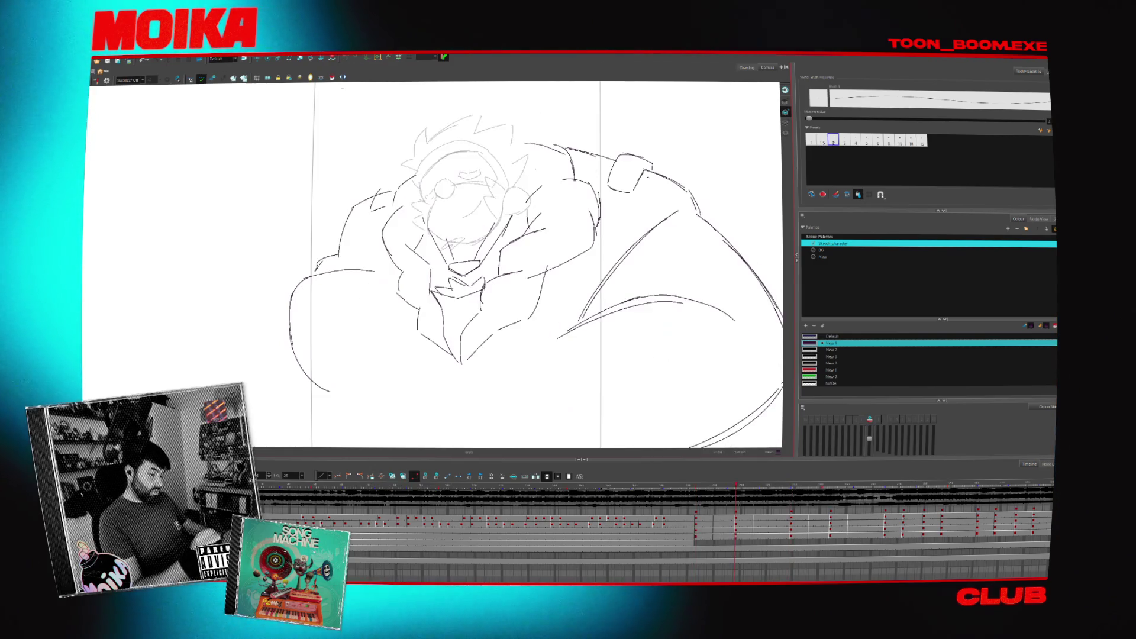
{"action": "key", "text": "period"}
{"action": "key", "text": "comma"}
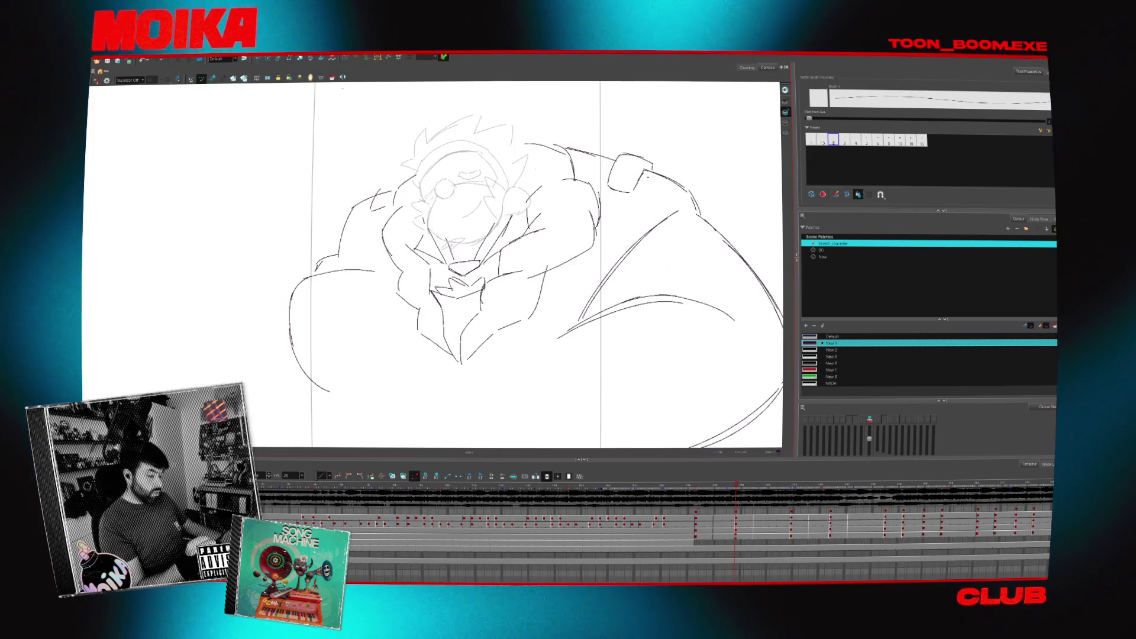
{"action": "key", "text": "period"}
{"action": "key", "text": "comma"}
{"action": "key", "text": "period"}
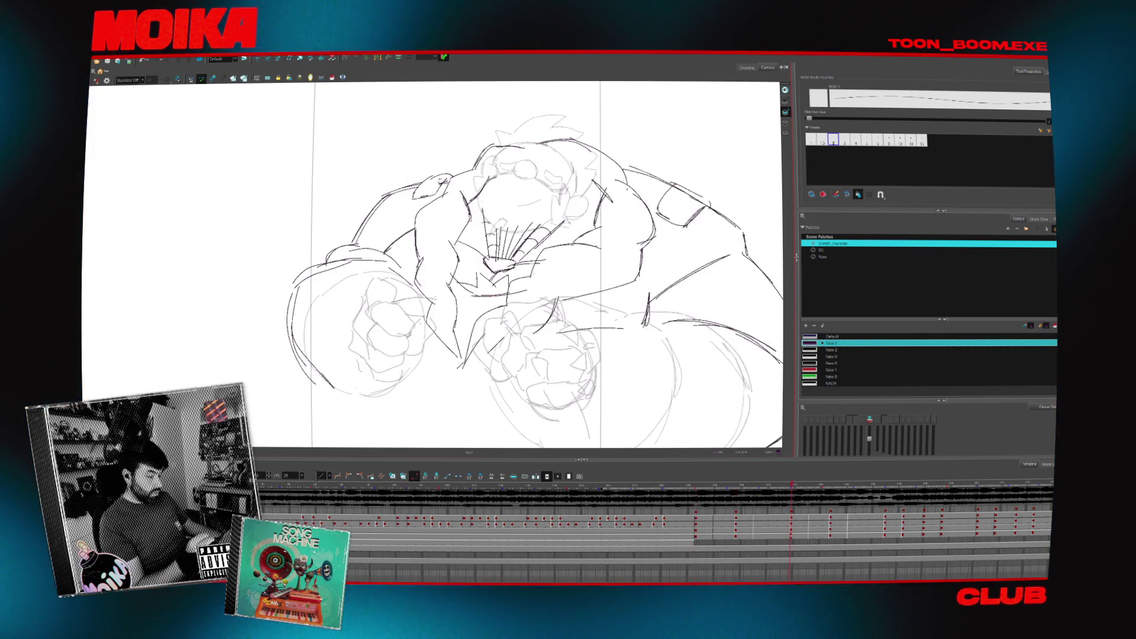
{"action": "key", "text": "comma"}
{"action": "key", "text": "period"}
{"action": "key", "text": "comma"}
- Compare the neighbouring lunge poses, including the rounder pose, and return to the previous frame
{"action": "key", "text": "period"}
{"action": "key", "text": "period"}
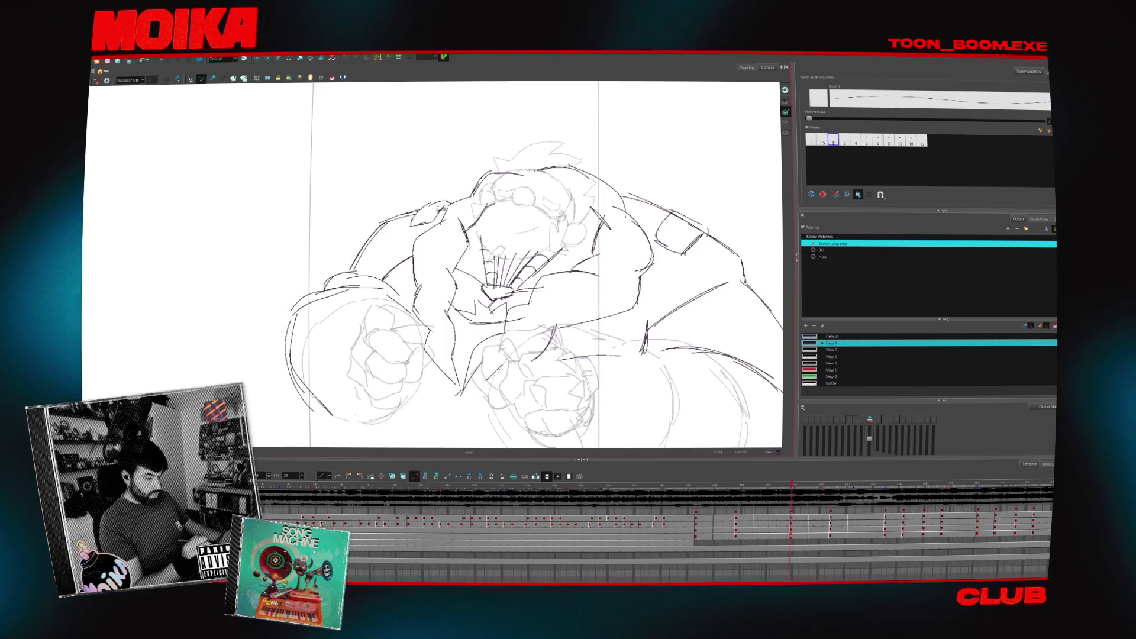
{"action": "key", "text": "comma"}
{"action": "key", "text": "period"}
{"action": "key", "text": "comma"}
{"action": "key", "text": "period"}
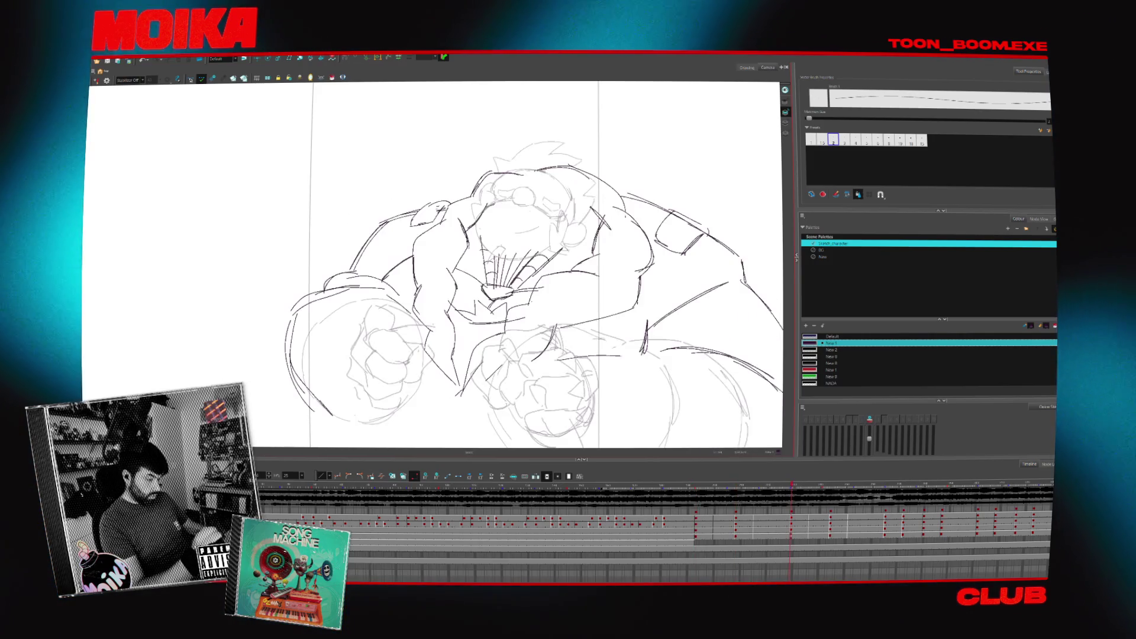
{"action": "key", "text": "period"}
{"action": "key", "text": "comma"}
{"action": "key", "text": "comma"}
{"action": "key", "text": "period"}
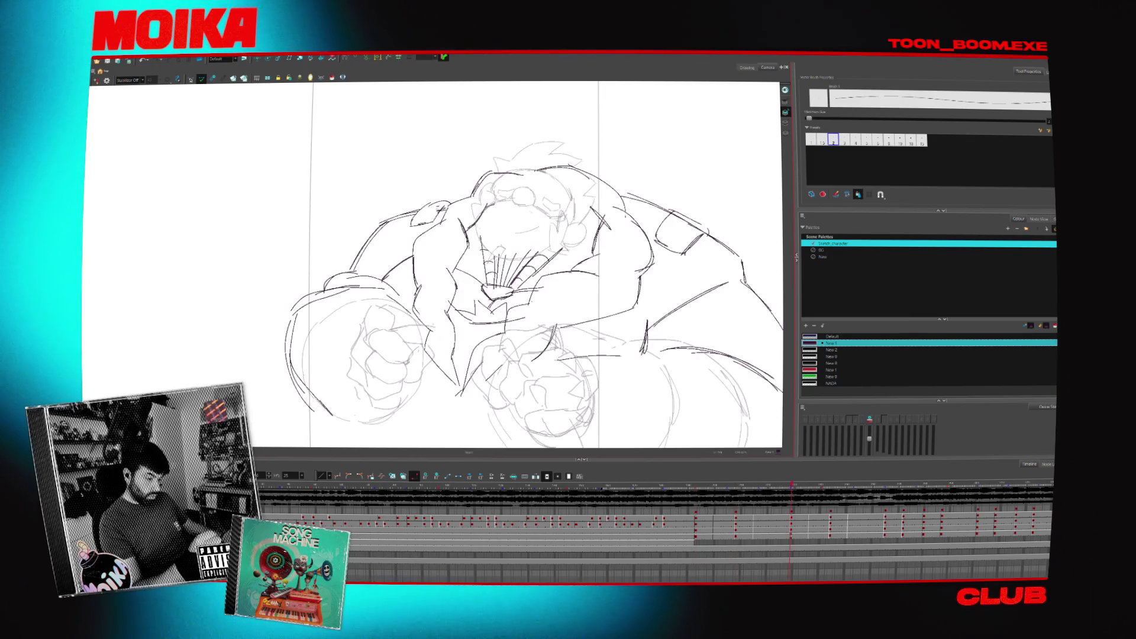
{"action": "key", "text": "comma"}
{"action": "key", "text": "period"}
{"action": "key", "text": "comma"}
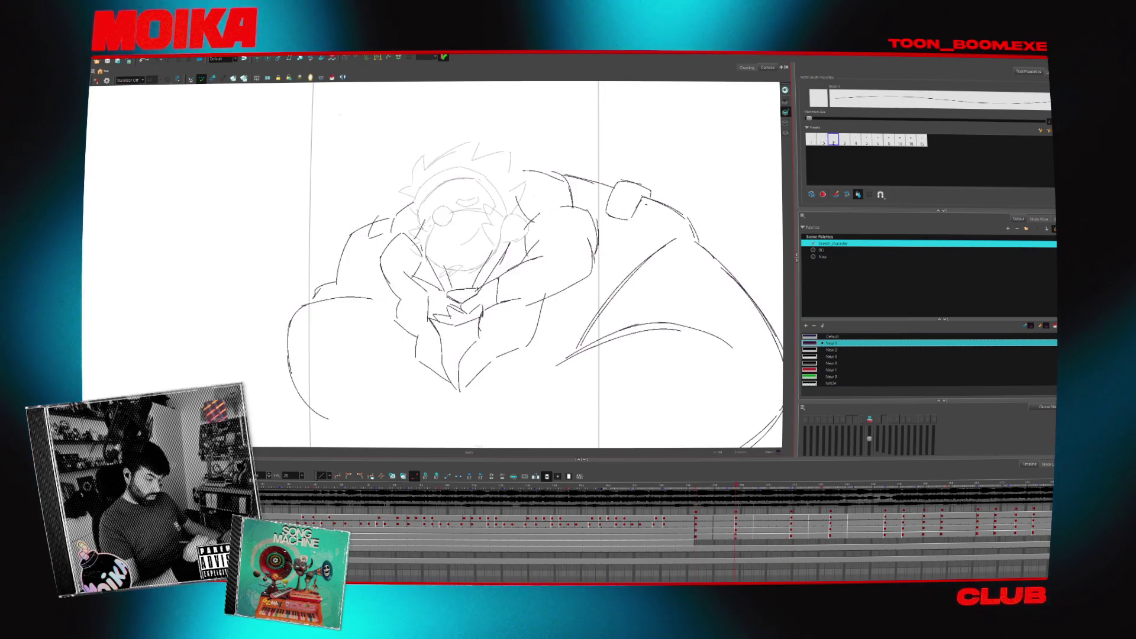
{"action": "key", "text": "period"}
{"action": "key", "text": "comma"}
{"action": "key", "text": "period"}
{"action": "key", "text": "comma"}
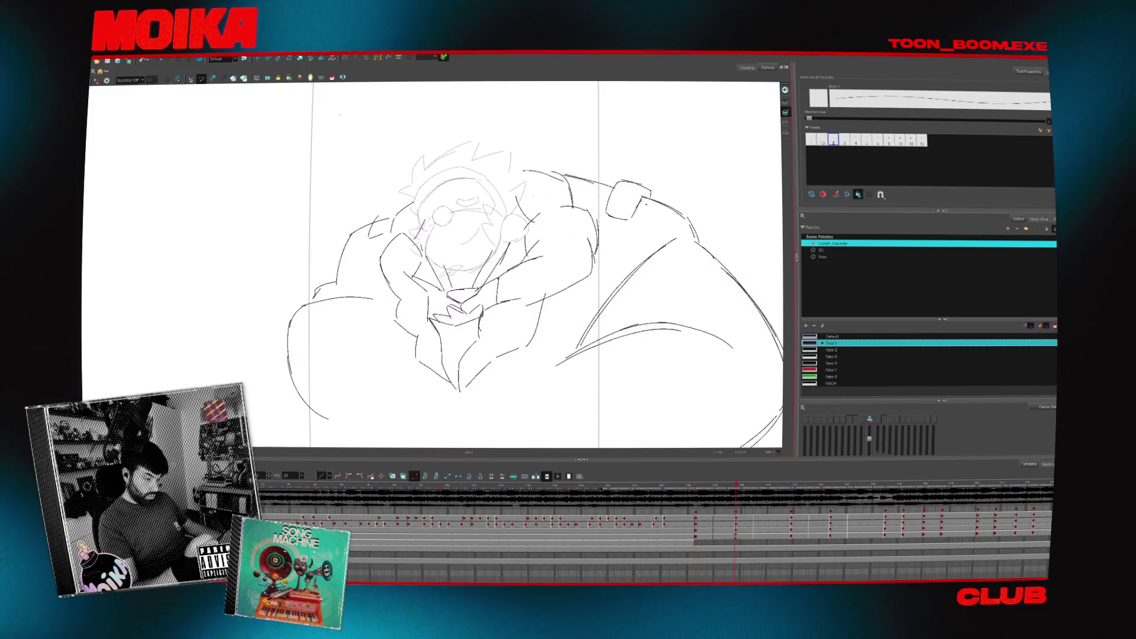
{"action": "key", "text": "period"}
{"action": "key", "text": "comma"}
{"action": "key", "text": "period"}
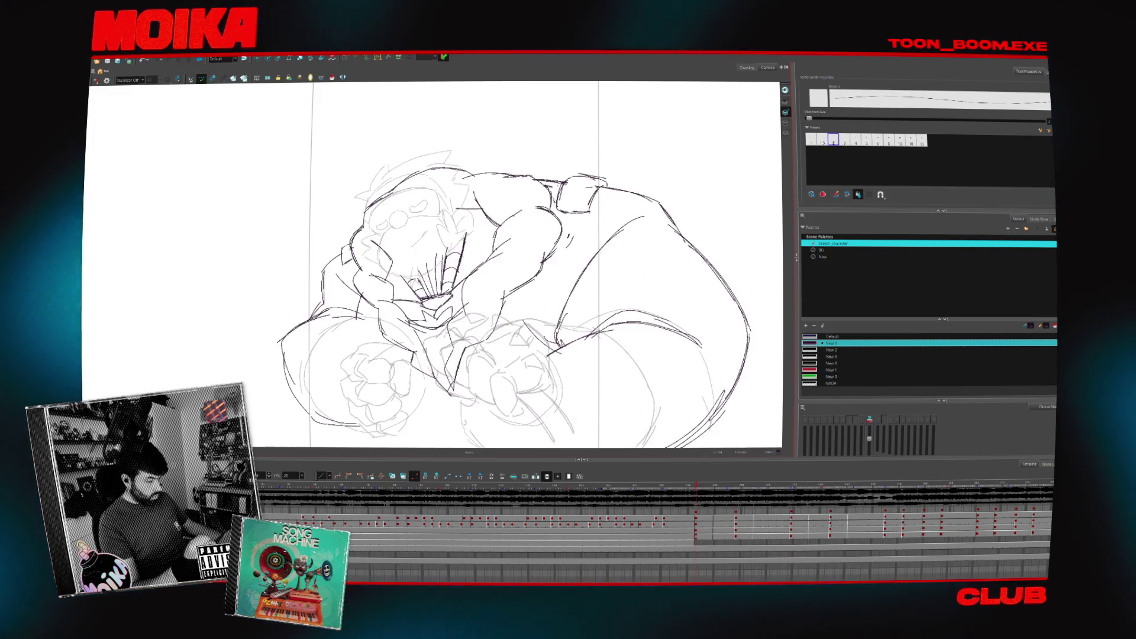
{"action": "key", "text": "comma"}
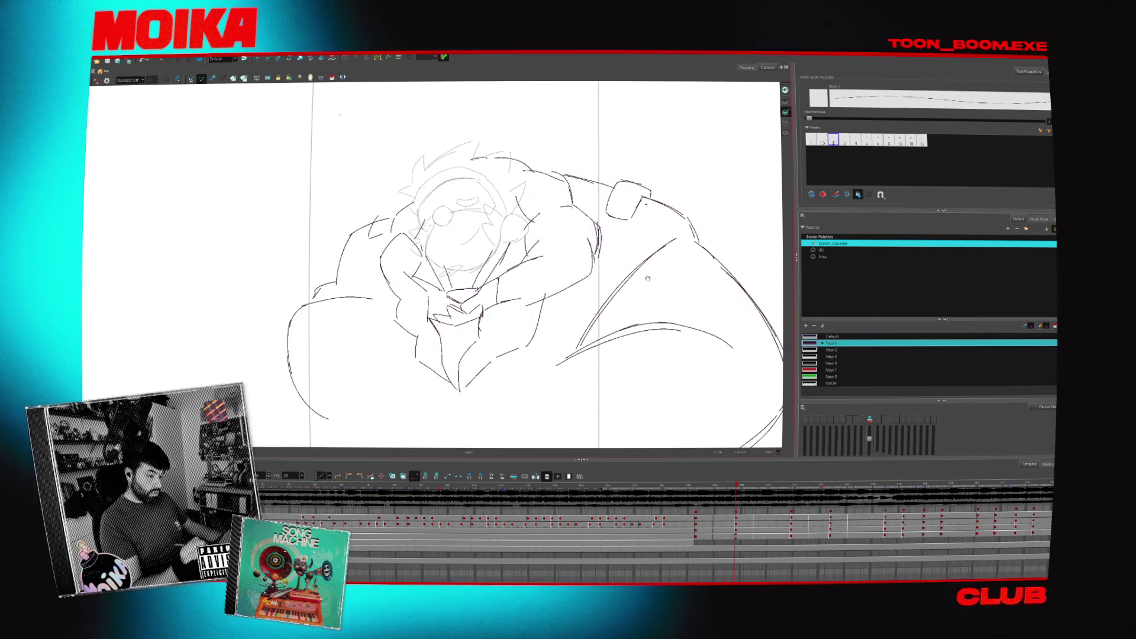
- Pan the drawing up-left, switch drawing tool with Alt+S and recheck the neighbouring drawing
{"action": "left_click_drag", "start_coordinate": [647, 279], "coordinate": [607, 228]}
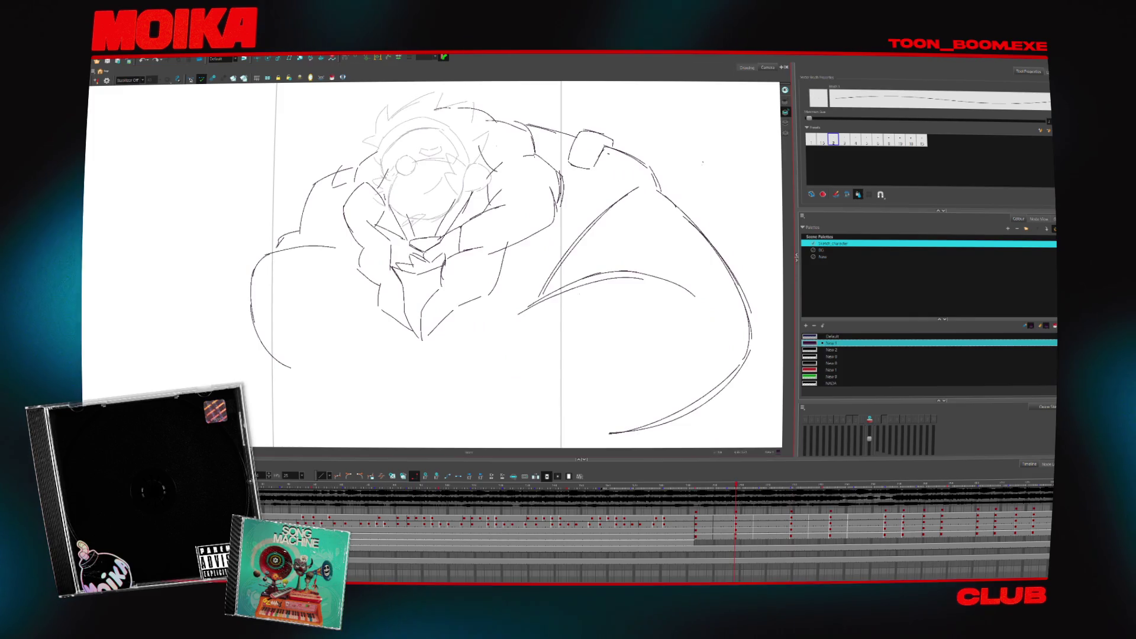
{"action": "key", "text": "alt+s"}
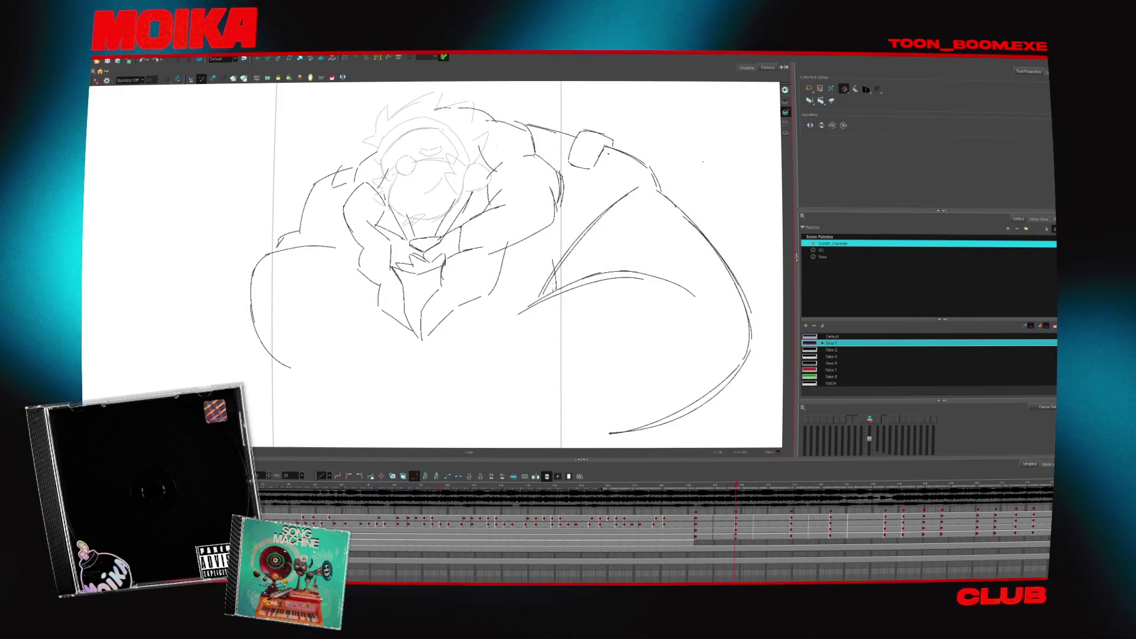
{"action": "key", "text": "period"}
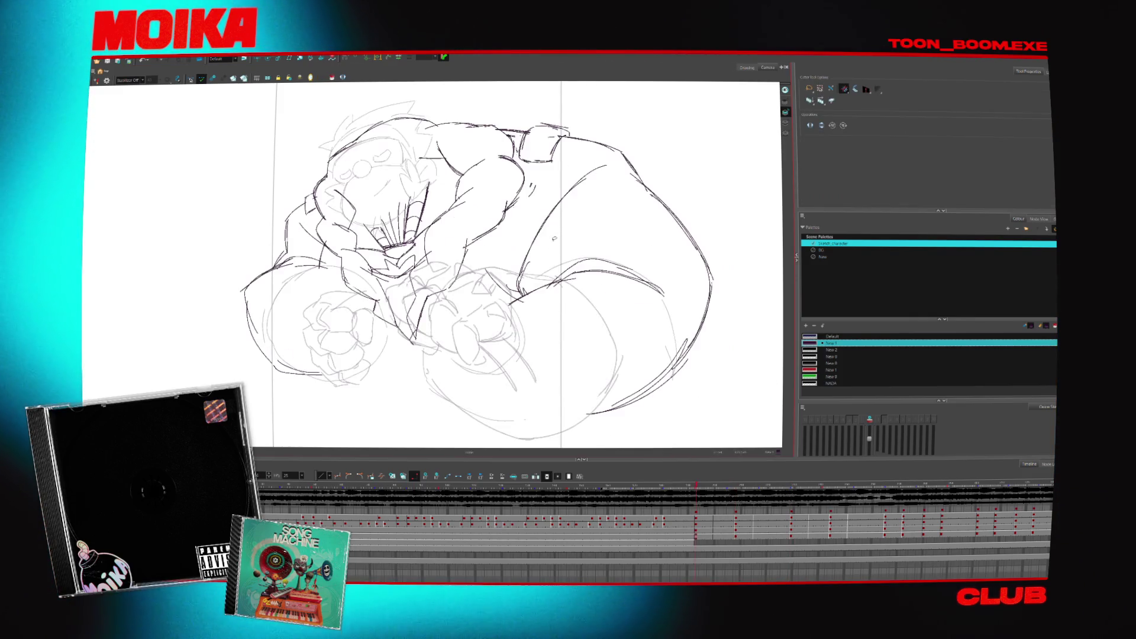
{"action": "key", "text": "comma"}
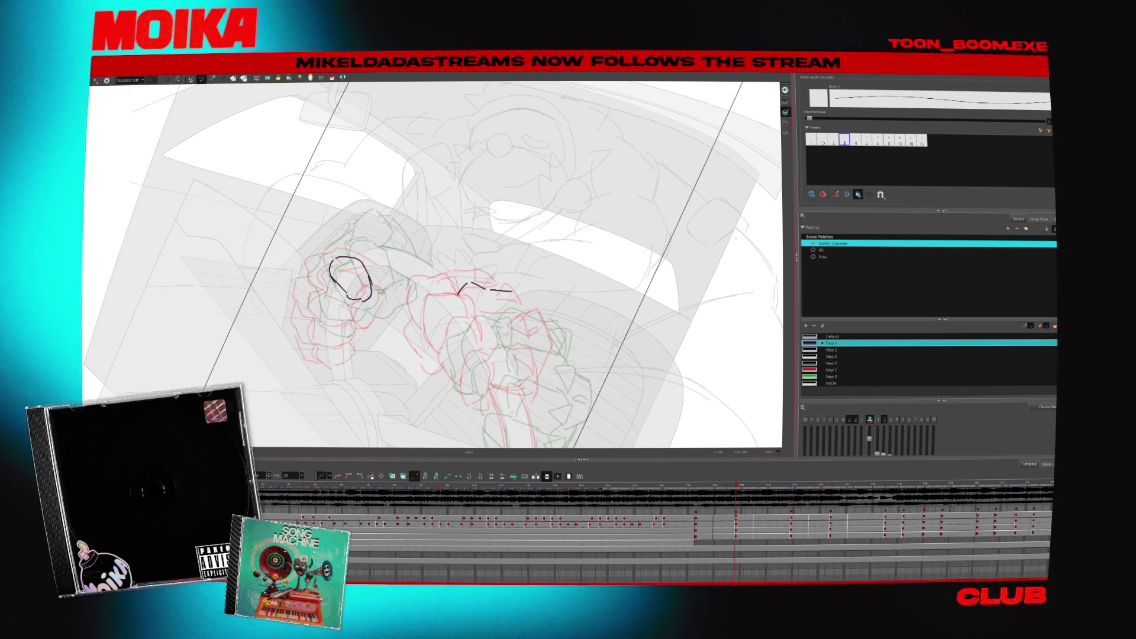
- Go to the fist inbetween frame and flip against its neighbours to check the fist motion
{"action": "key", "text": "."}
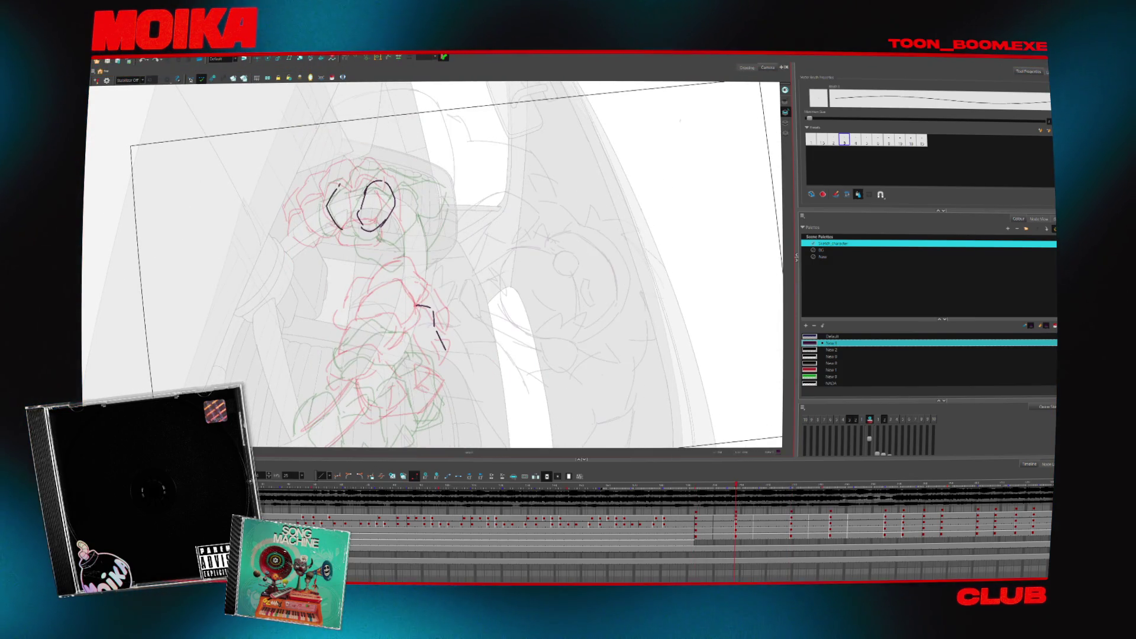
{"action": "key", "text": "."}
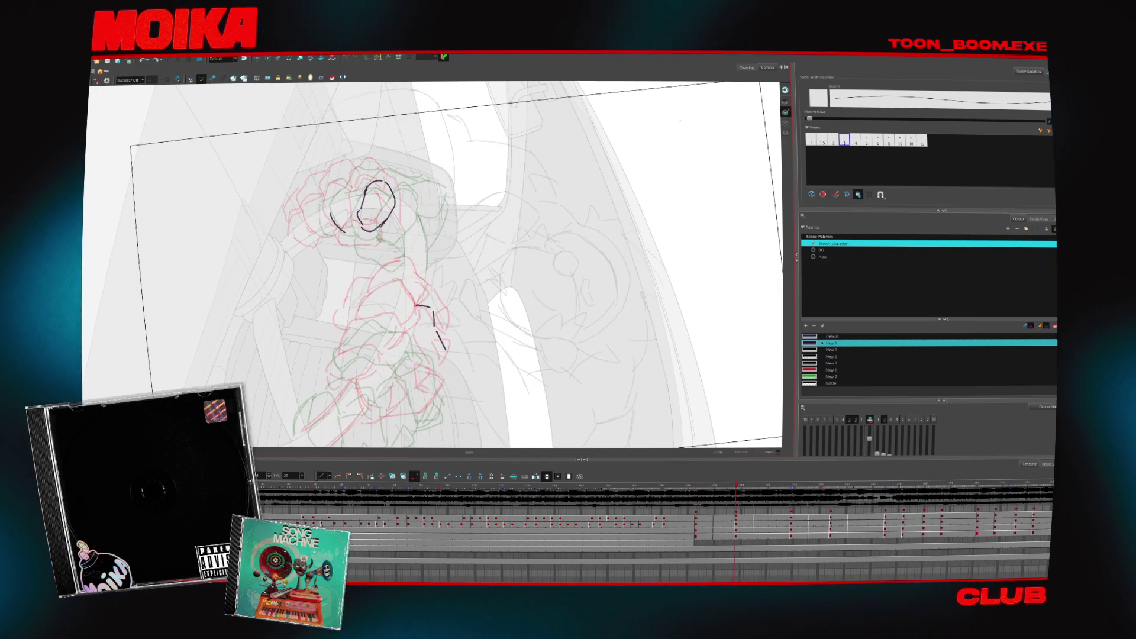
{"action": "key", "text": "."}
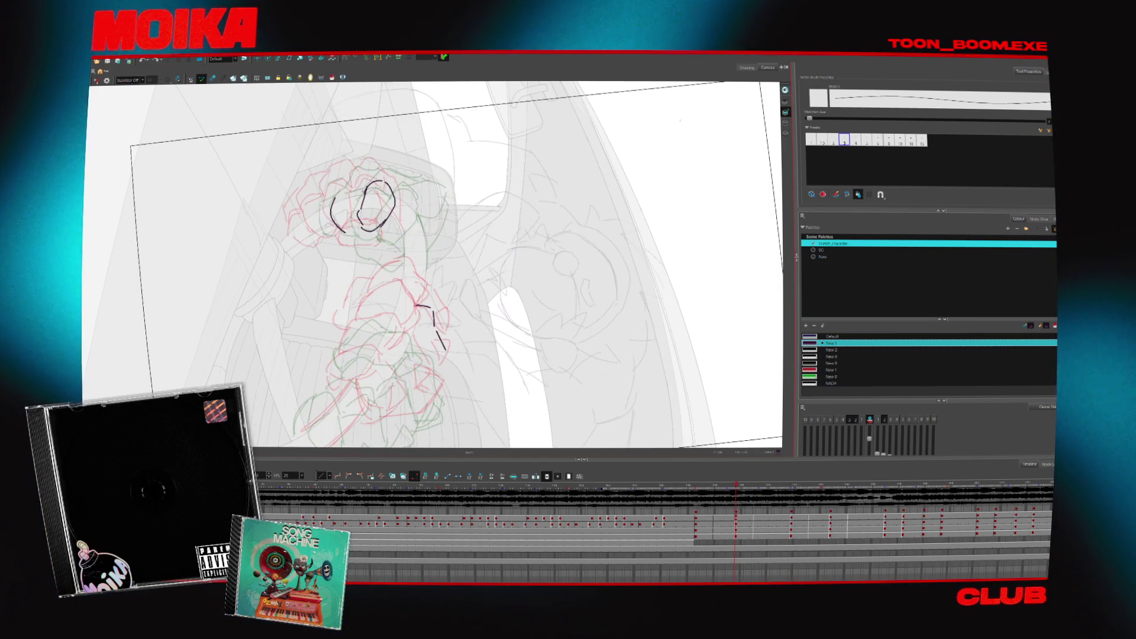
{"action": "key", "text": "."}
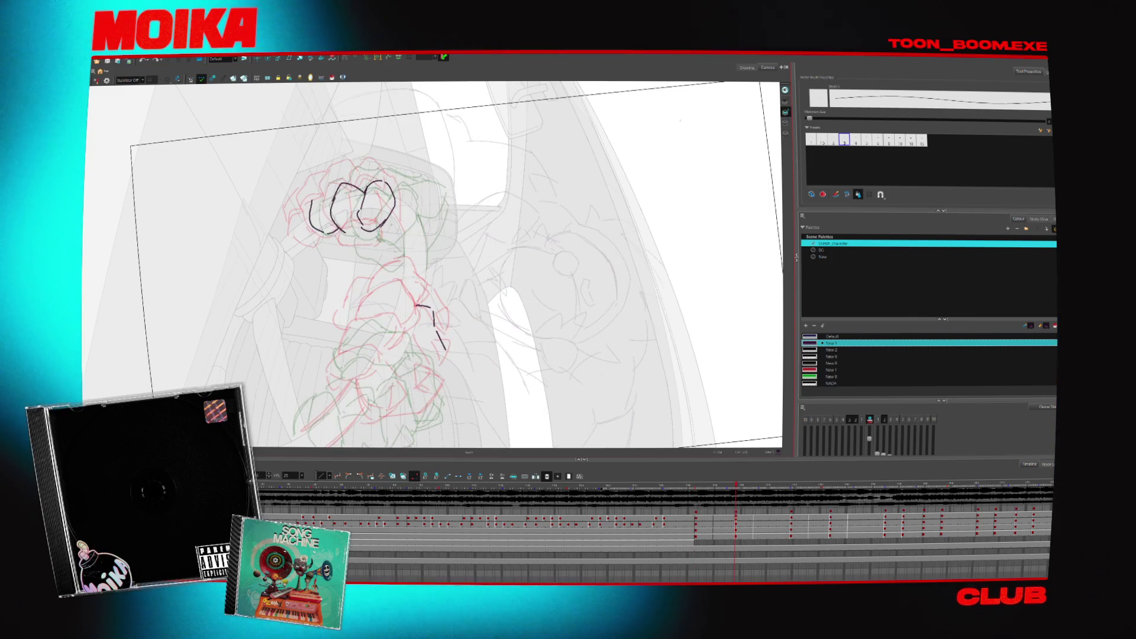
{"action": "key", "text": "comma"}
{"action": "key", "text": "period"}
{"action": "key", "text": "comma"}
{"action": "key", "text": "period"}
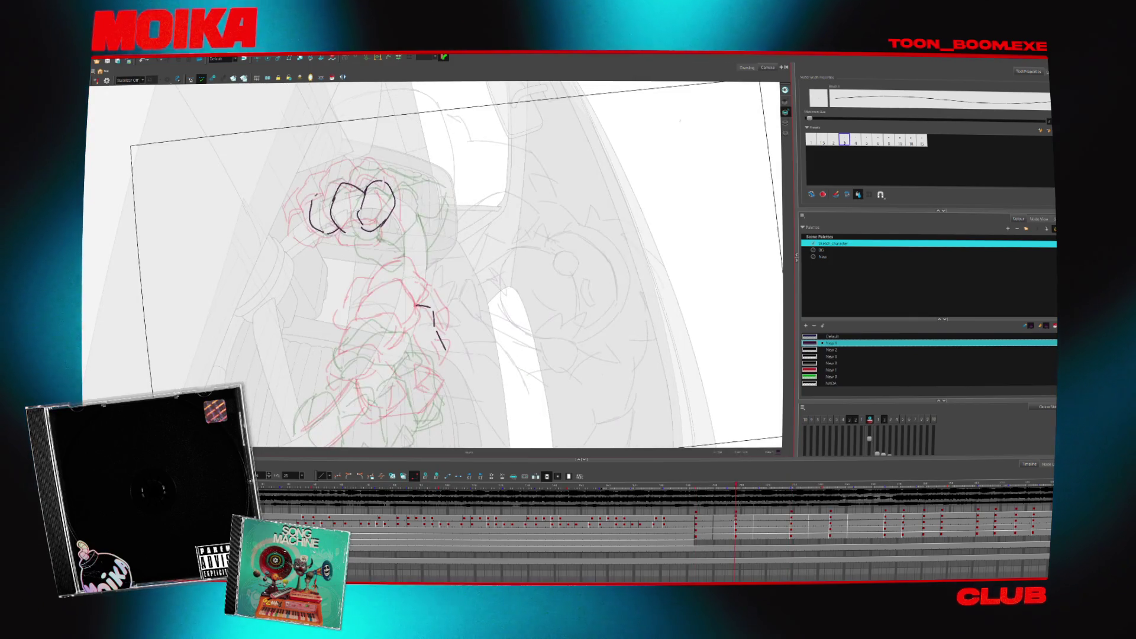
- Tilt the canvas for drawing and compare the onion-skinned inbetween with the detailed fist key
{"action": "left_click_drag", "start_coordinate": [426, 338], "coordinate": [467, 371]}
{"action": "key", "text": "period"}
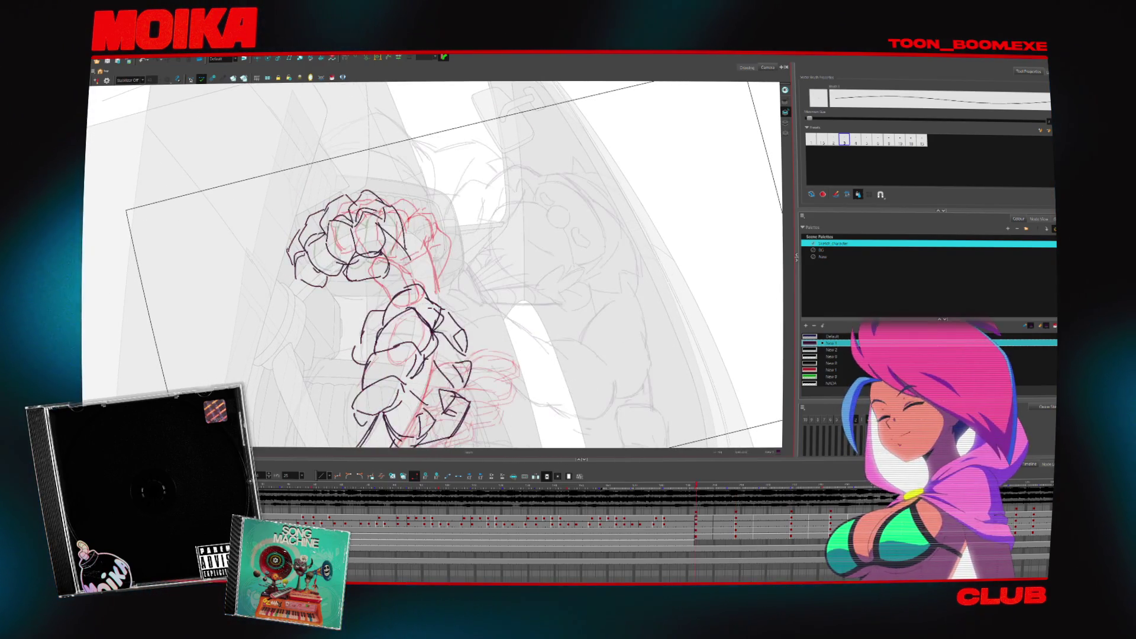
{"action": "key", "text": "period"}
{"action": "key", "text": "period"}
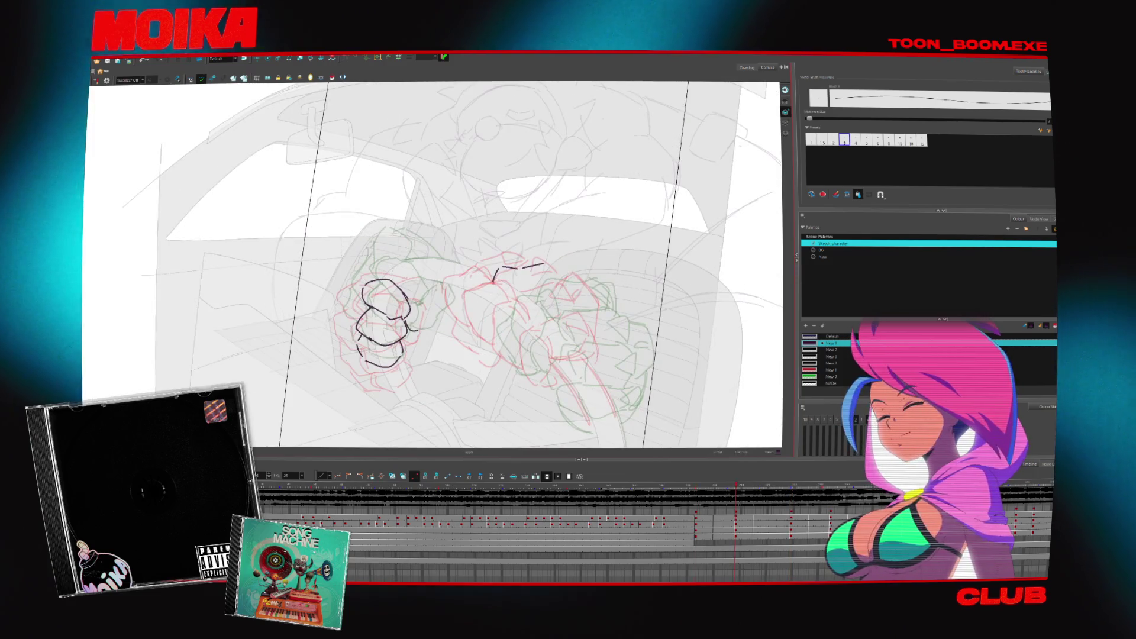
{"action": "key", "text": "period"}
{"action": "key", "text": "period"}
{"action": "key", "text": "period"}
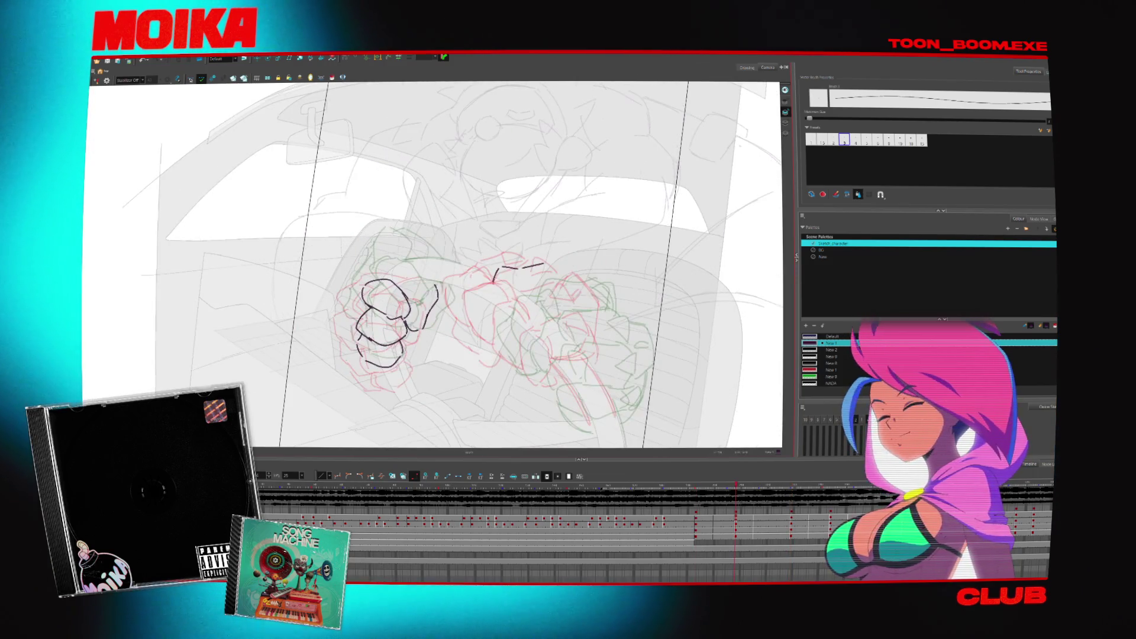
{"action": "key", "text": "period"}
{"action": "key", "text": "period"}
{"action": "key", "text": "comma"}
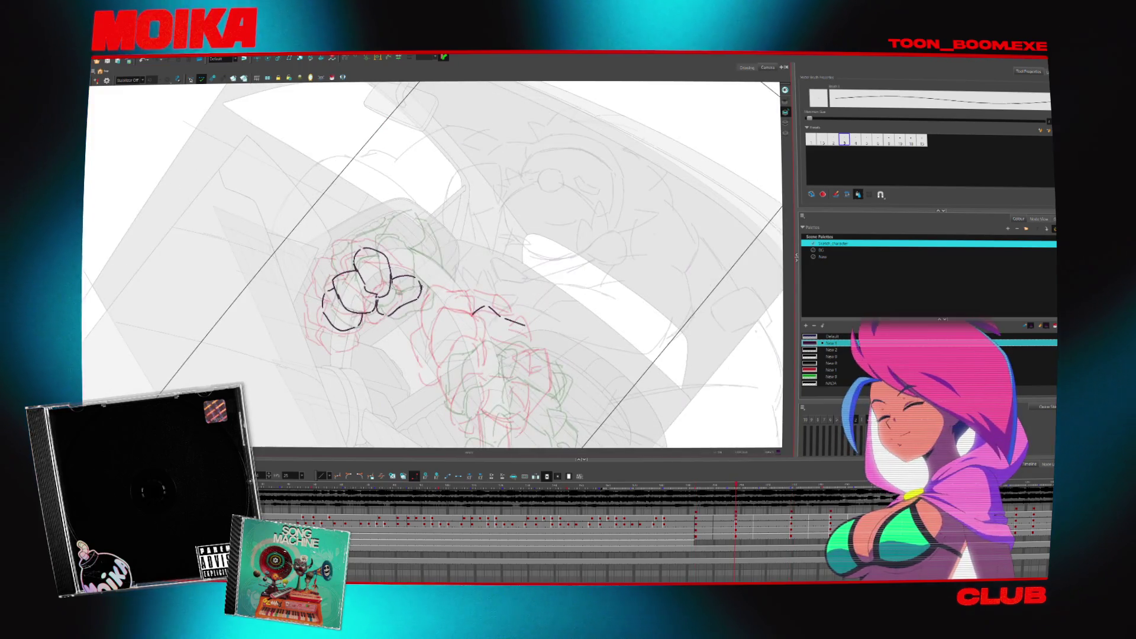
{"action": "key", "text": "period"}
{"action": "key", "text": "comma"}
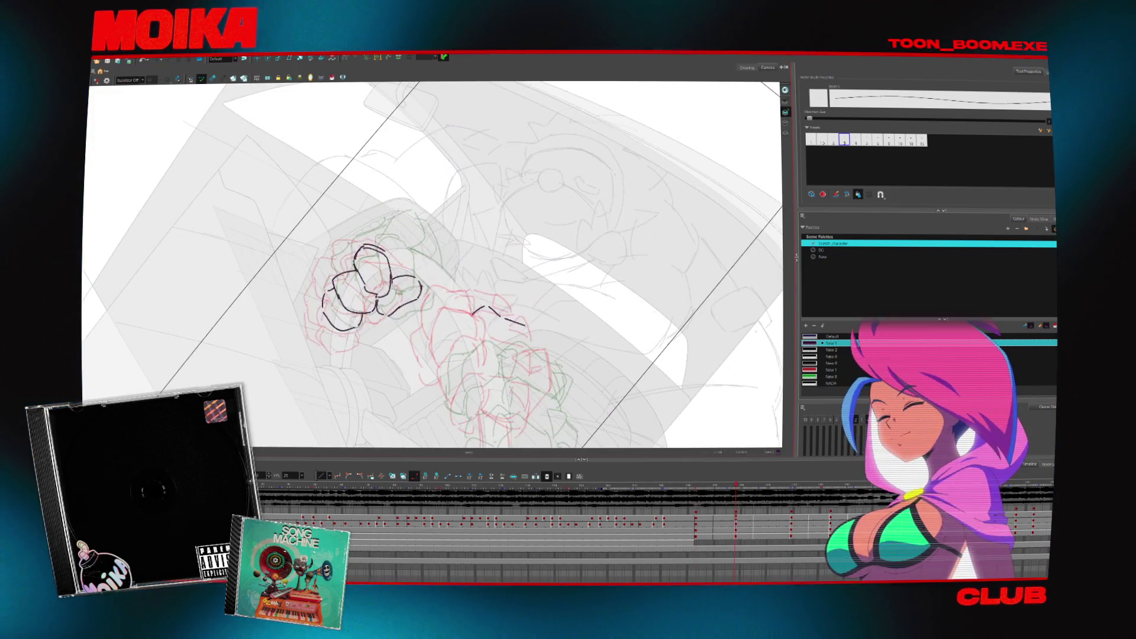
{"action": "key", "text": "period"}
{"action": "key", "text": "comma"}
{"action": "key", "text": "period"}
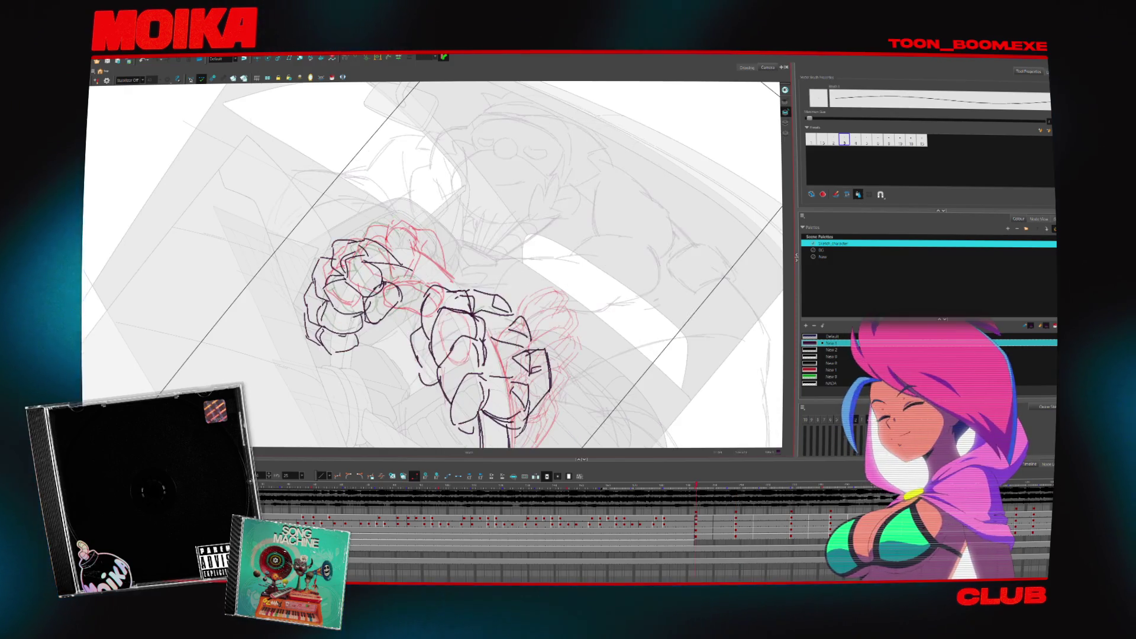
{"action": "key", "text": "period"}
- Sketch an arc on the inbetween fist, then level the canvas and re-tilt it about 30 degrees
{"action": "key", "text": "comma"}
{"action": "key", "text": "comma"}
{"action": "left_click_drag", "start_coordinate": [359, 231], "coordinate": [400, 237]}
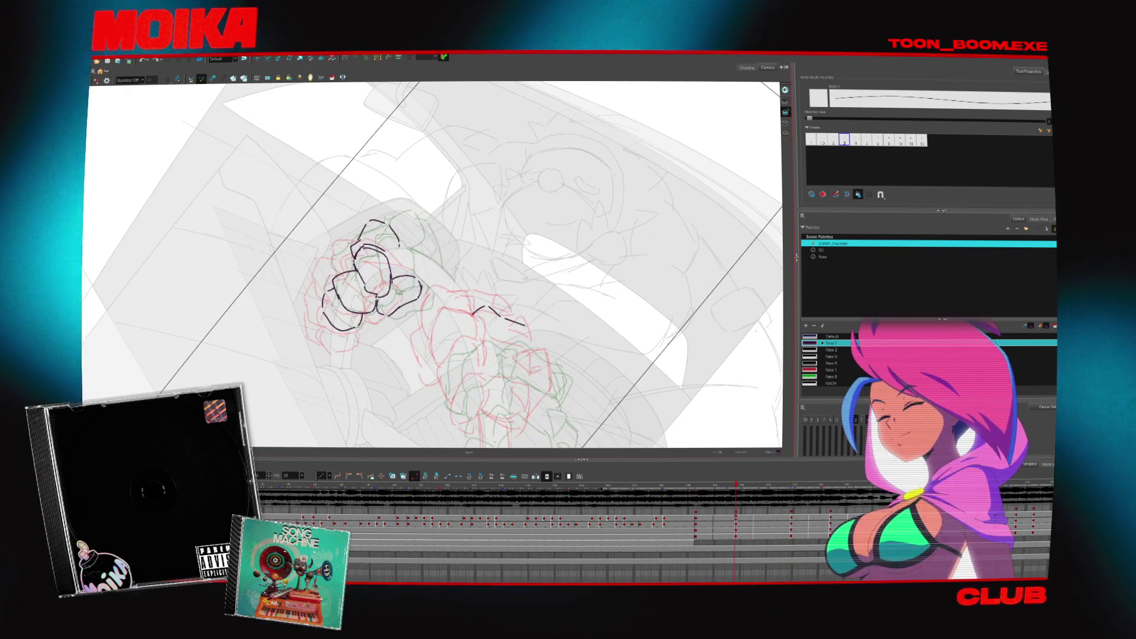
{"action": "key", "text": "shift+x"}
{"action": "key", "text": "period"}
{"action": "key", "text": "comma"}
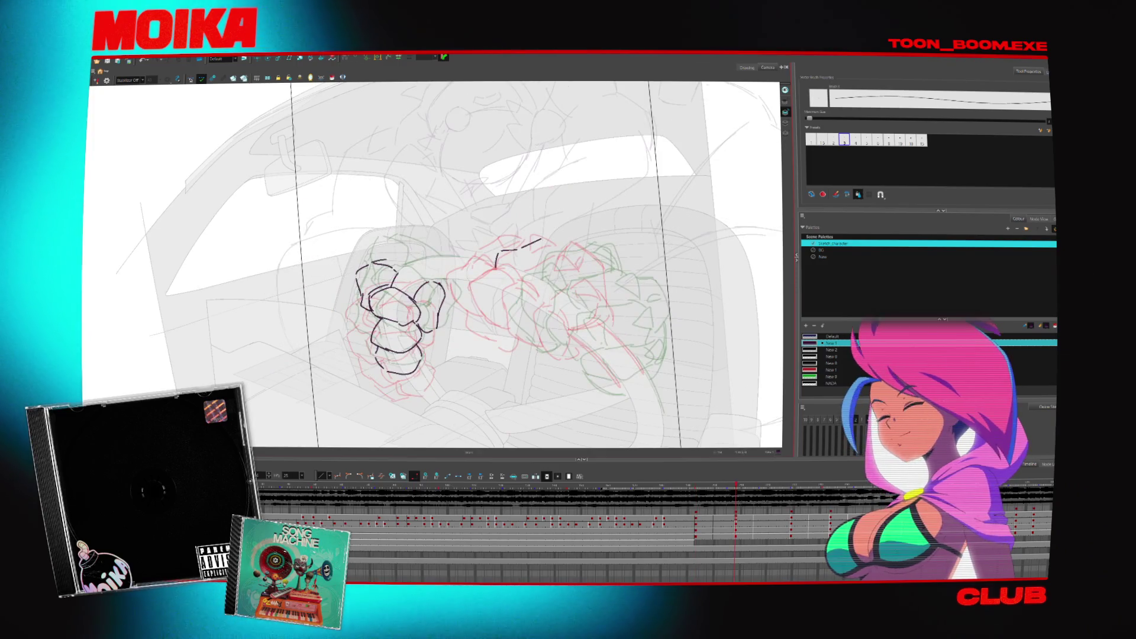
{"action": "key", "text": "period"}
{"action": "key", "text": "comma"}
{"action": "key", "text": "x"}
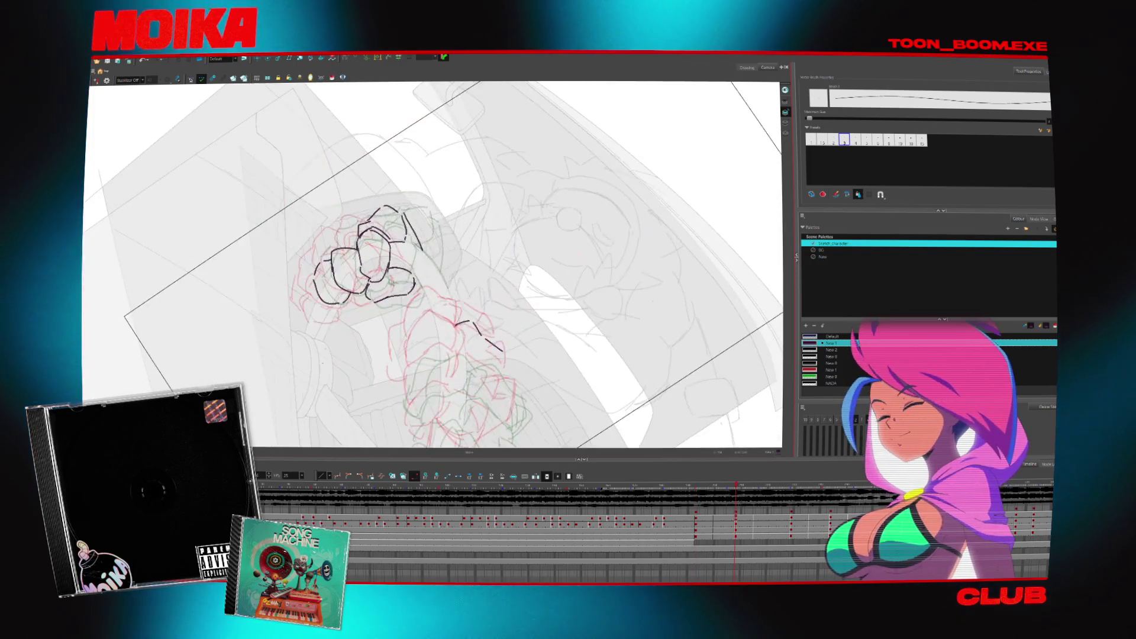
- Flip through the neighbouring drawings to check the new arc and return to the inbetween
{"action": "key", "text": "period"}
{"action": "key", "text": "period"}
{"action": "key", "text": "comma"}
{"action": "key", "text": "comma"}
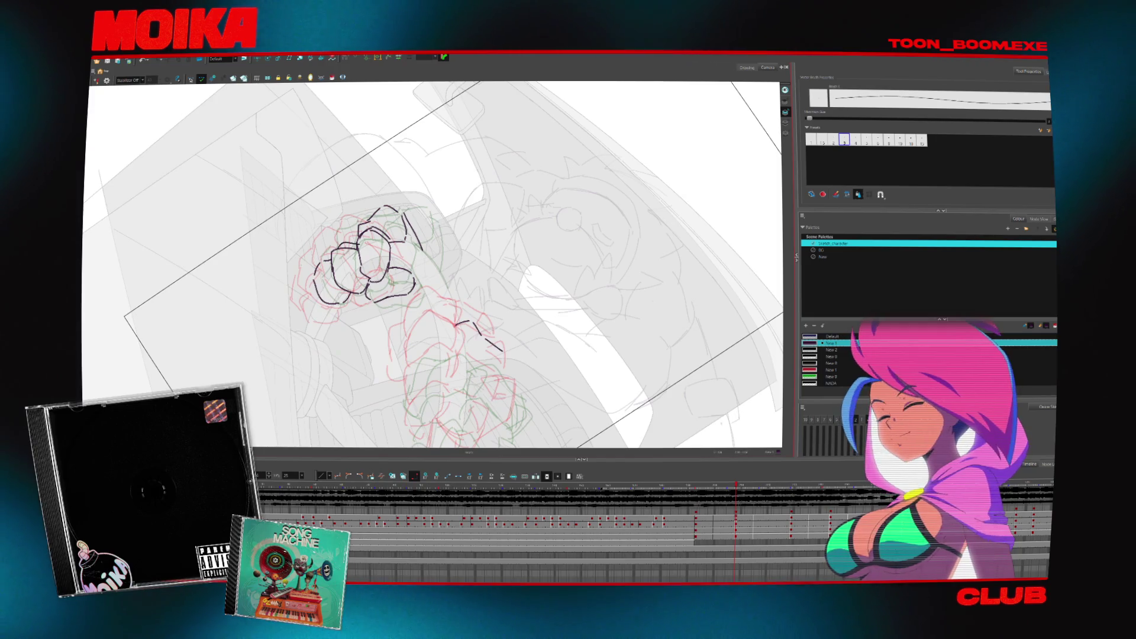
{"action": "key", "text": "period"}
{"action": "key", "text": "period"}
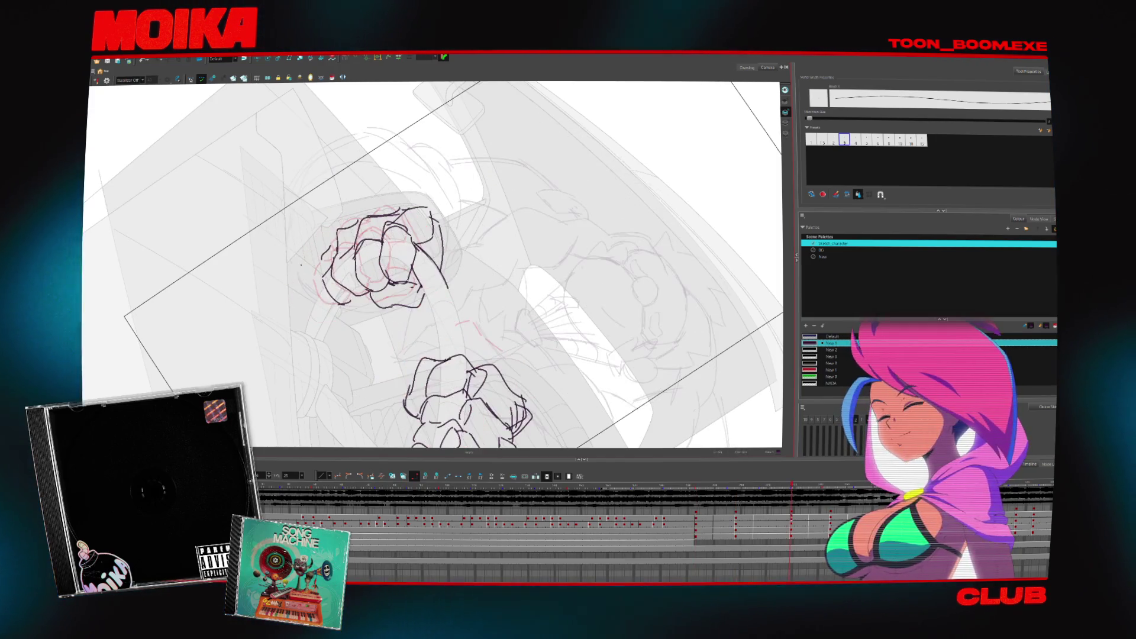
{"action": "key", "text": "comma"}
{"action": "key", "text": "comma"}
{"action": "key", "text": "period"}
{"action": "key", "text": "comma"}
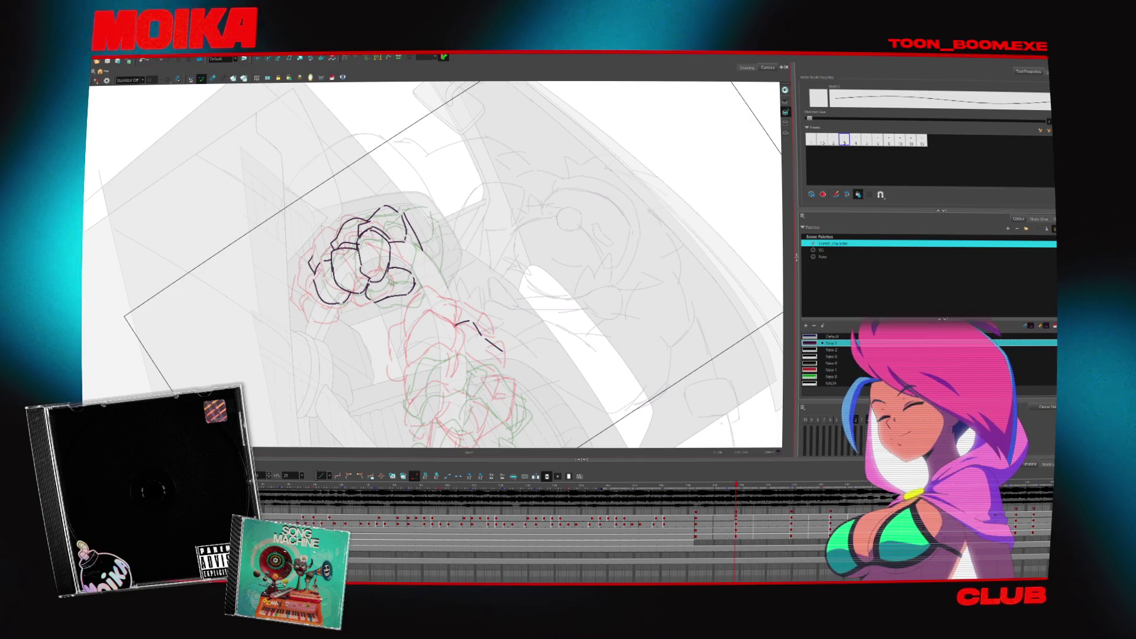
{"action": "key", "text": "comma"}
{"action": "key", "text": "comma"}
{"action": "key", "text": "period"}
{"action": "key", "text": "period"}
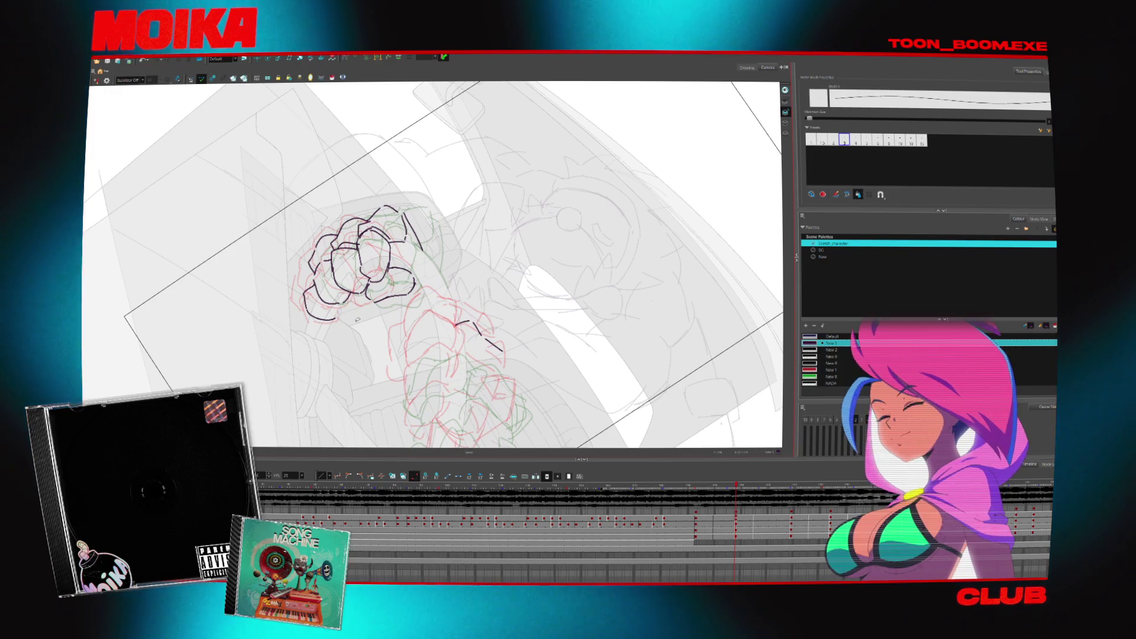
- Check the inbetween fist in Mirror View against adjacent frames, then unmirror the canvas
{"action": "left_click", "coordinate": [100, 82]}
{"action": "key", "text": "comma"}
{"action": "key", "text": "period"}
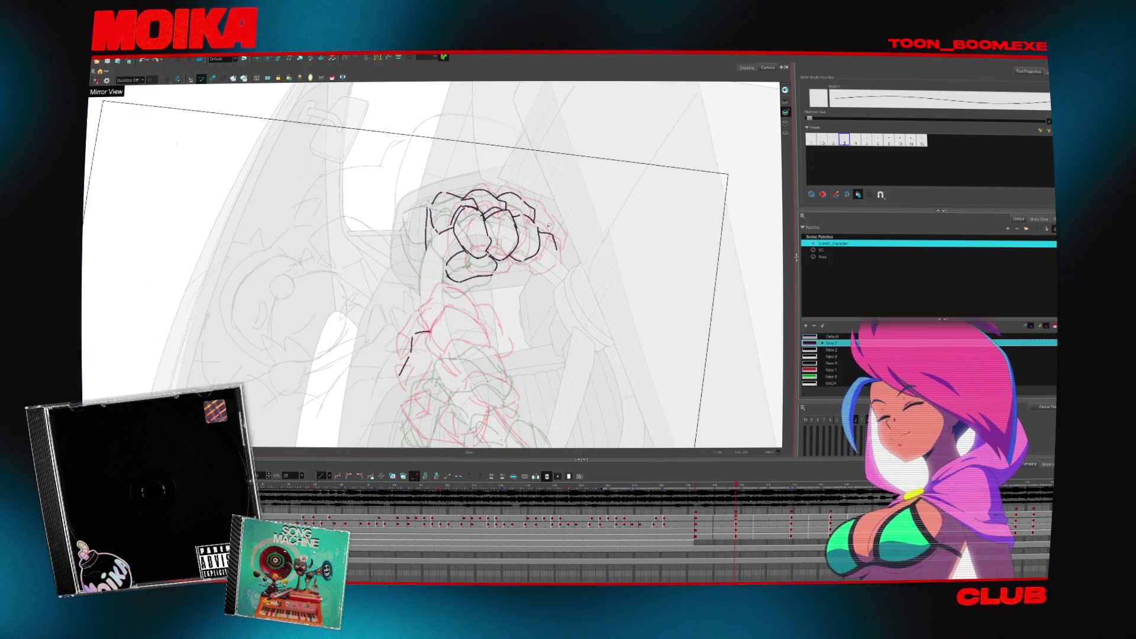
{"action": "key", "text": "comma"}
{"action": "key", "text": "period"}
{"action": "key", "text": "comma"}
{"action": "key", "text": "period"}
{"action": "key", "text": "period"}
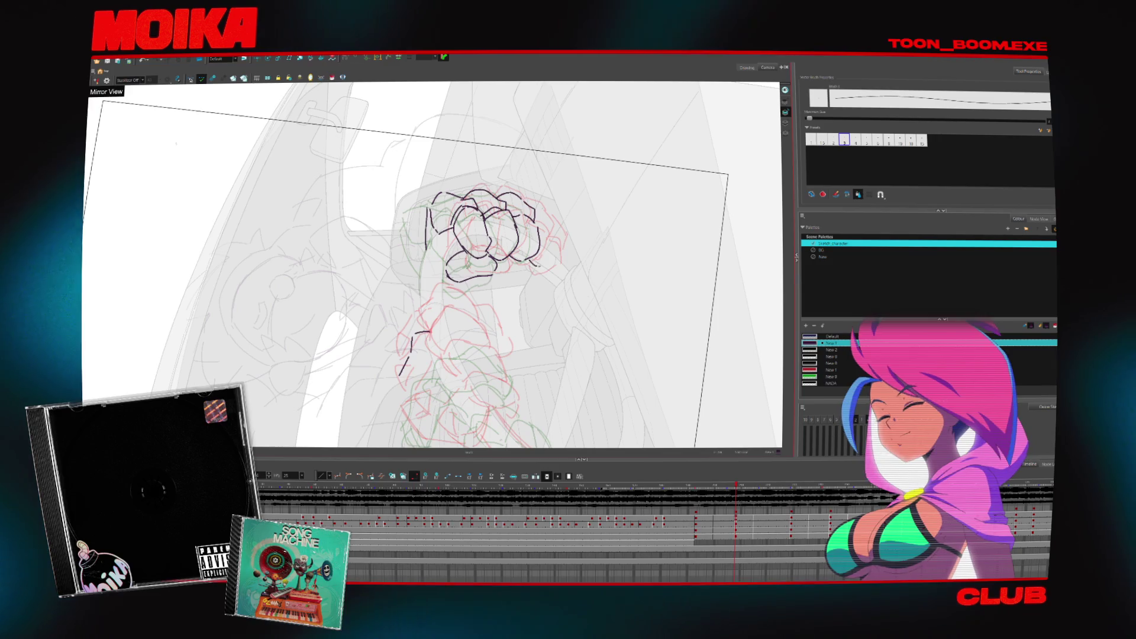
{"action": "left_click", "coordinate": [100, 82]}
{"action": "key", "text": "period"}
{"action": "key", "text": "comma"}
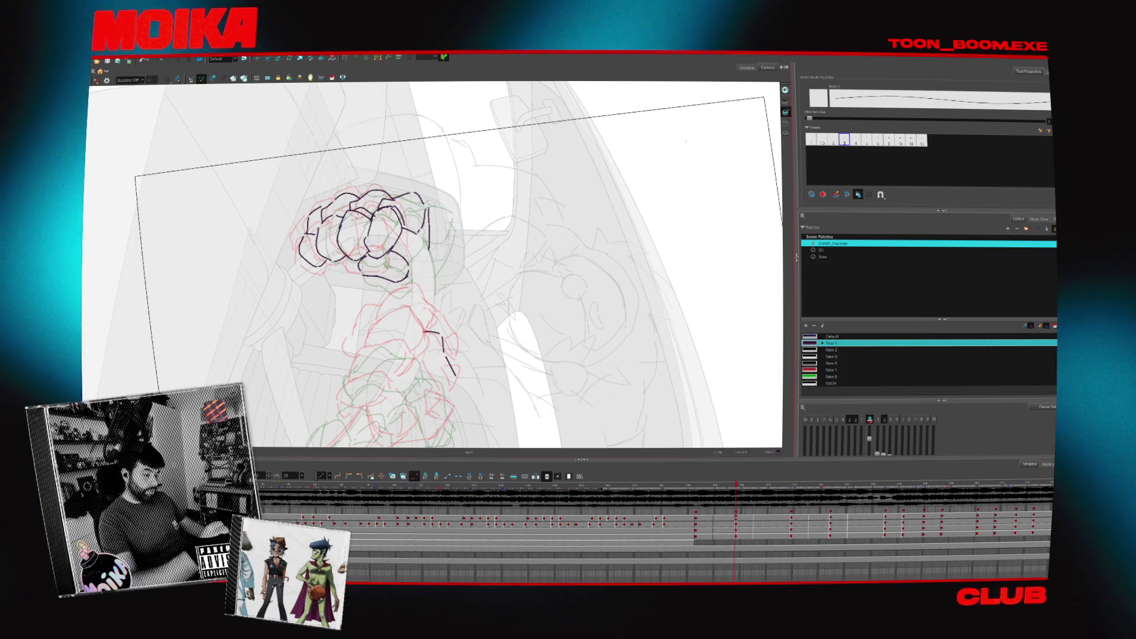
- Reset the tilted canvas upright, toggle the background check, and jump to the right-fist inbetween frame
{"action": "left_click_drag", "start_coordinate": [426, 267], "coordinate": [97, 80]}
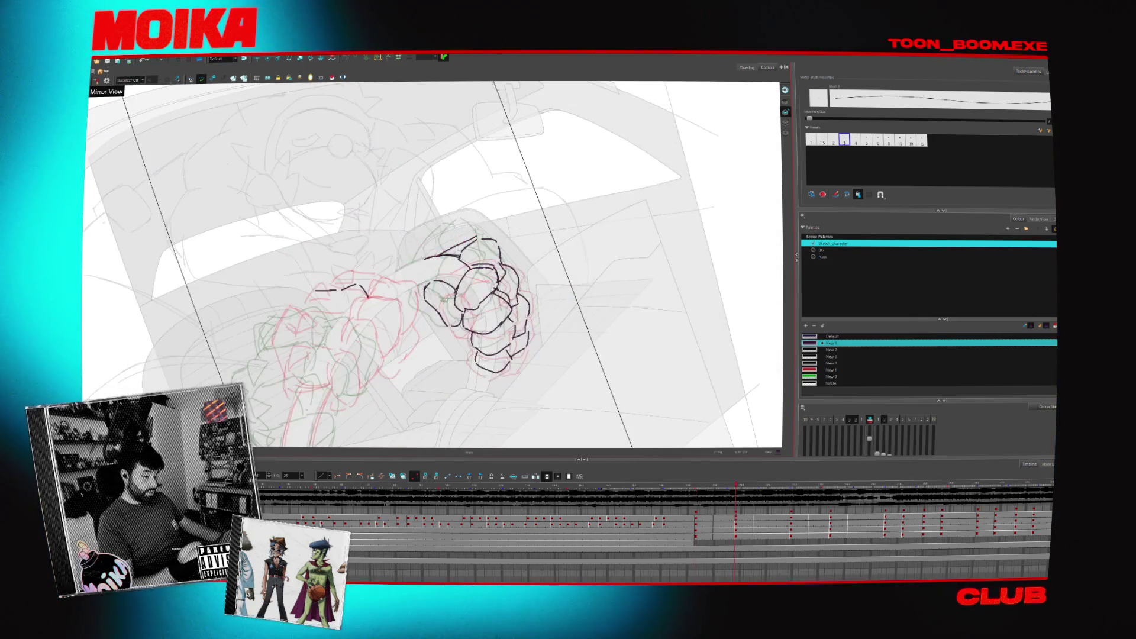
{"action": "left_click_drag", "start_coordinate": [407, 451], "coordinate": [498, 372]}
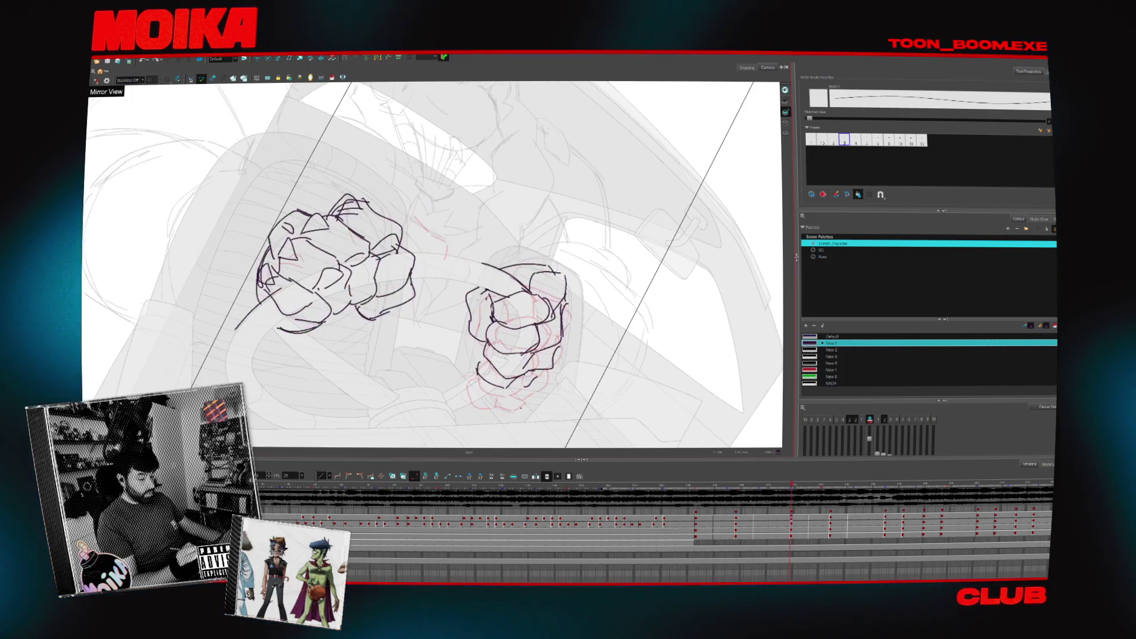
{"action": "left_click_drag", "start_coordinate": [498, 373], "coordinate": [541, 333]}
{"action": "scroll", "coordinate": [541, 333], "scroll_direction": "down", "scroll_amount": 3}
{"action": "key", "text": "shift+x"}
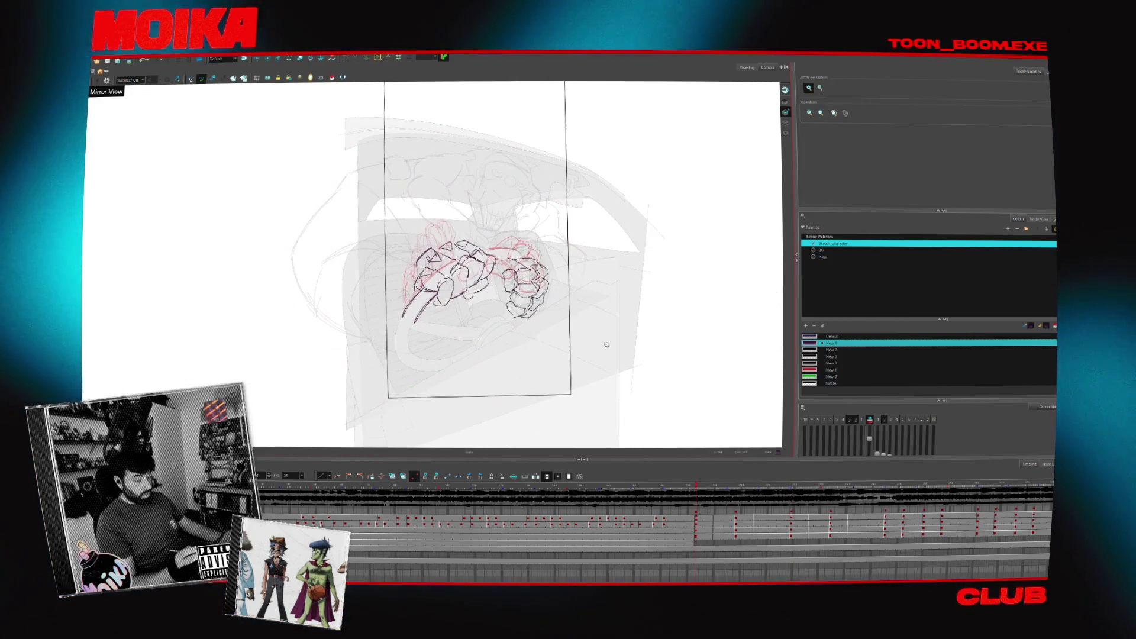
{"action": "key", "text": "shift+l"}
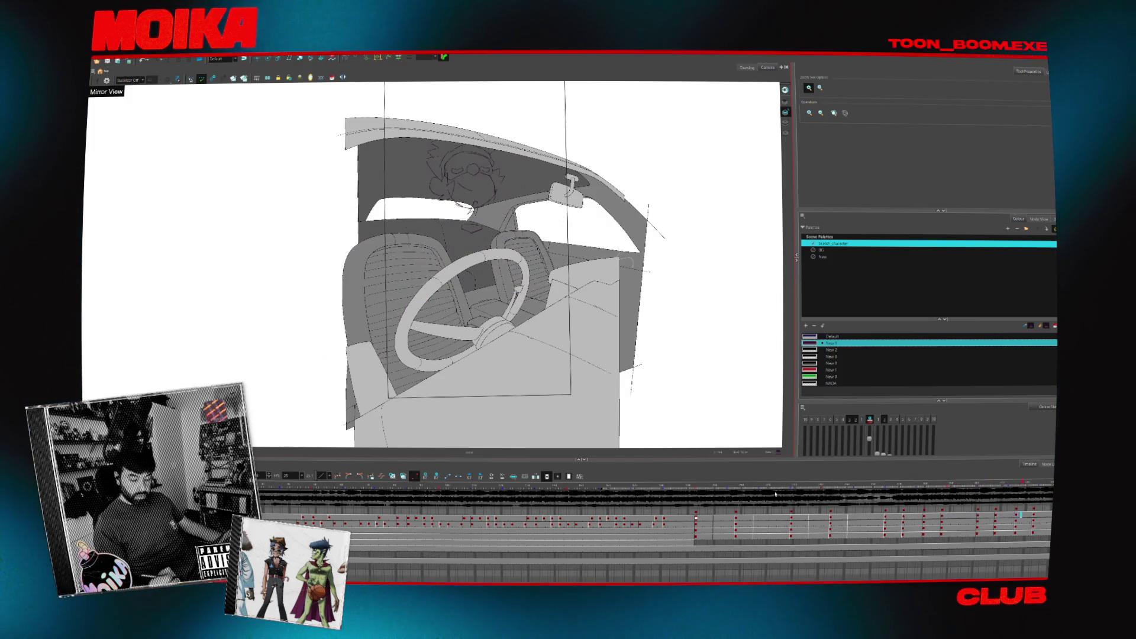
{"action": "left_click", "coordinate": [738, 487]}
{"action": "scroll", "coordinate": [443, 244], "scroll_direction": "up", "scroll_amount": 3}
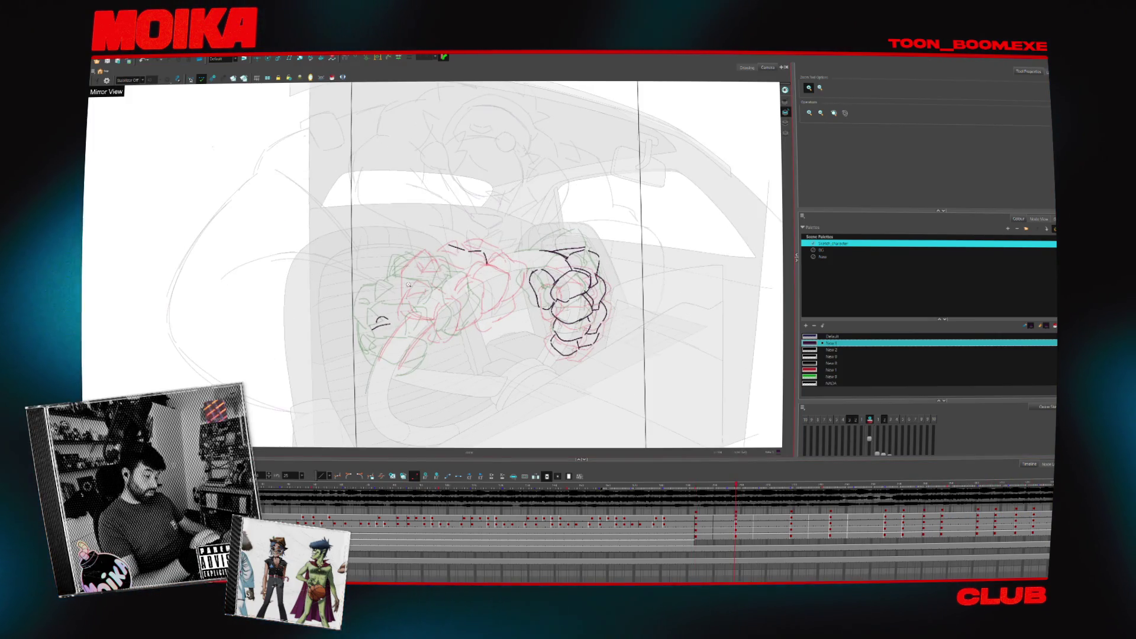
- Flip between neighbouring hand drawings on a rotated canvas and undo a stray stroke on the hand
{"action": "key", "text": "v"}
{"action": "key", "text": "v"}
{"action": "key", "text": "period"}
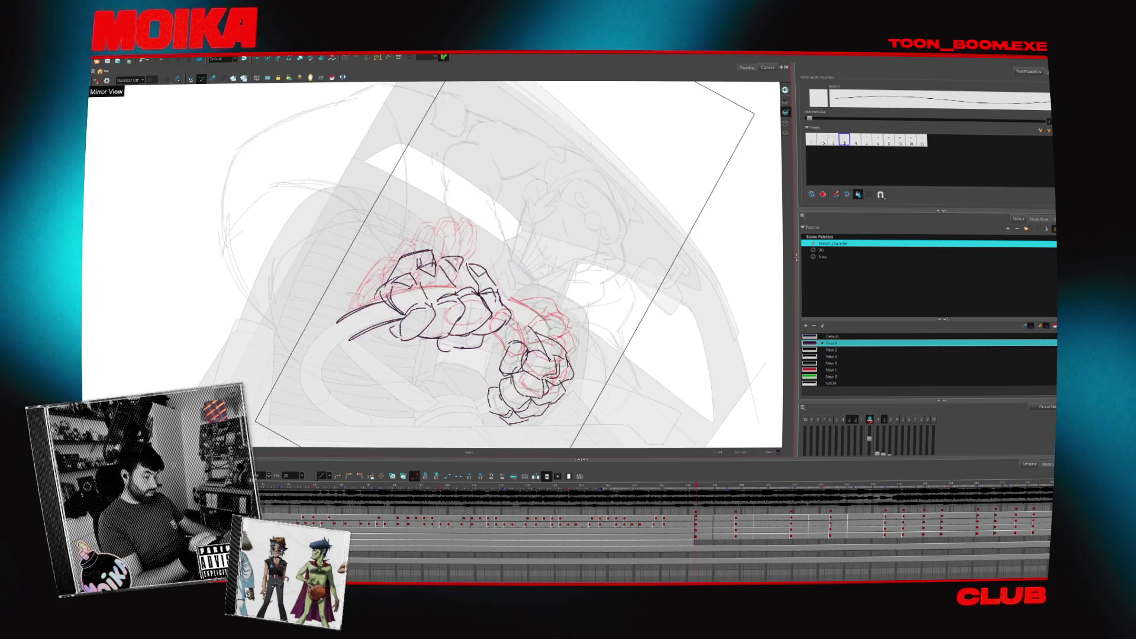
{"action": "key", "text": "comma"}
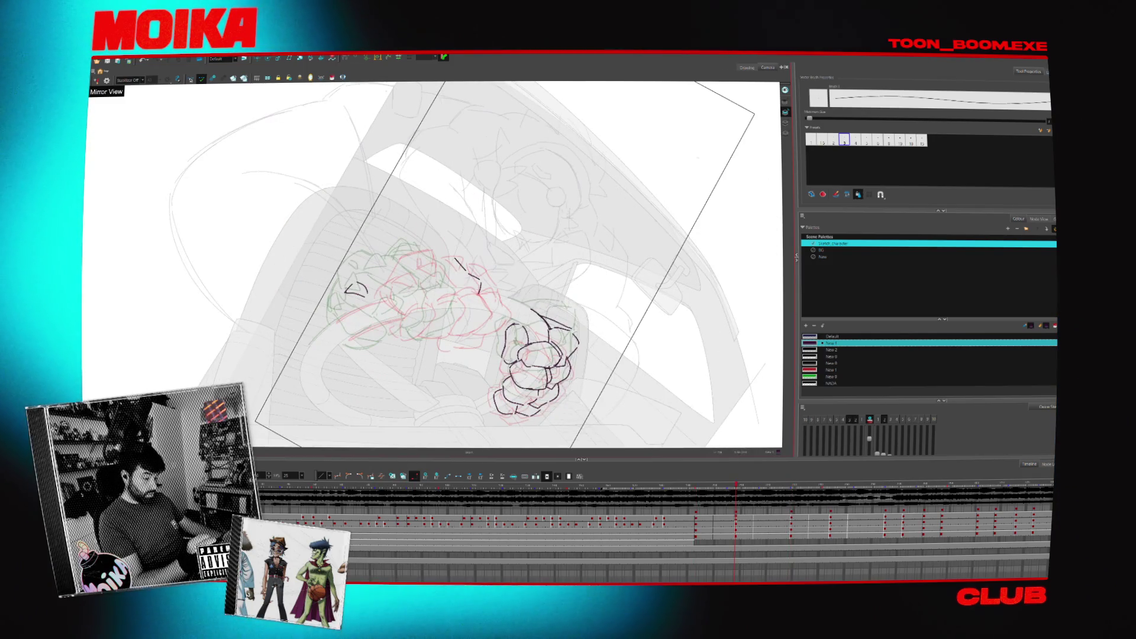
{"action": "key", "text": "period"}
{"action": "key", "text": "comma"}
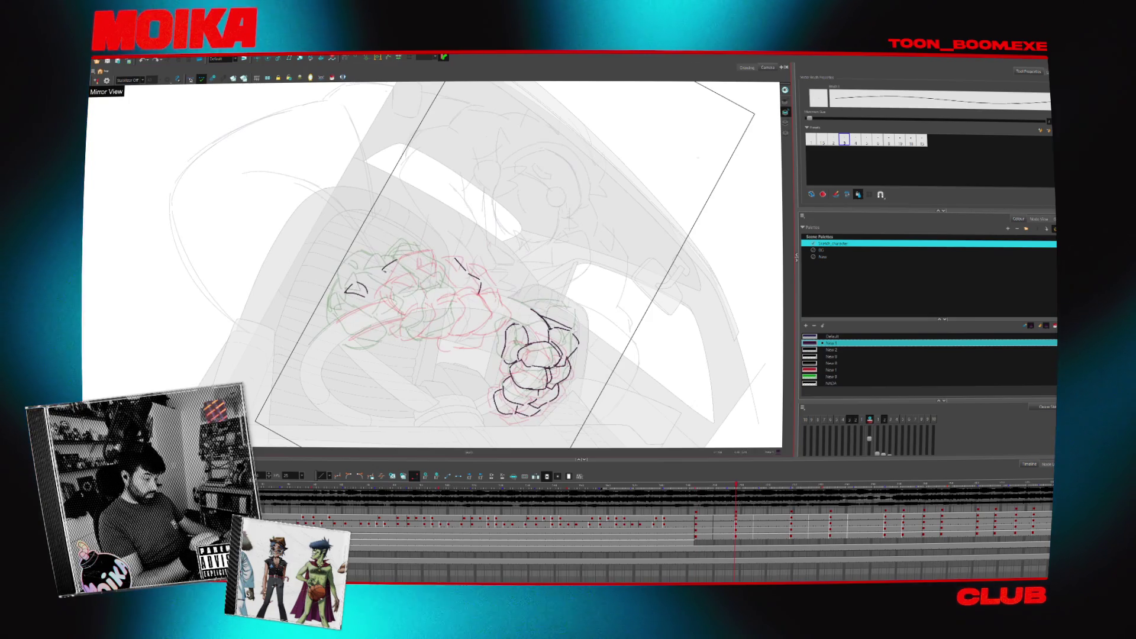
{"action": "key", "text": "ctrl+z"}
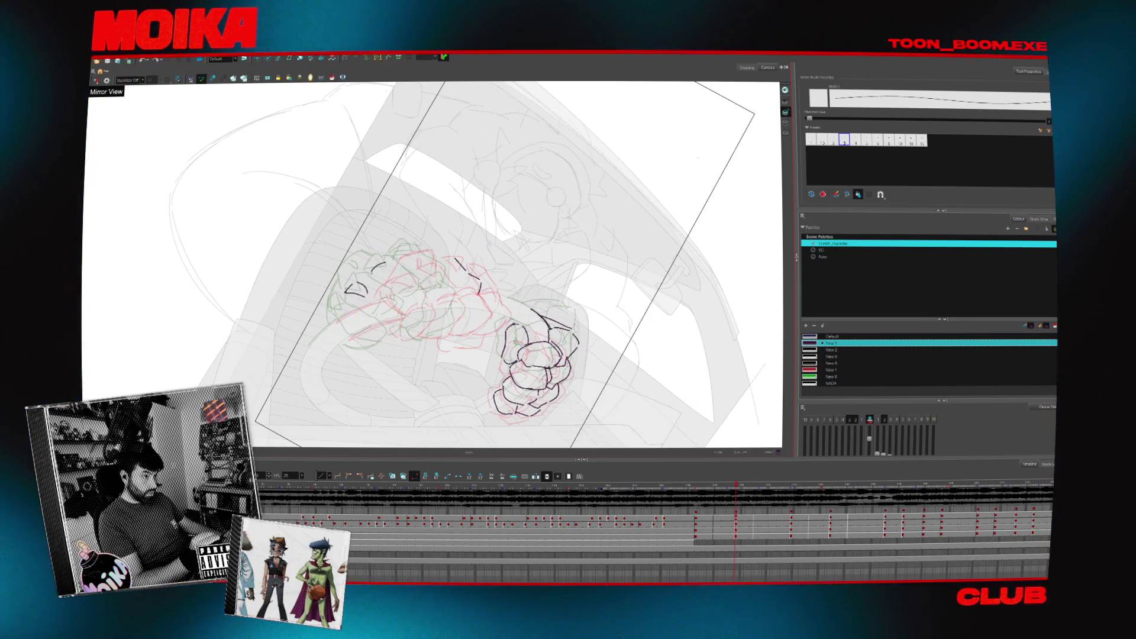
{"action": "left_click_drag", "start_coordinate": [436, 267], "coordinate": [442, 268]}
{"action": "key", "text": "v"}
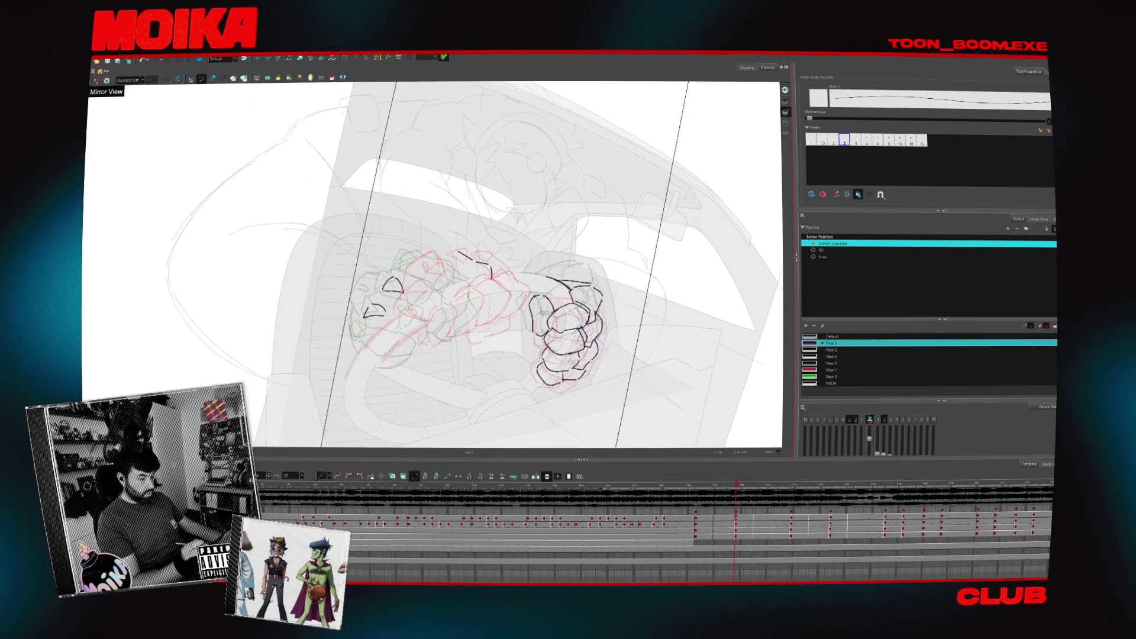
{"action": "key", "text": "period"}
{"action": "key", "text": "period"}
{"action": "key", "text": "comma"}
{"action": "key", "text": "comma"}
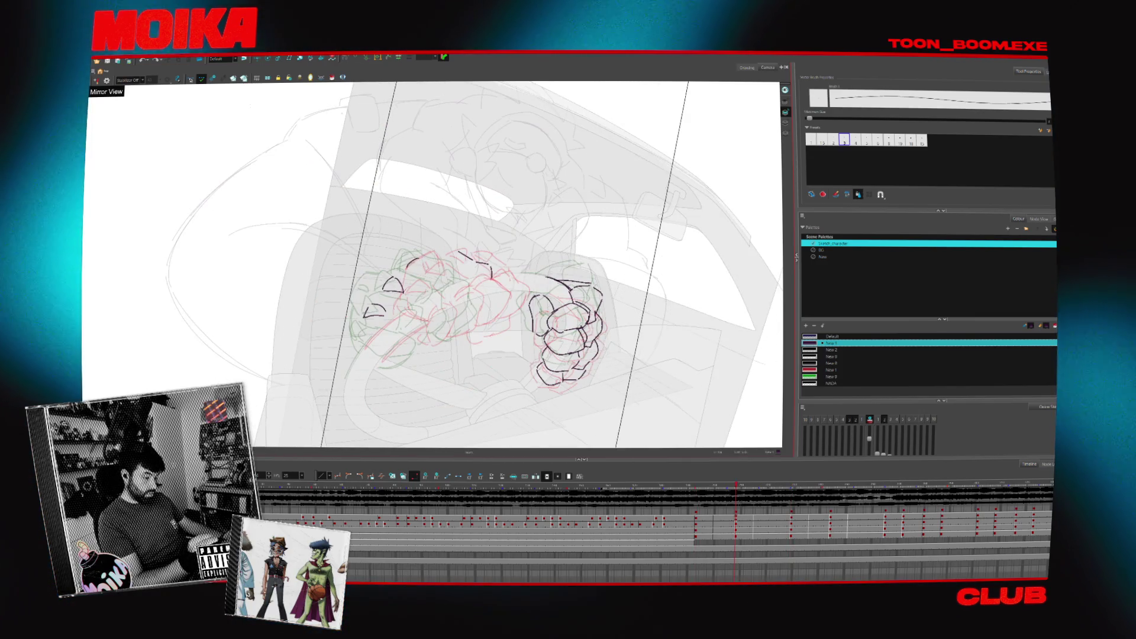
- Step between the fist and claw drawing frames, mirroring the canvas to check the claws
{"action": "key", "text": "period"}
{"action": "key", "text": "period"}
{"action": "key", "text": "comma"}
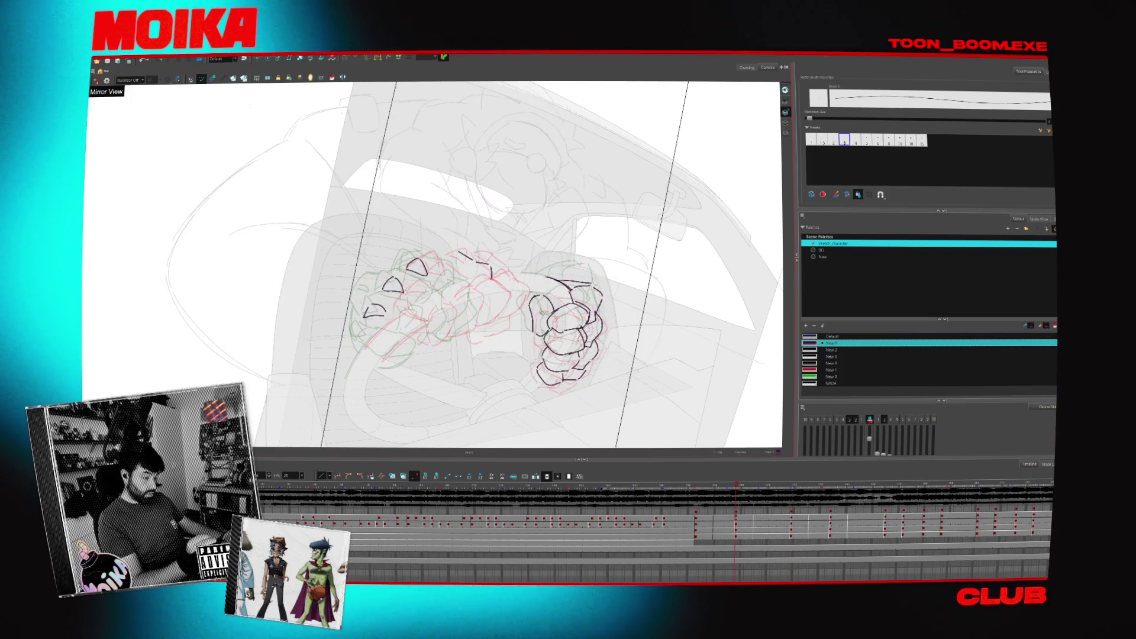
{"action": "key", "text": "comma"}
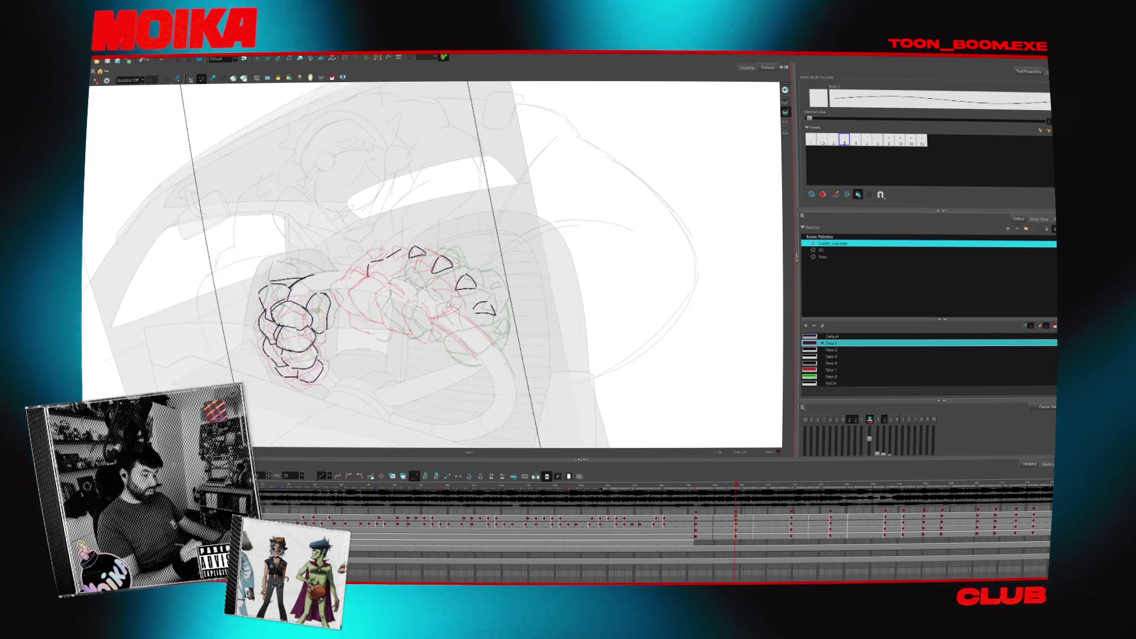
{"action": "key", "text": "4"}
{"action": "key", "text": "period"}
{"action": "key", "text": "comma"}
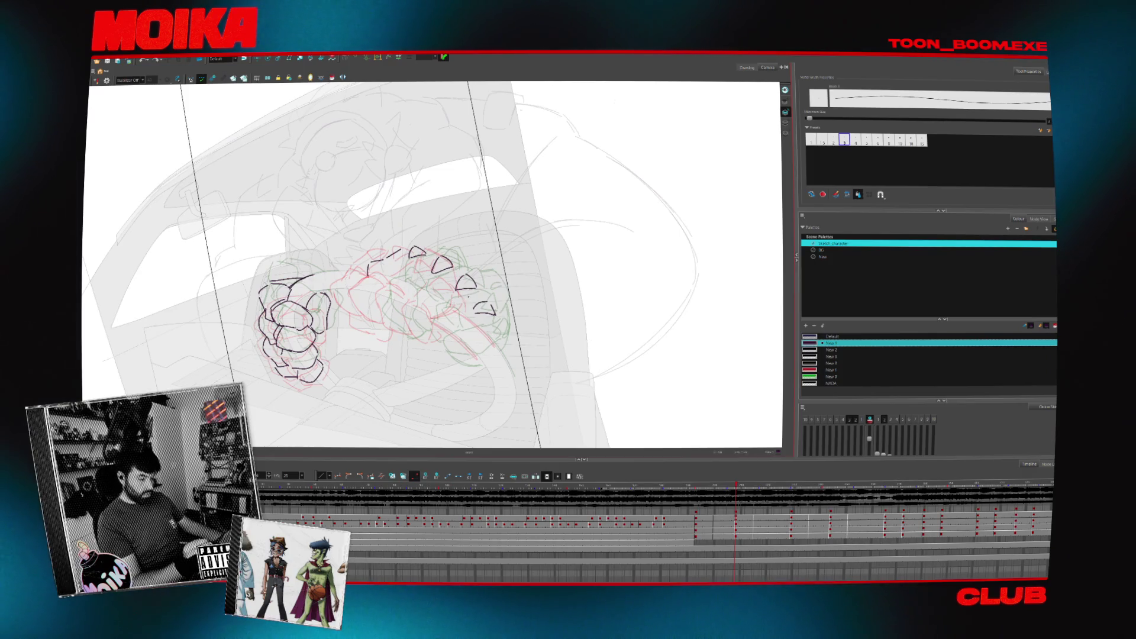
{"action": "key", "text": "period"}
{"action": "key", "text": "period"}
{"action": "key", "text": "comma"}
{"action": "key", "text": "comma"}
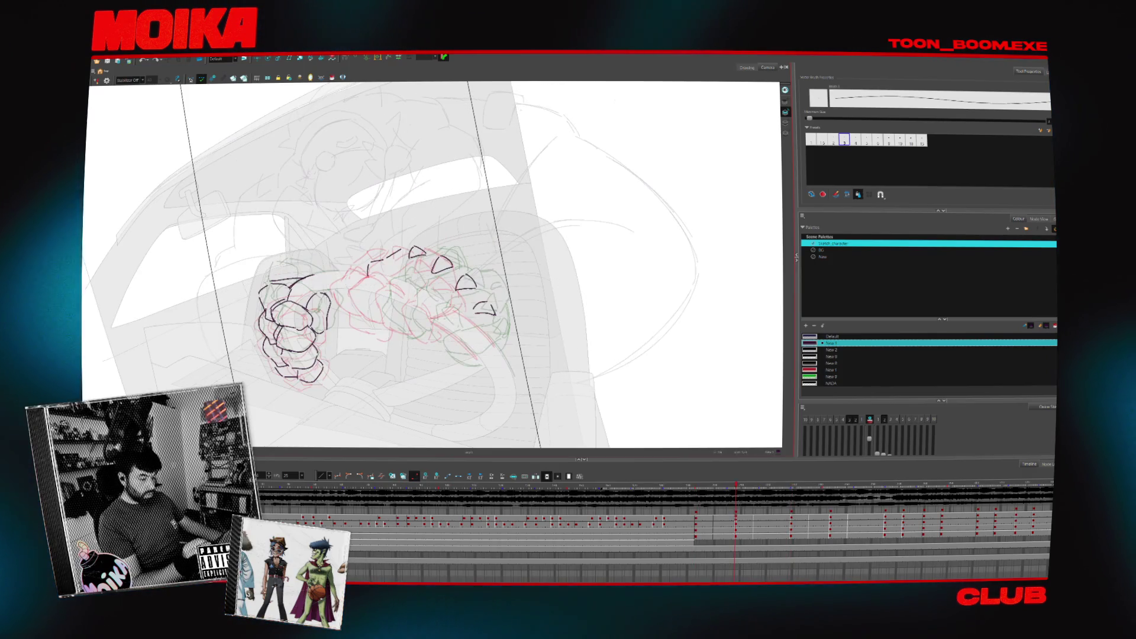
- Toggle Mirror View on and off while drawing the claw outlines on the left hand
{"action": "left_click", "coordinate": [98, 80]}
{"action": "key", "text": "period"}
{"action": "key", "text": "period"}
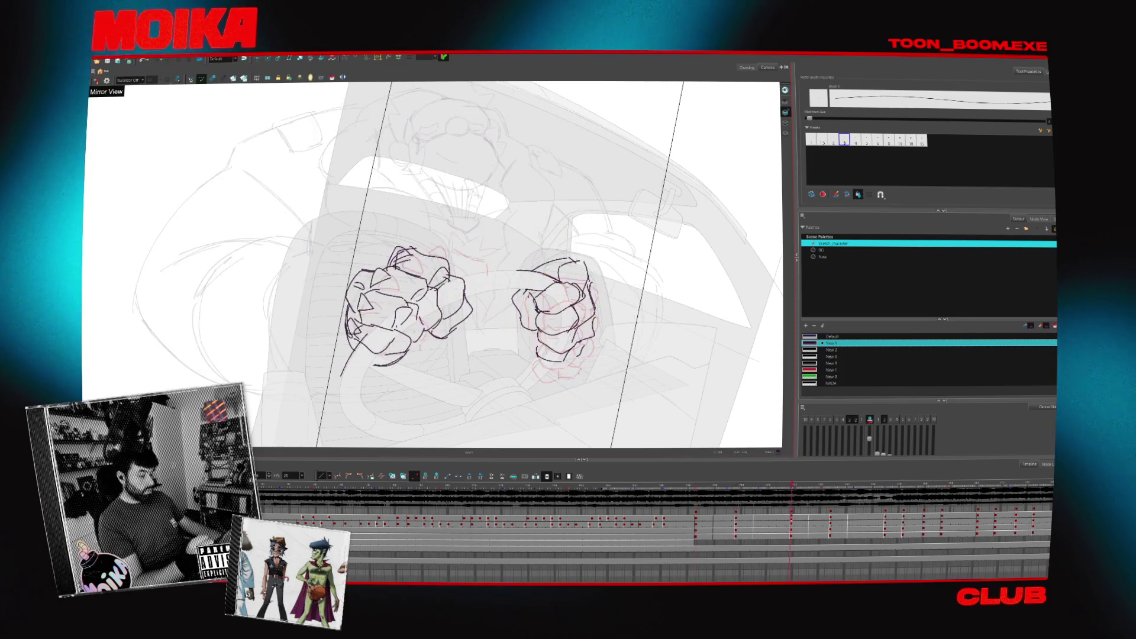
{"action": "key", "text": "comma"}
{"action": "key", "text": "comma"}
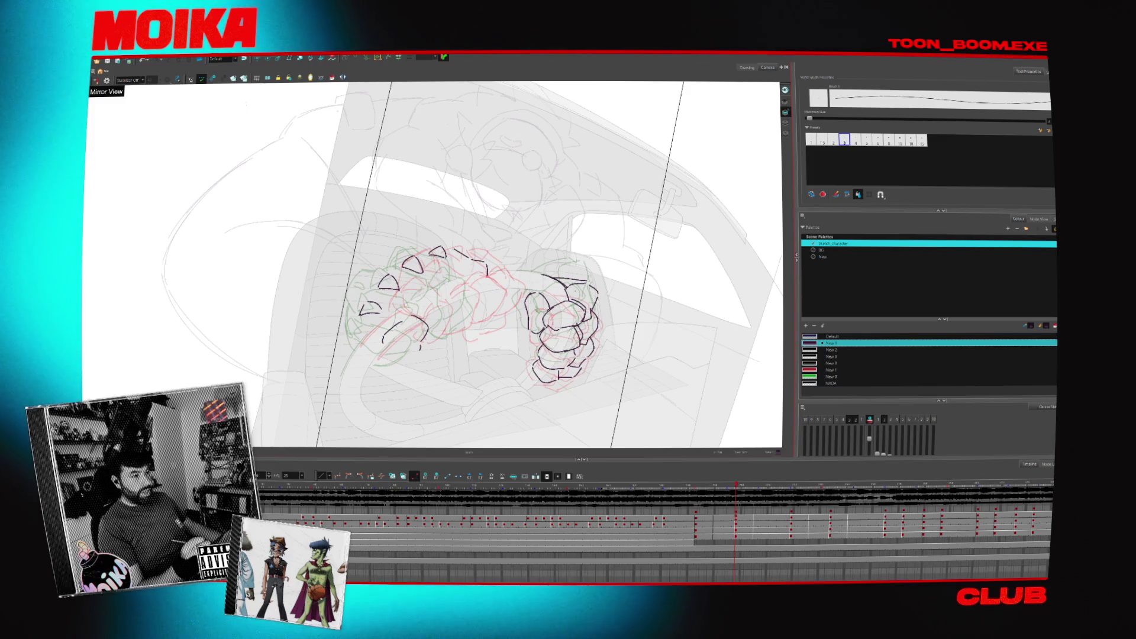
{"action": "left_click", "coordinate": [107, 80]}
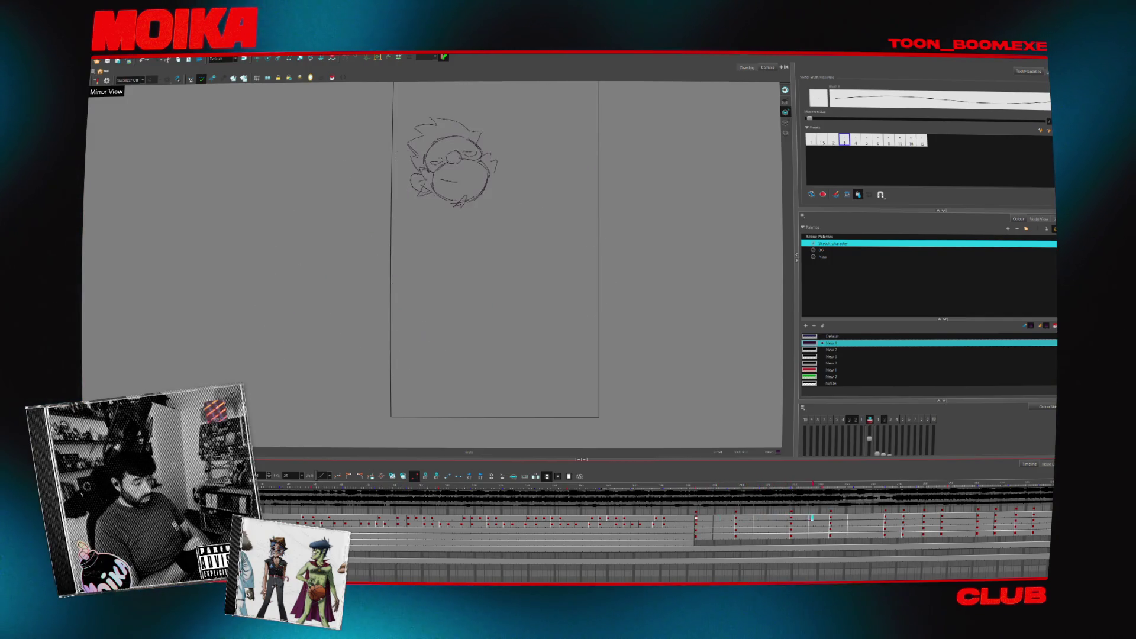
- Jump to an earlier sketch frame, zoom in on the head and fists, and rotate the canvas to redraw the claws and fist
{"action": "left_click", "coordinate": [697, 520]}
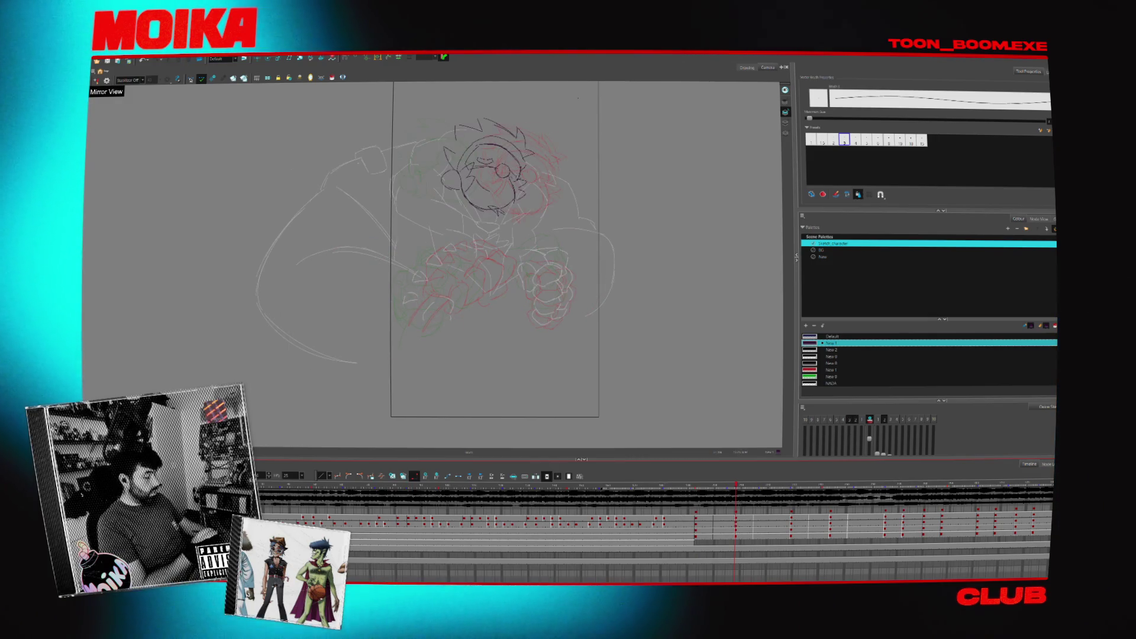
{"action": "key", "text": "alt+z"}
{"action": "left_click", "coordinate": [518, 175]}
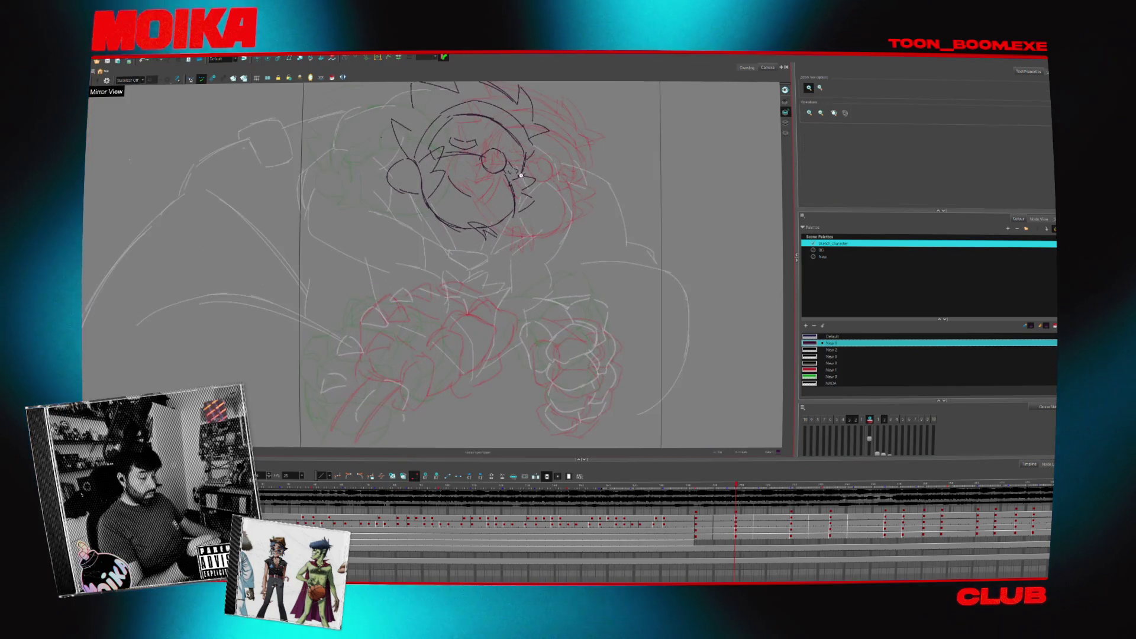
{"action": "key", "text": "alt+b"}
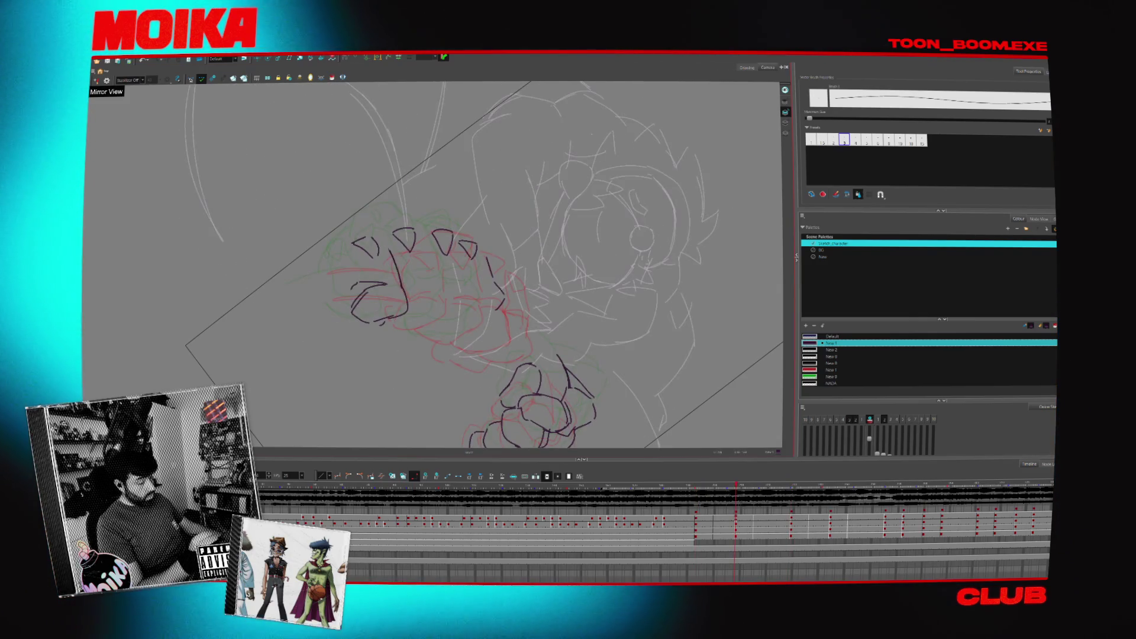
{"action": "left_click_drag", "start_coordinate": [569, 178], "coordinate": [373, 372]}
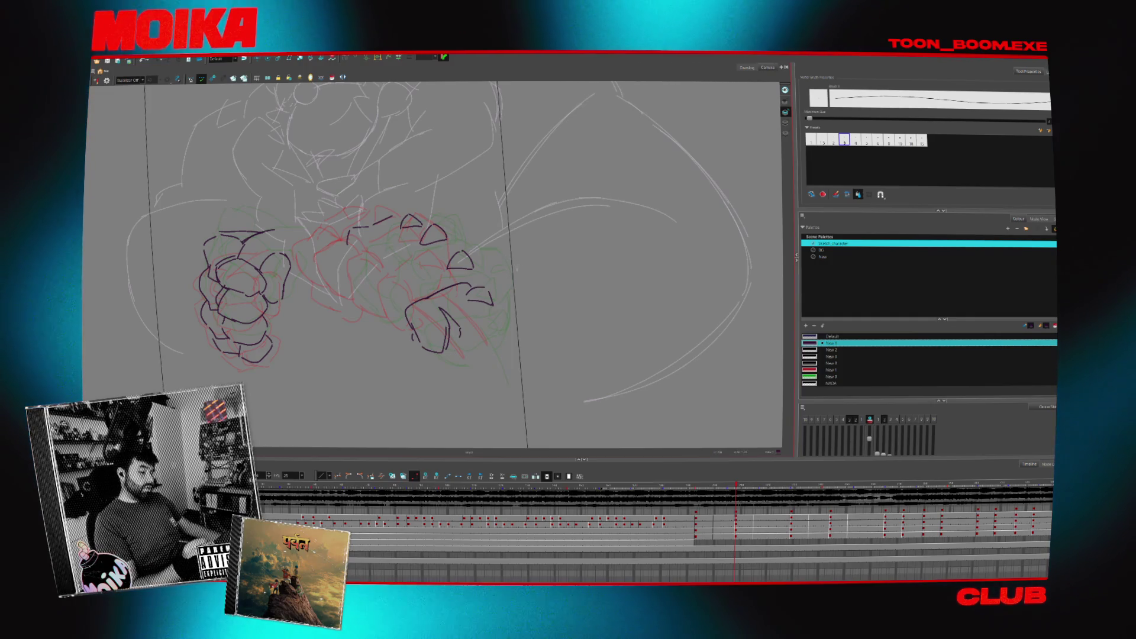
{"action": "left_click", "coordinate": [98, 81]}
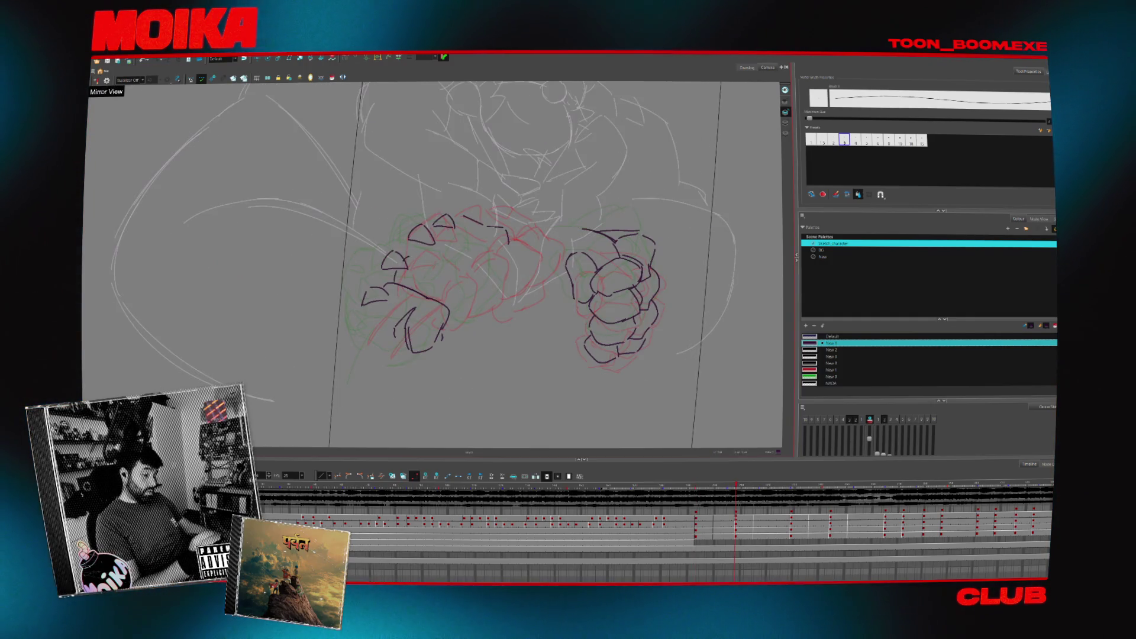
{"action": "left_click", "coordinate": [98, 81]}
{"action": "left_click", "coordinate": [98, 81]}
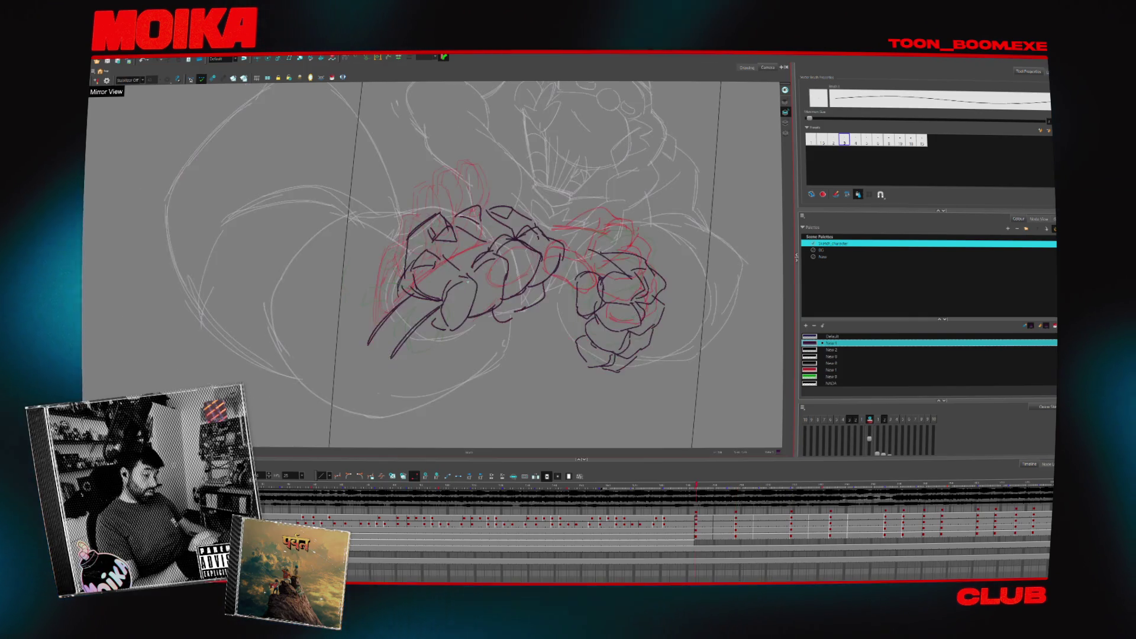
{"action": "left_click", "coordinate": [98, 80]}
{"action": "left_click", "coordinate": [98, 80]}
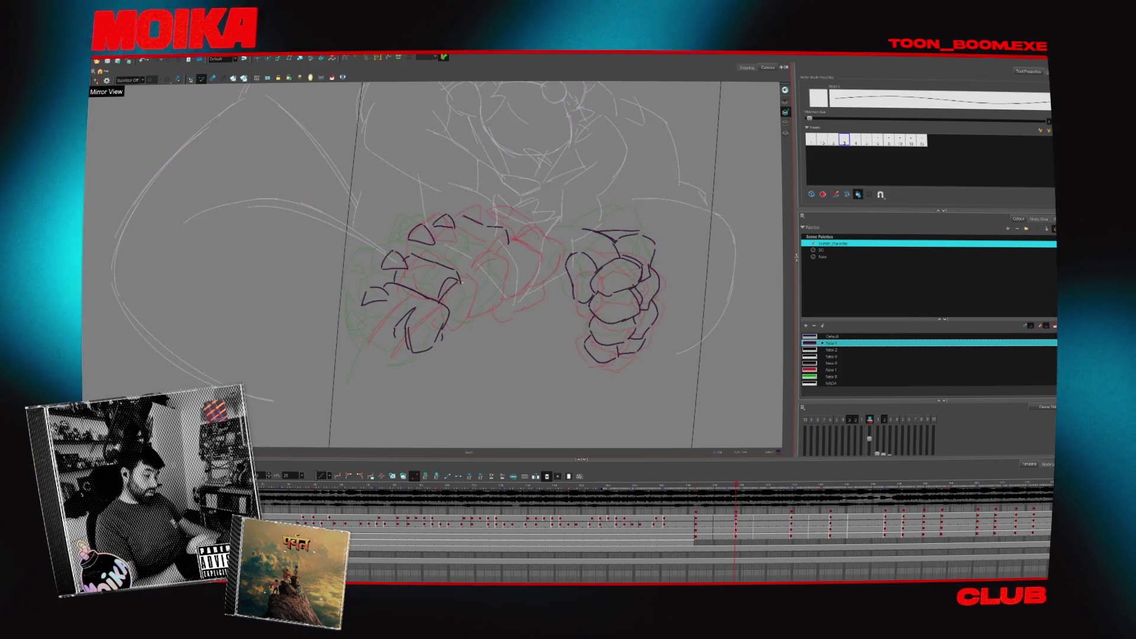
{"action": "left_click", "coordinate": [98, 81]}
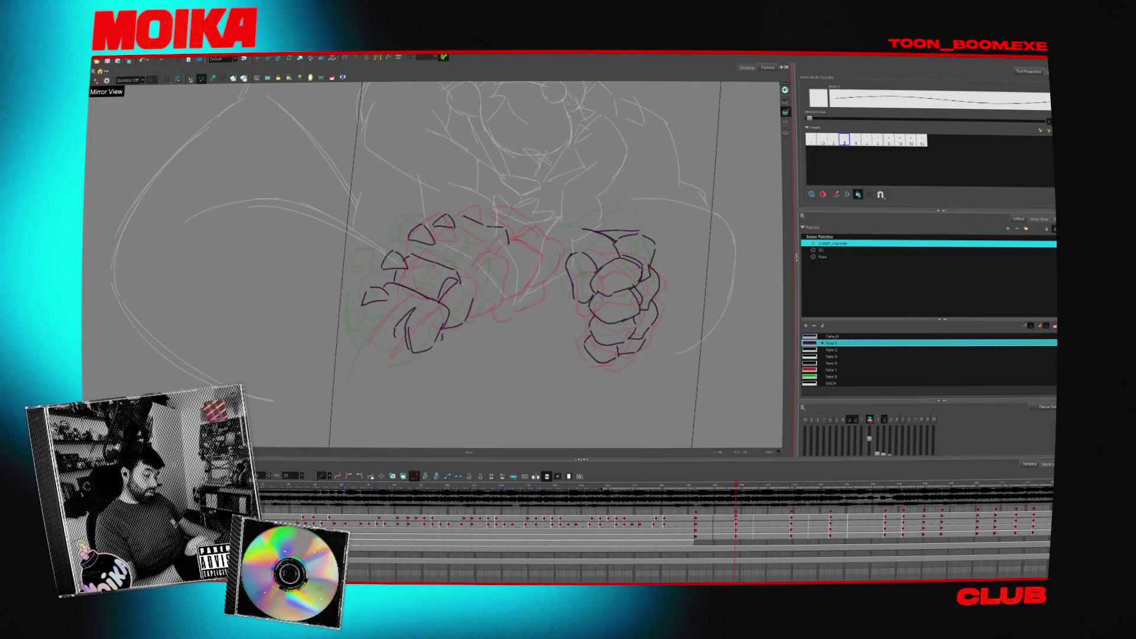
{"action": "left_click", "coordinate": [97, 80]}
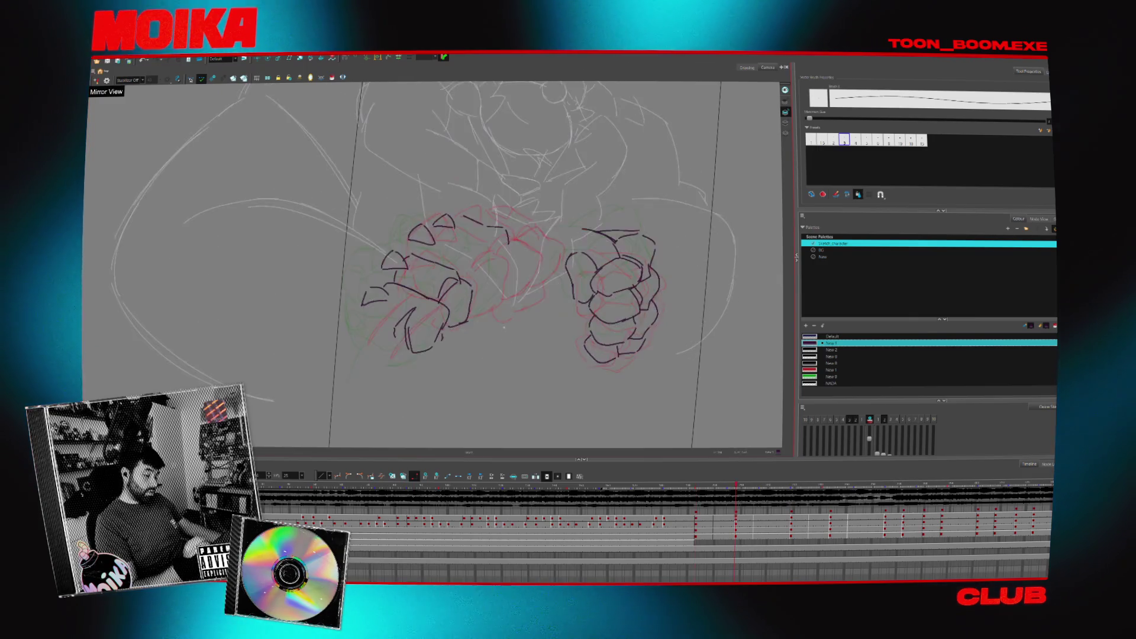
{"action": "left_click", "coordinate": [98, 80]}
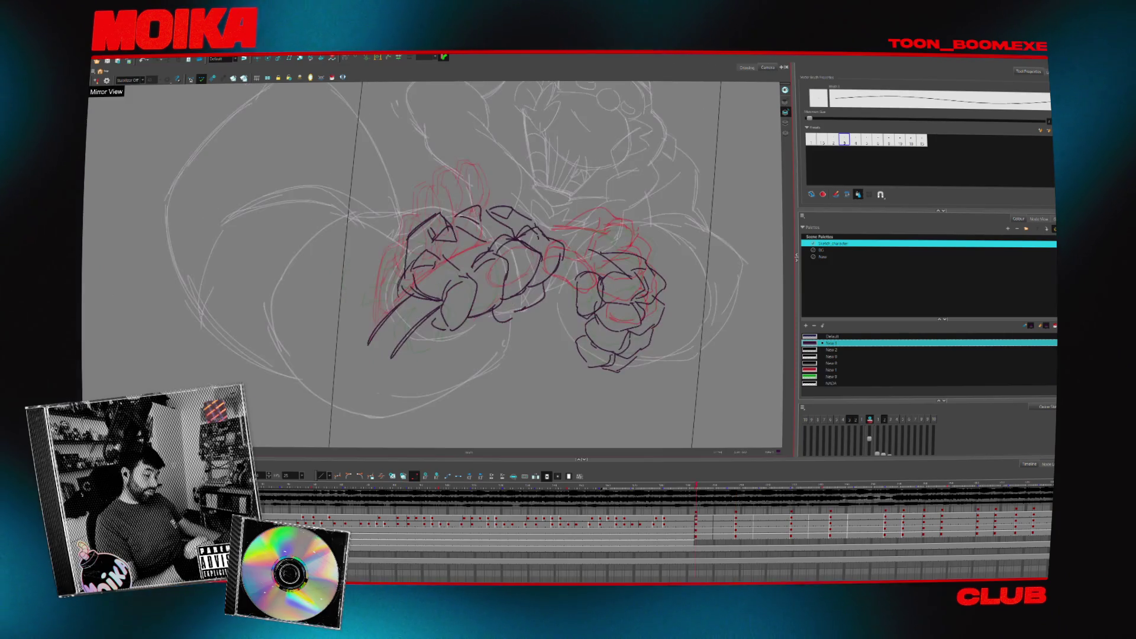
{"action": "left_click", "coordinate": [97, 80]}
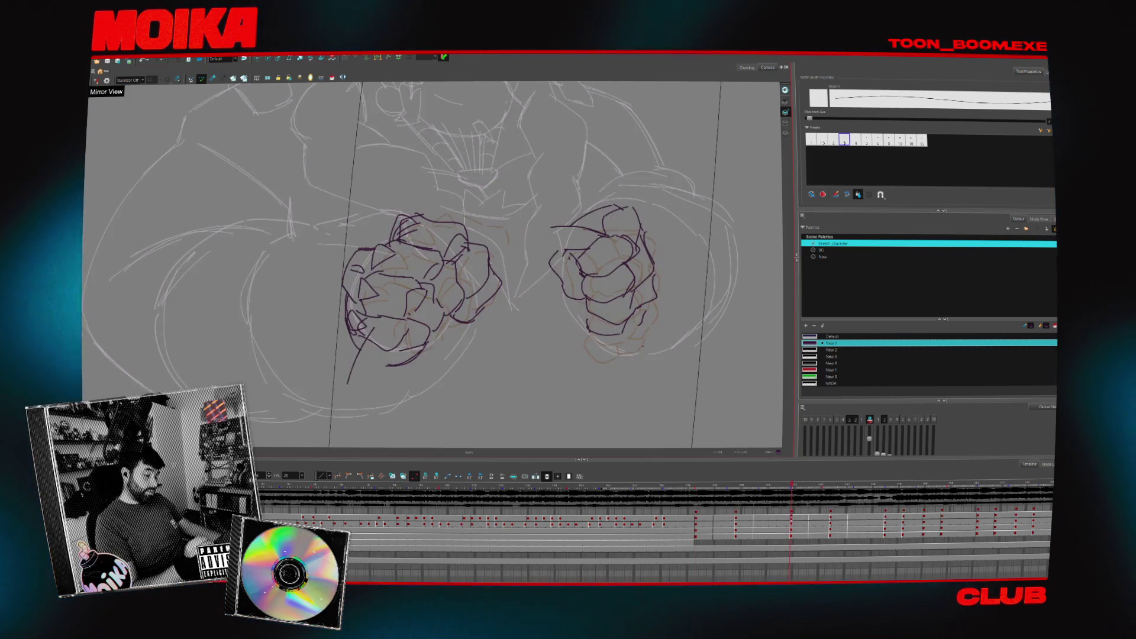
{"action": "left_click", "coordinate": [96, 80]}
{"action": "key", "text": "period"}
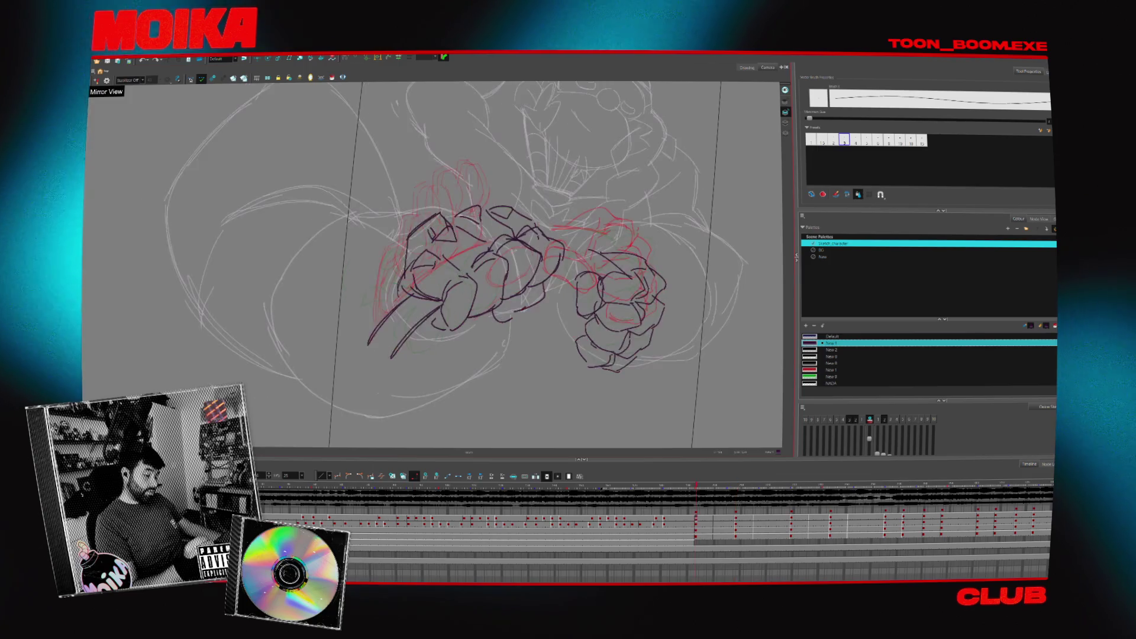
{"action": "key", "text": "period"}
{"action": "key", "text": "comma"}
{"action": "key", "text": "comma"}
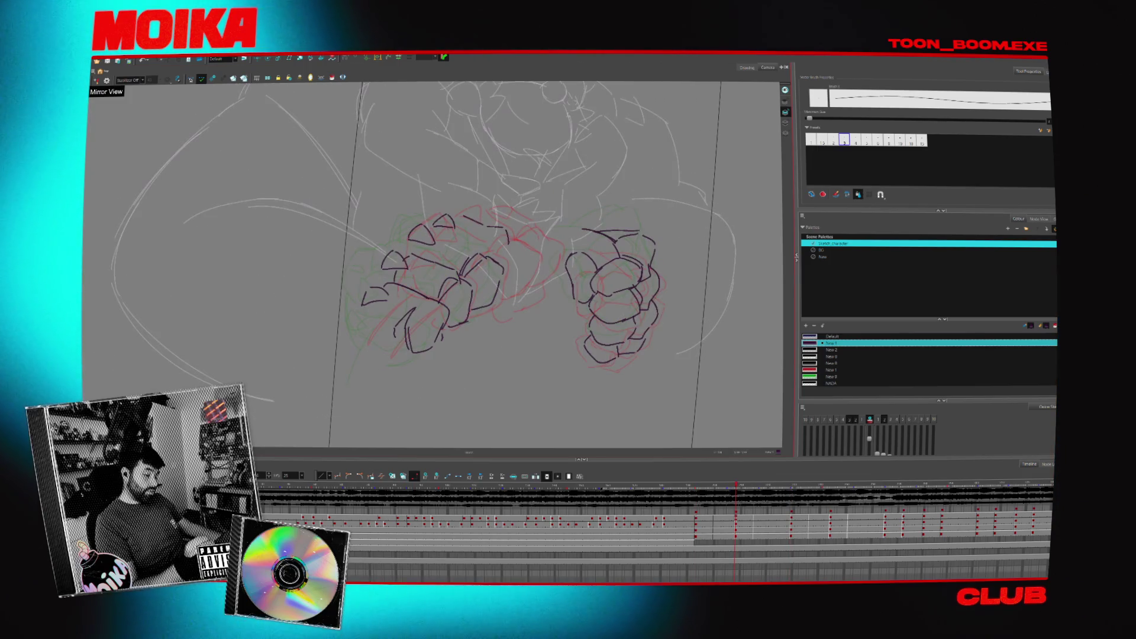
{"action": "left_click", "coordinate": [96, 81]}
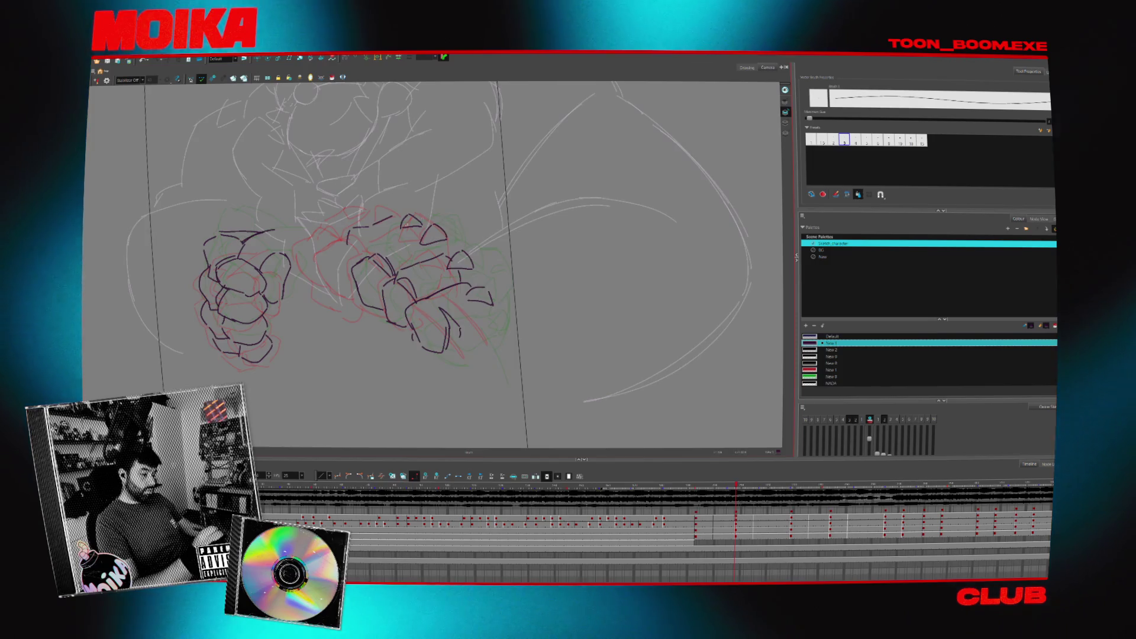
{"action": "left_click", "coordinate": [97, 80]}
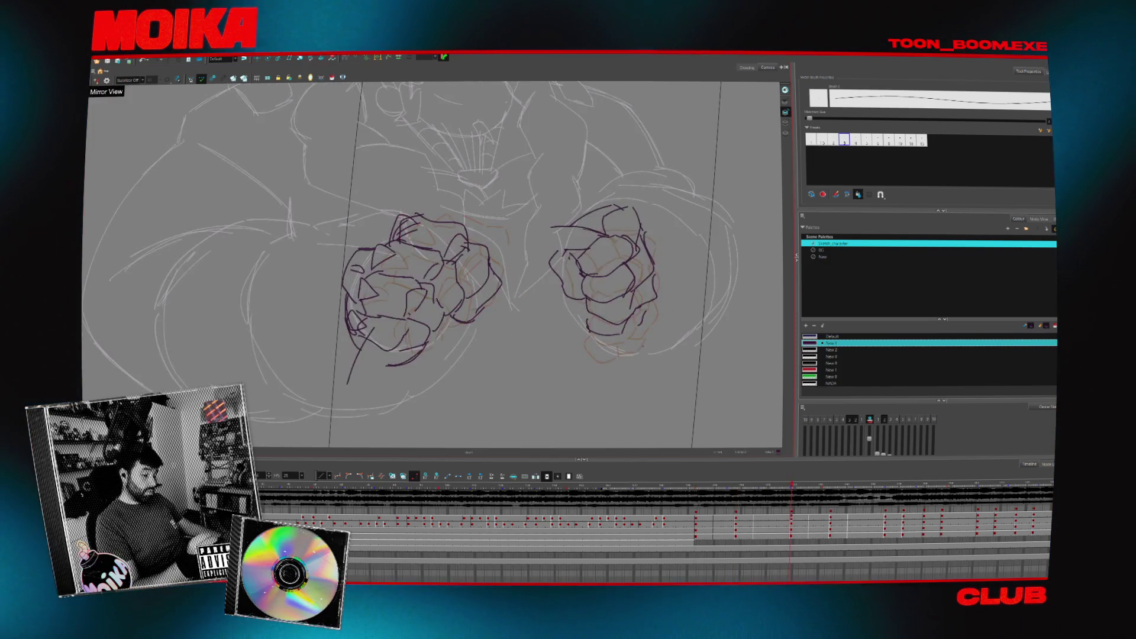
{"action": "key", "text": "comma"}
{"action": "key", "text": "comma"}
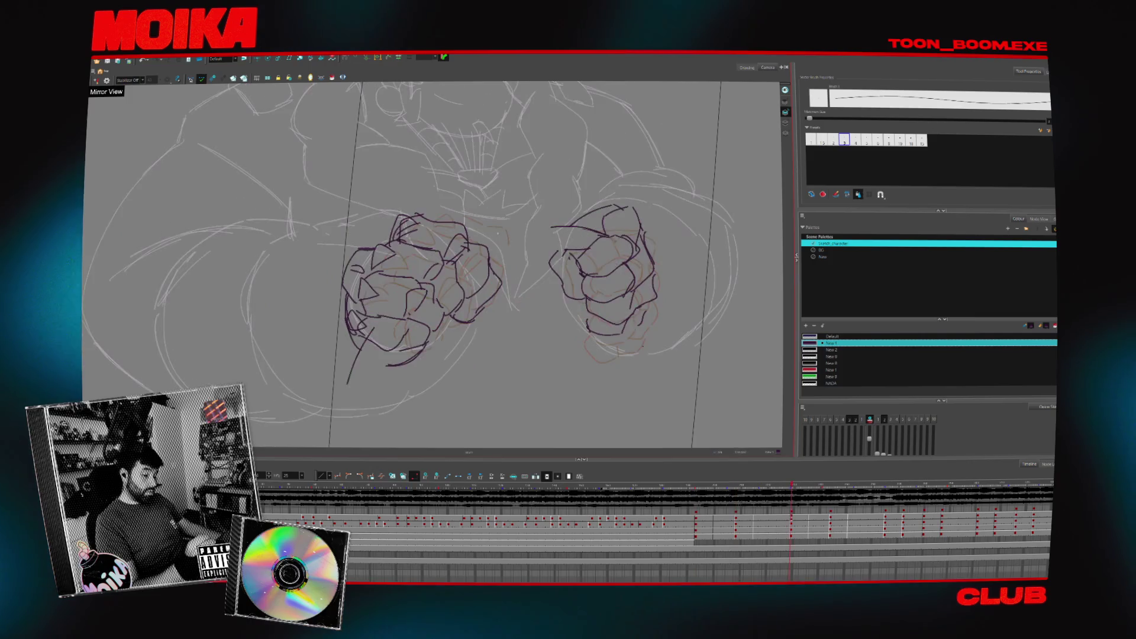
{"action": "key", "text": "period"}
{"action": "key", "text": "period"}
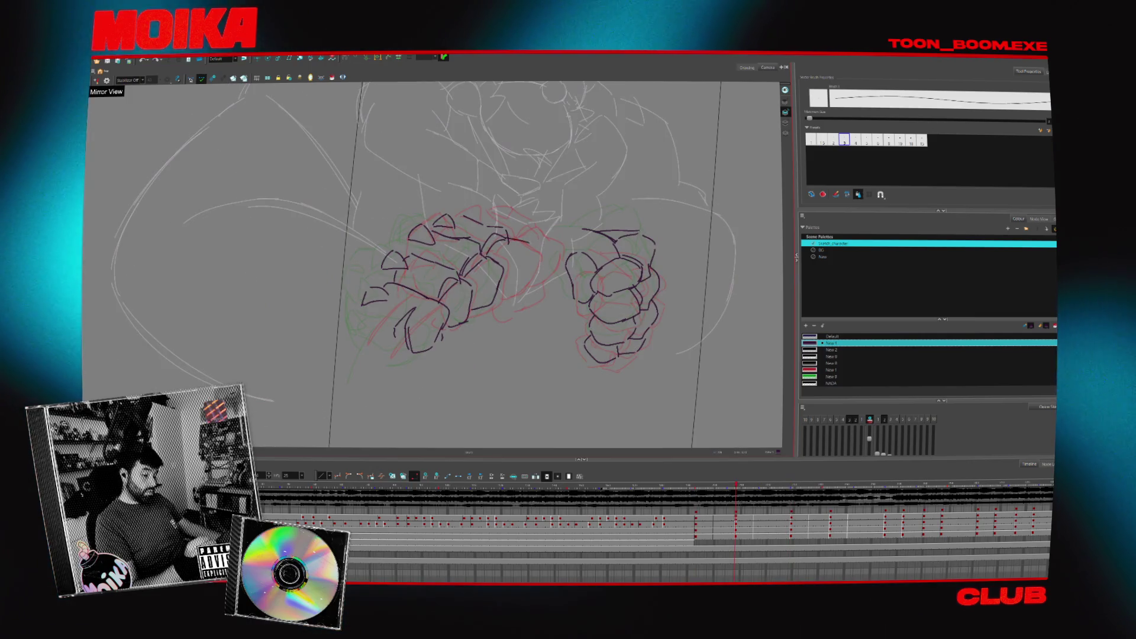
{"action": "key", "text": "comma"}
{"action": "key", "text": "comma"}
{"action": "key", "text": "period"}
{"action": "key", "text": "period"}
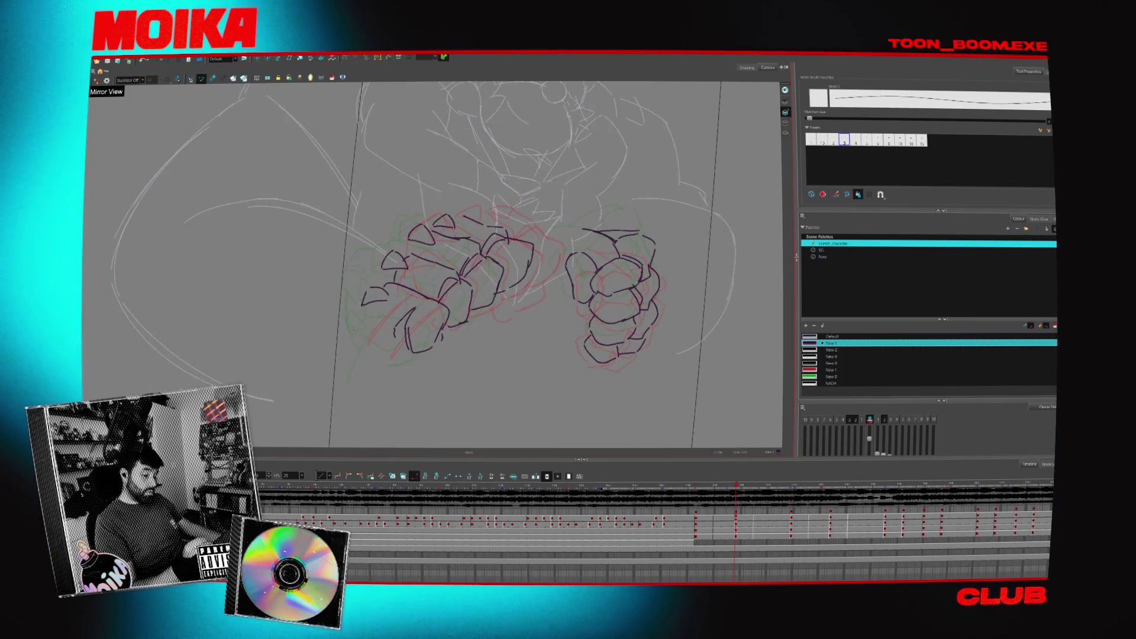
{"action": "key", "text": "comma"}
{"action": "key", "text": "comma"}
{"action": "key", "text": "period"}
{"action": "key", "text": "period"}
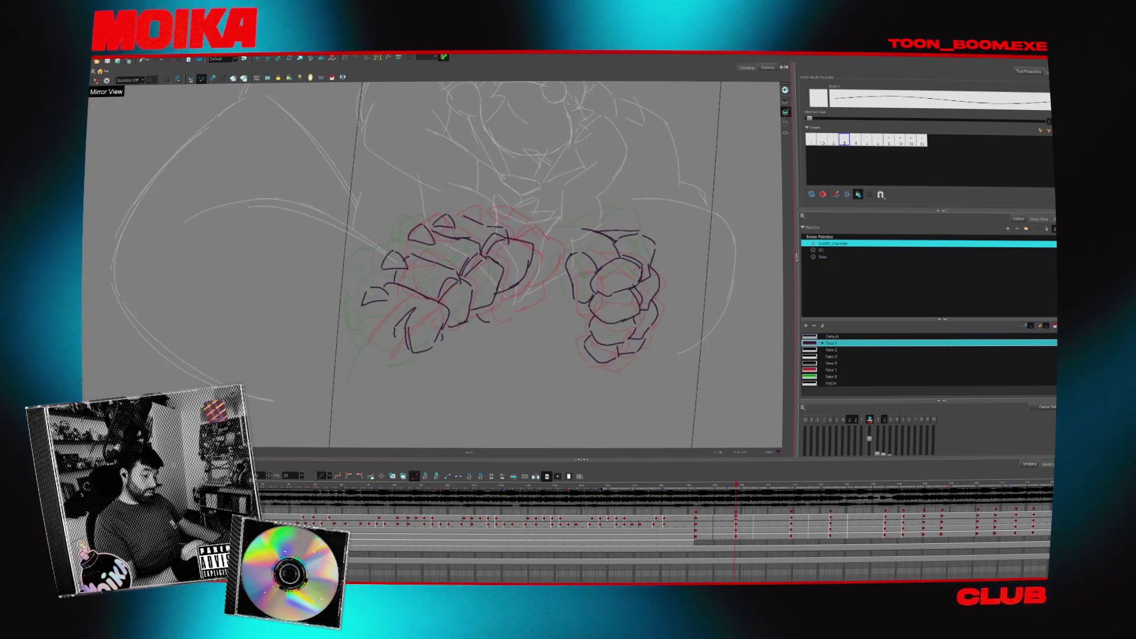
{"action": "key", "text": "comma"}
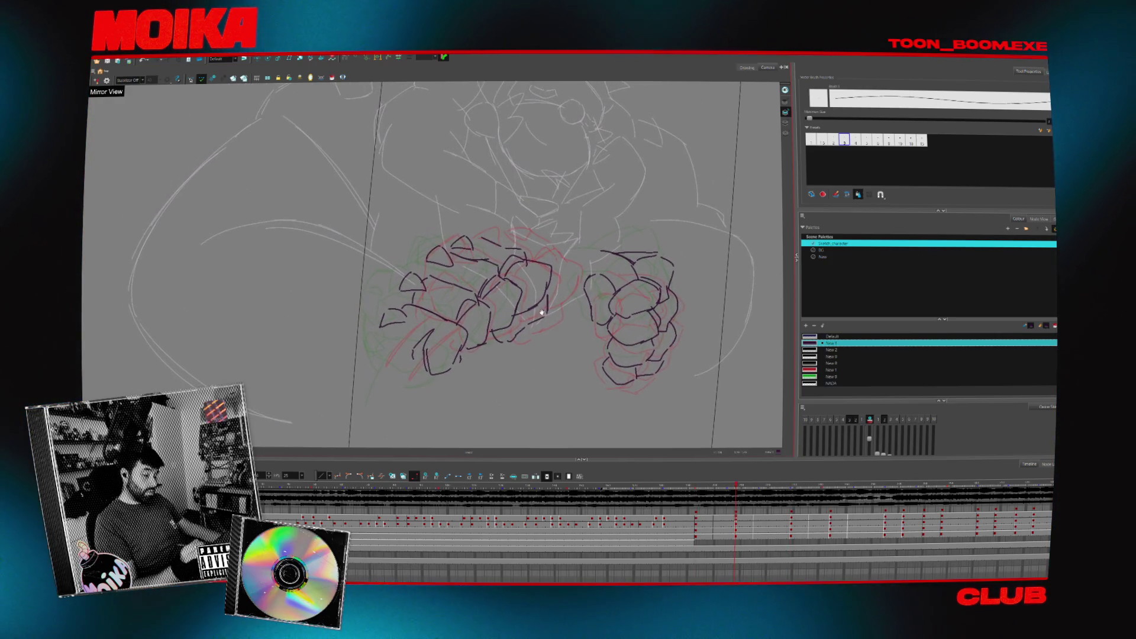
{"action": "key", "text": "comma"}
{"action": "key", "text": "period"}
{"action": "key", "text": "period"}
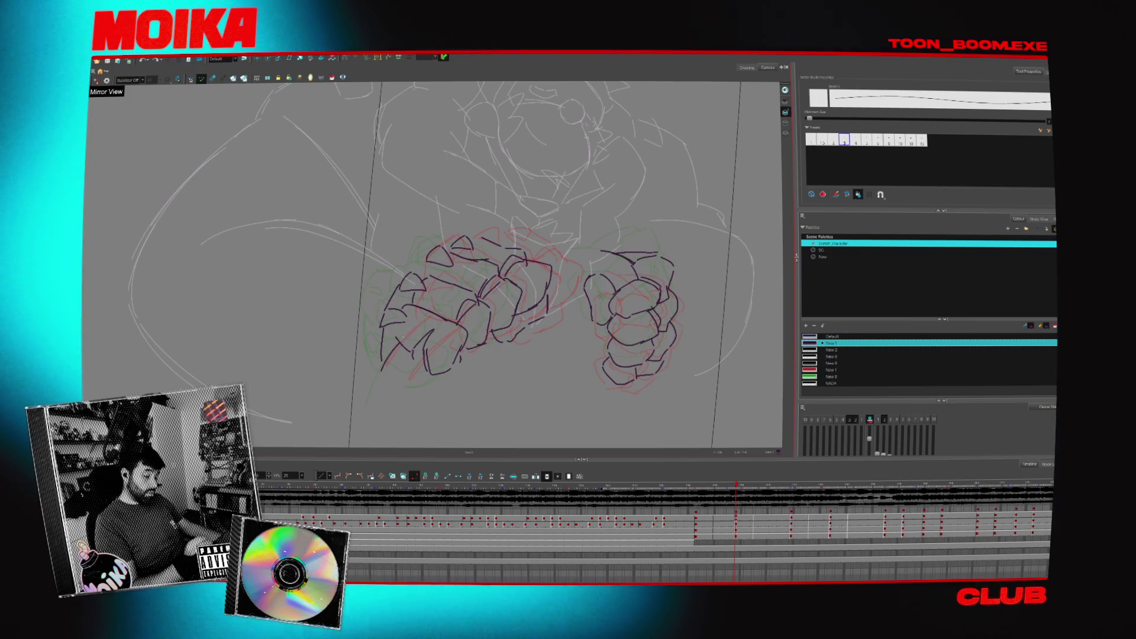
{"action": "key", "text": "period"}
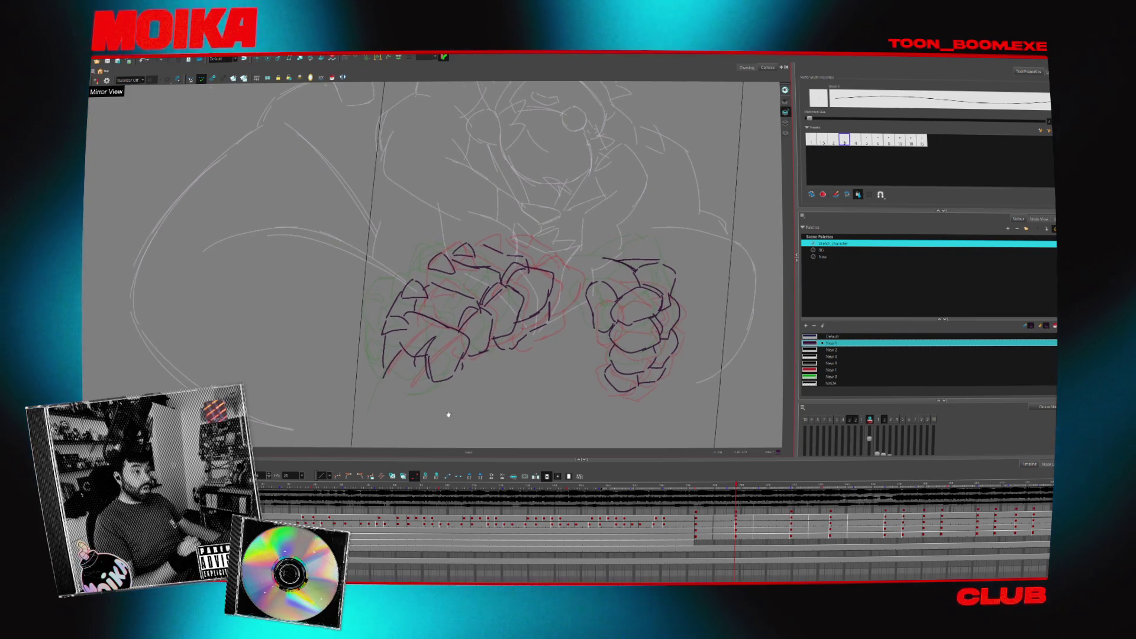
{"action": "key", "text": "period"}
{"action": "key", "text": "period"}
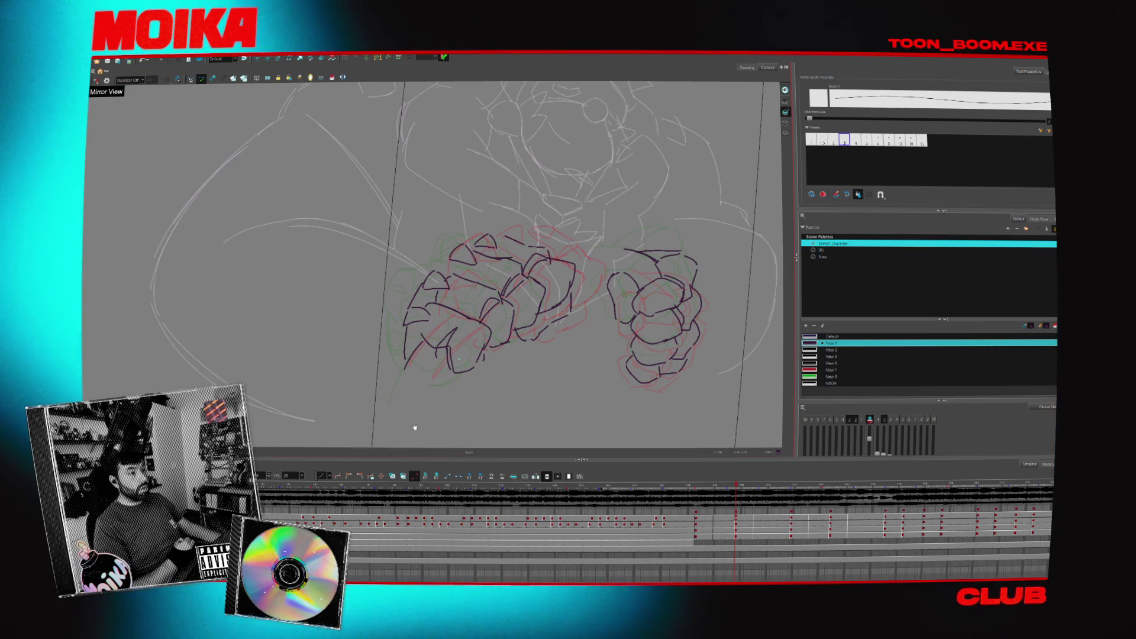
{"action": "key", "text": "Return"}
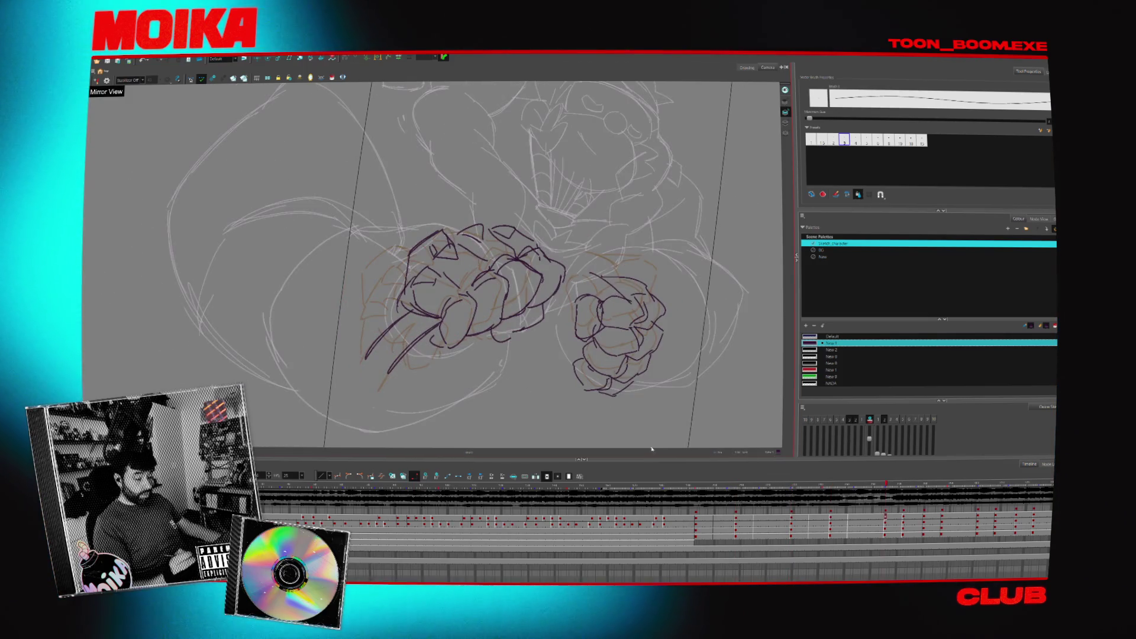
{"action": "left_click_drag", "start_coordinate": [675, 489], "coordinate": [717, 494]}
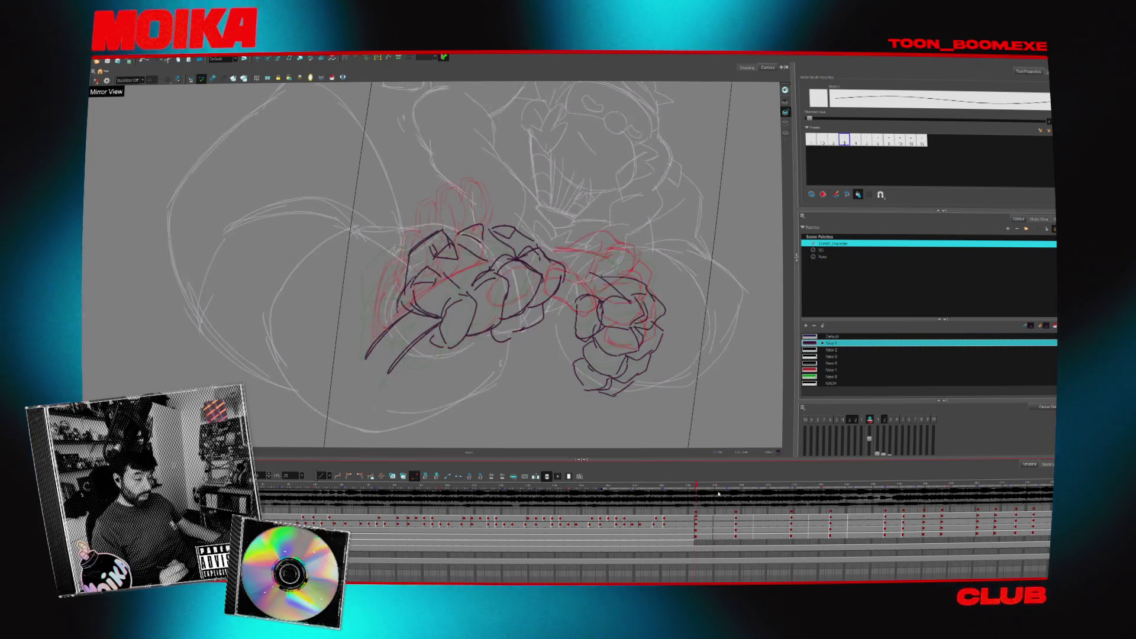
{"action": "key", "text": "space"}
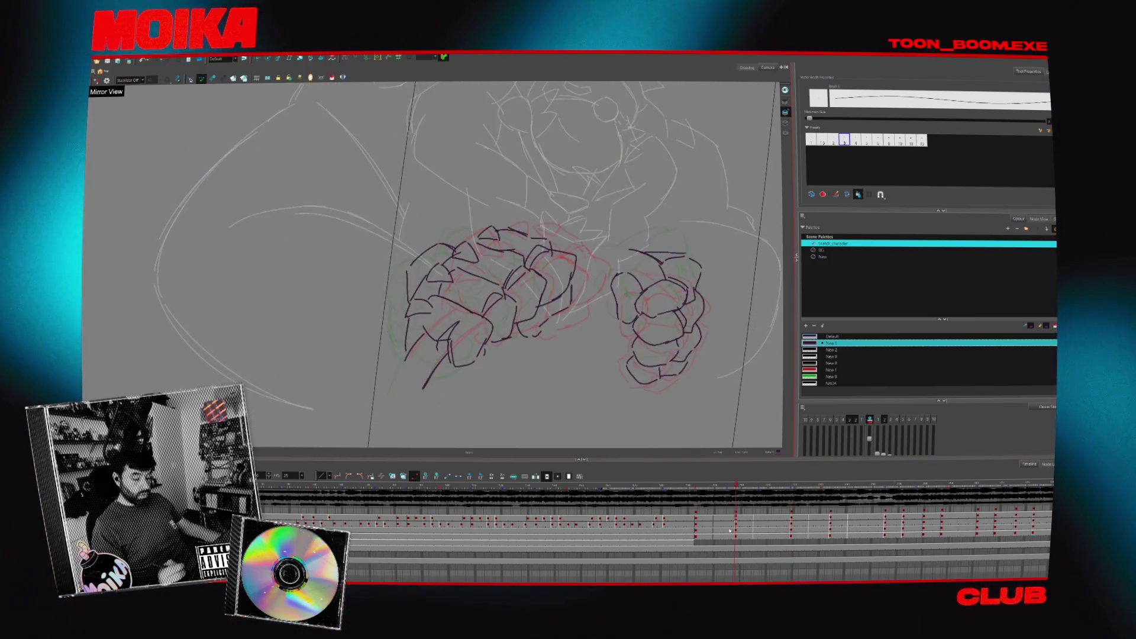
{"action": "scroll", "coordinate": [616, 350], "scroll_direction": "down", "scroll_amount": 3}
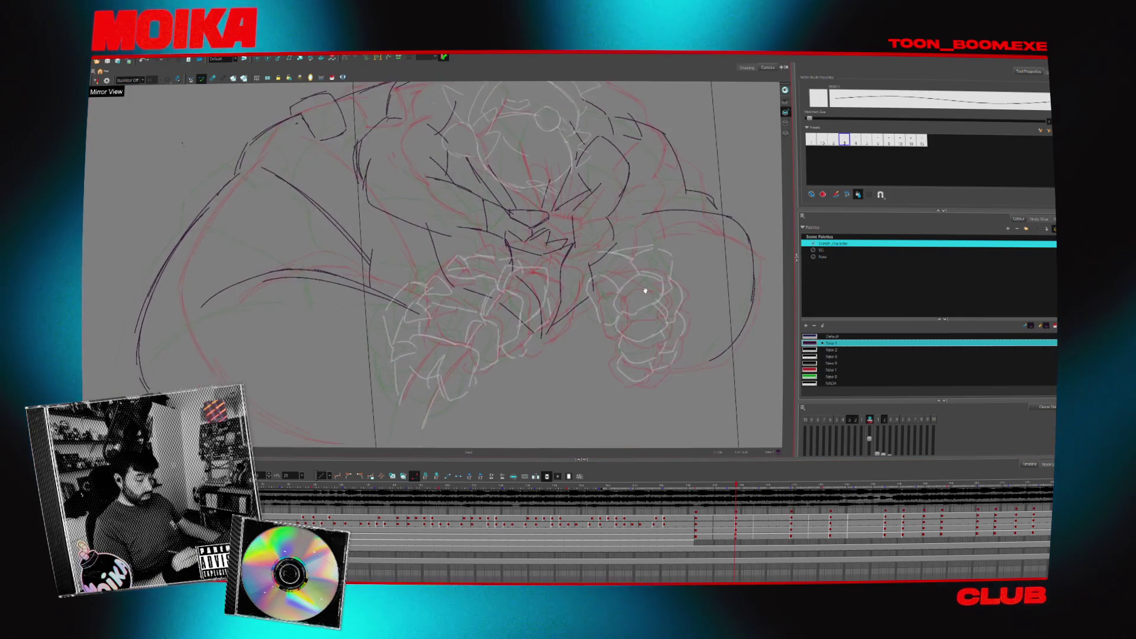
{"action": "scroll", "coordinate": [617, 307], "scroll_direction": "up", "scroll_amount": 3}
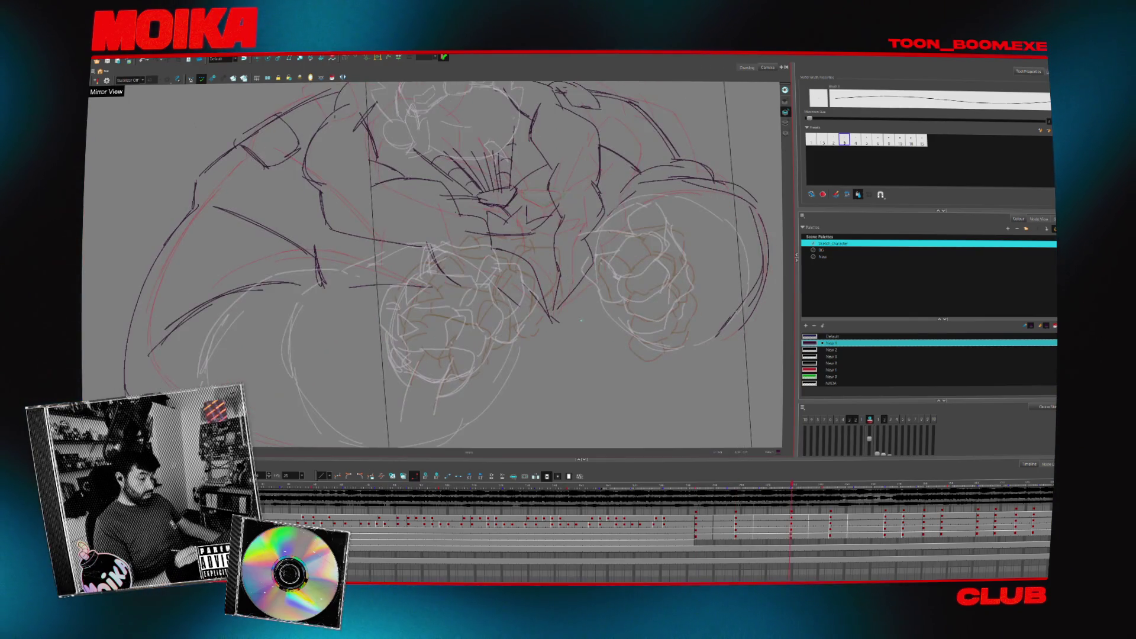
{"action": "scroll", "coordinate": [617, 307], "scroll_direction": "down", "scroll_amount": 2}
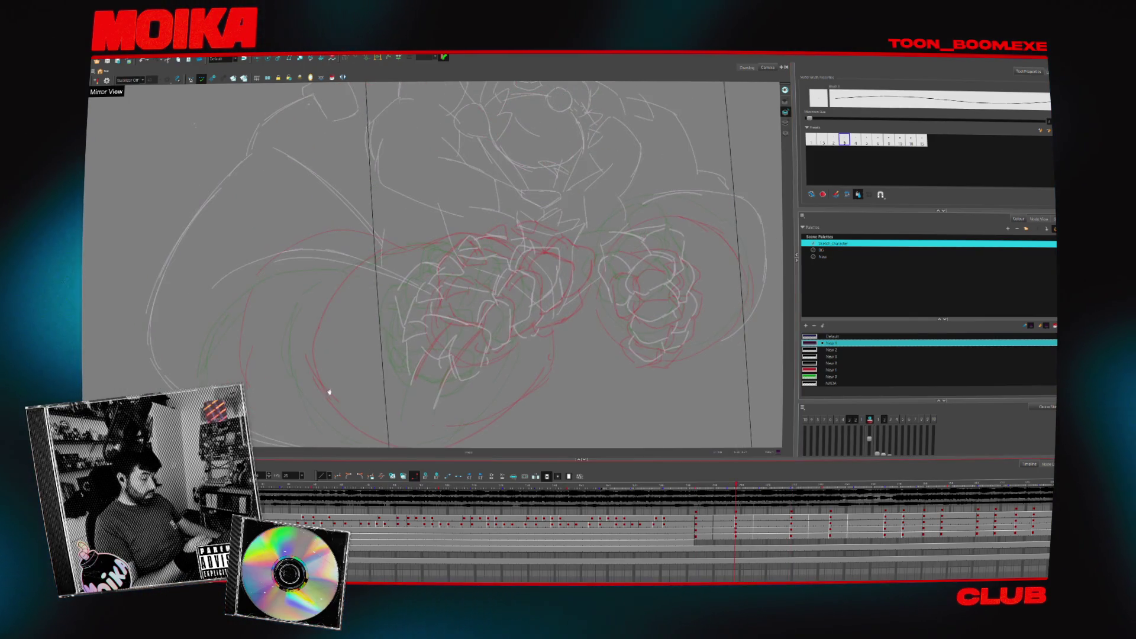
{"action": "scroll", "coordinate": [329, 389], "scroll_direction": "up", "scroll_amount": 1}
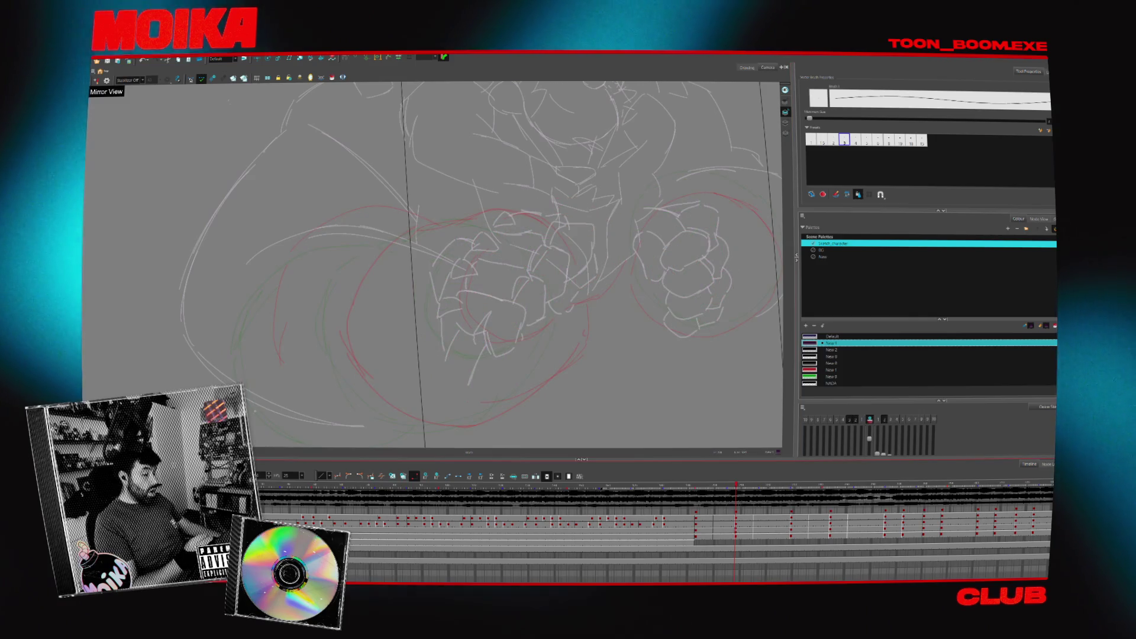
- Draw curved motion arc strokes around and under the fists, undoing a stray long curve
{"action": "left_click_drag", "start_coordinate": [477, 356], "coordinate": [466, 373]}
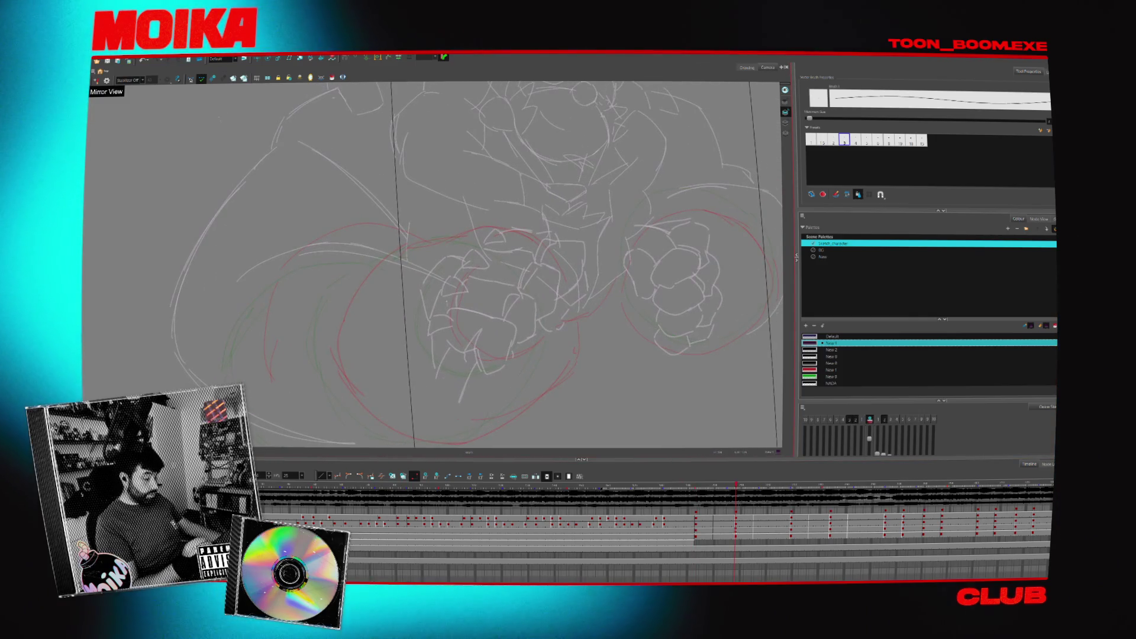
{"action": "mouse_move", "coordinate": [433, 309]}
{"action": "left_mouse_down"}
{"action": "mouse_move", "coordinate": [448, 277]}
{"action": "mouse_move", "coordinate": [431, 336]}
{"action": "left_mouse_up"}
{"action": "left_click_drag", "start_coordinate": [329, 293], "coordinate": [328, 360]}
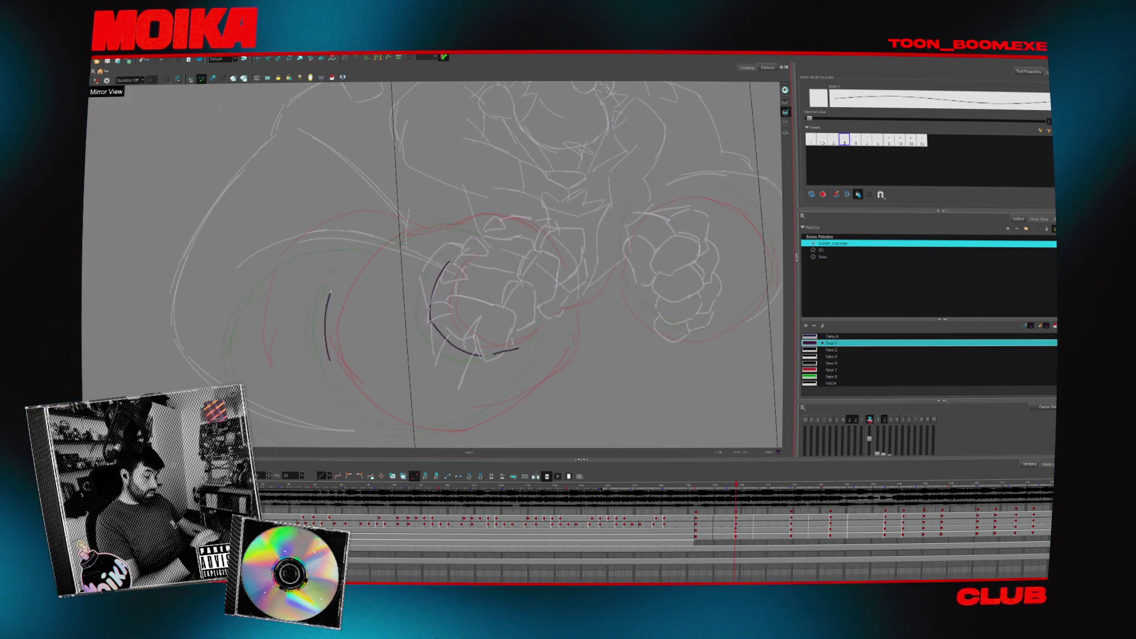
{"action": "key", "text": "ctrl+z"}
{"action": "scroll", "coordinate": [424, 436], "scroll_direction": "down", "scroll_amount": 1}
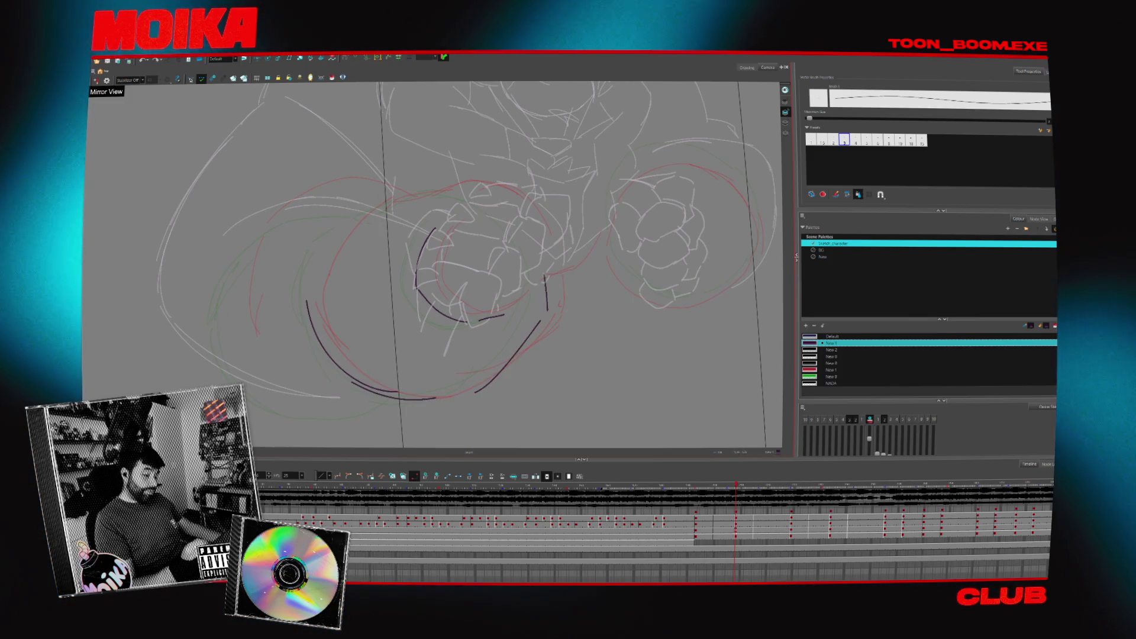
{"action": "left_click_drag", "start_coordinate": [546, 270], "coordinate": [476, 391]}
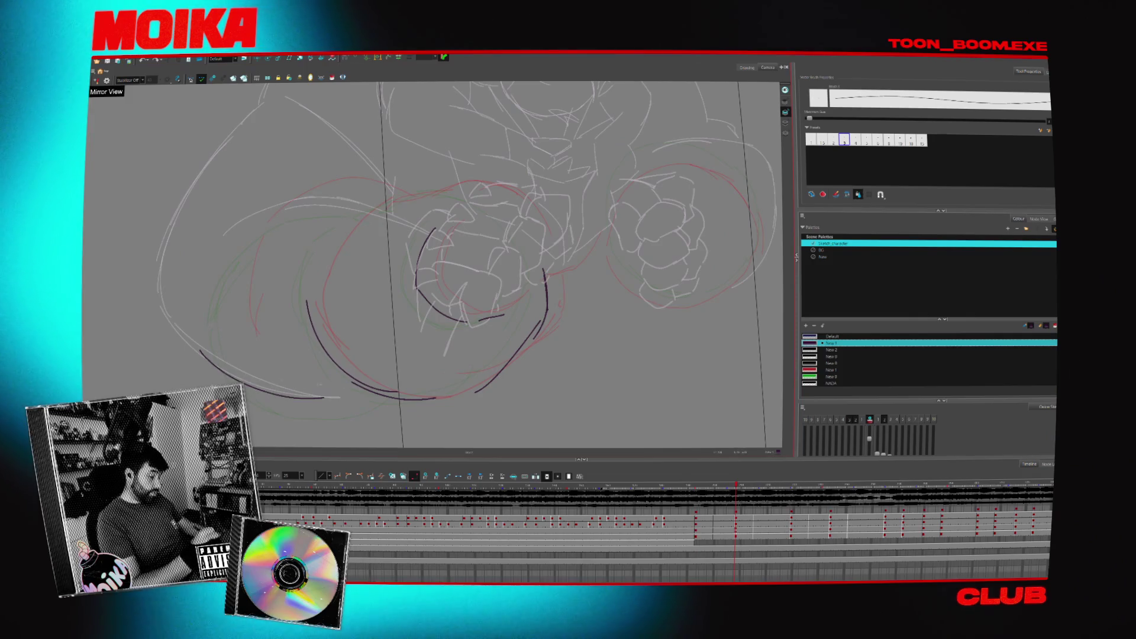
{"action": "left_click_drag", "start_coordinate": [228, 216], "coordinate": [355, 203]}
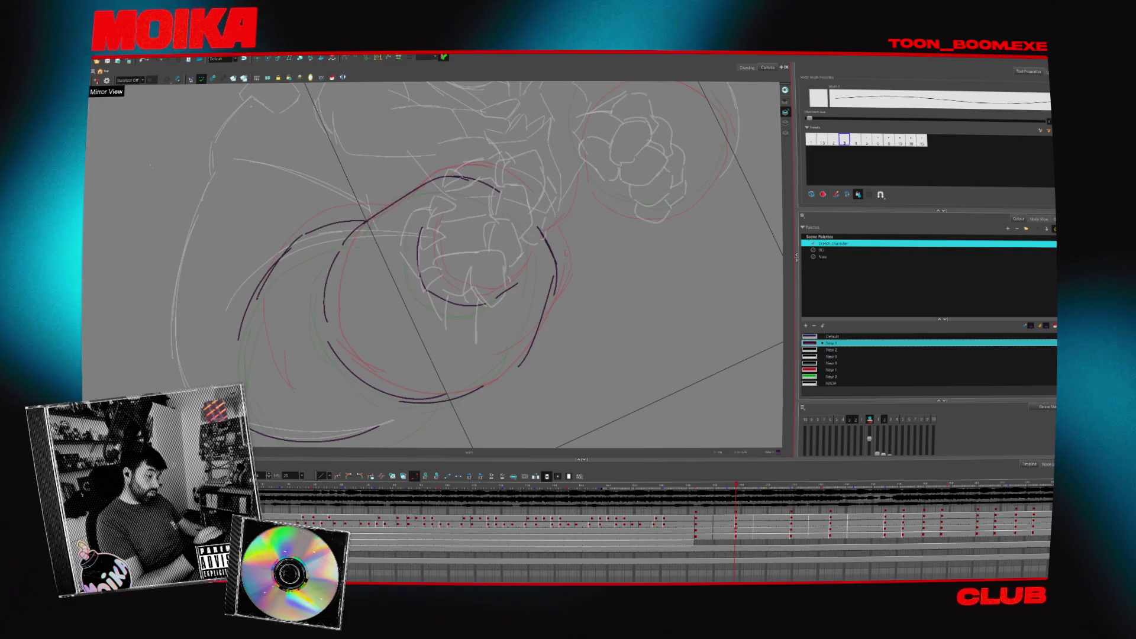
- Straighten the view and rework the arc under the right fist, trimming its upper part
{"action": "left_click_drag", "start_coordinate": [624, 275], "coordinate": [451, 435]}
{"action": "key", "text": "shift+x"}
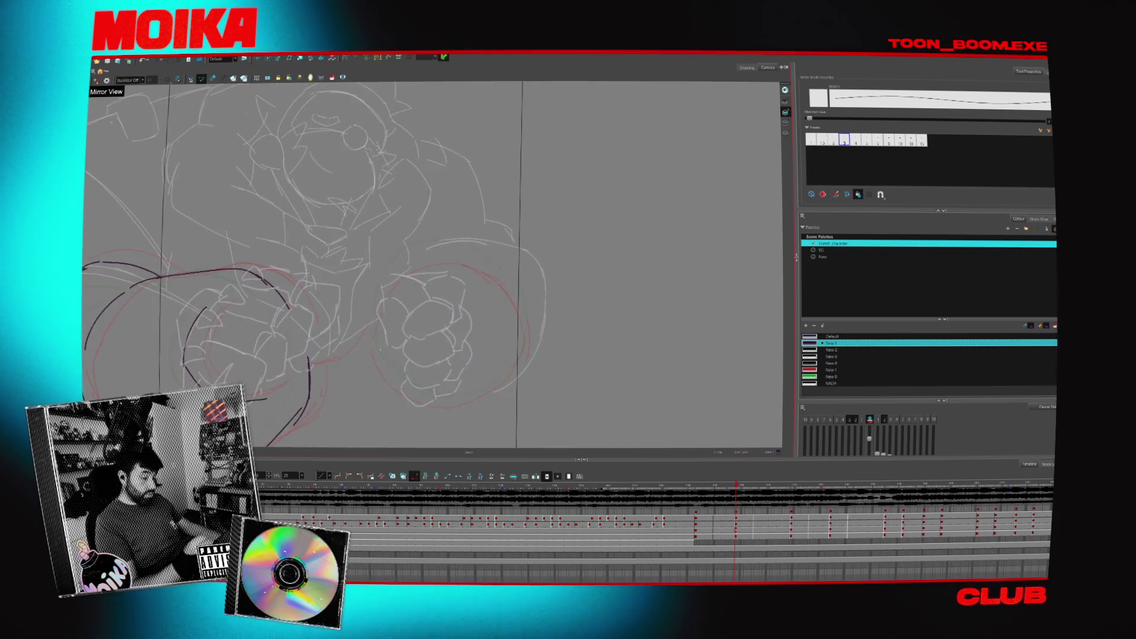
{"action": "key", "text": "ctrl+z"}
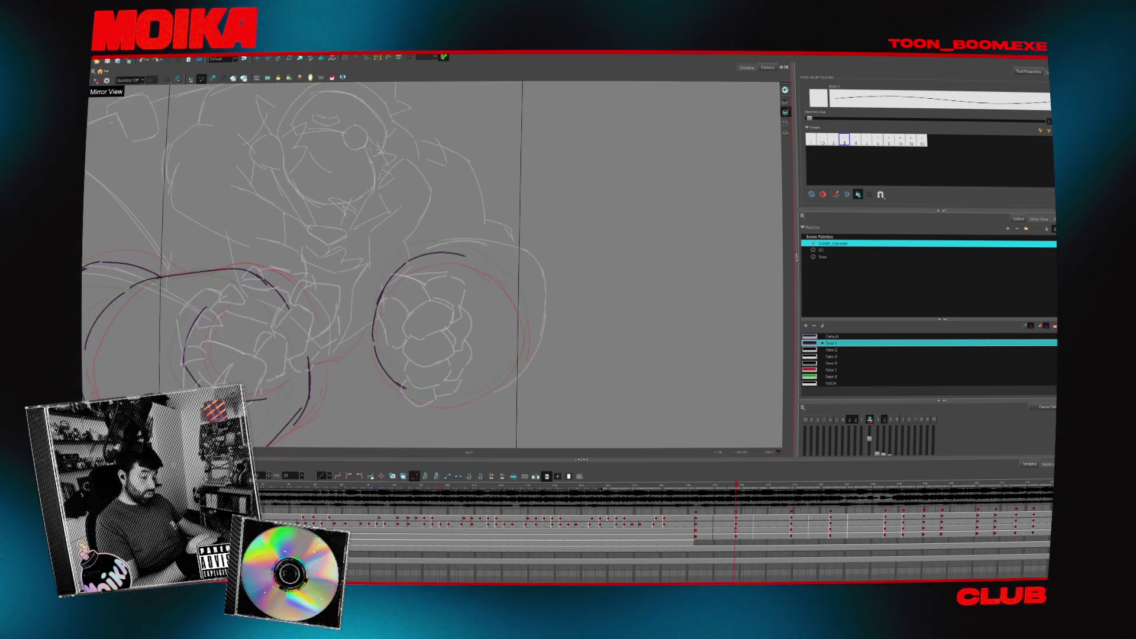
{"action": "left_click_drag", "start_coordinate": [436, 405], "coordinate": [457, 401]}
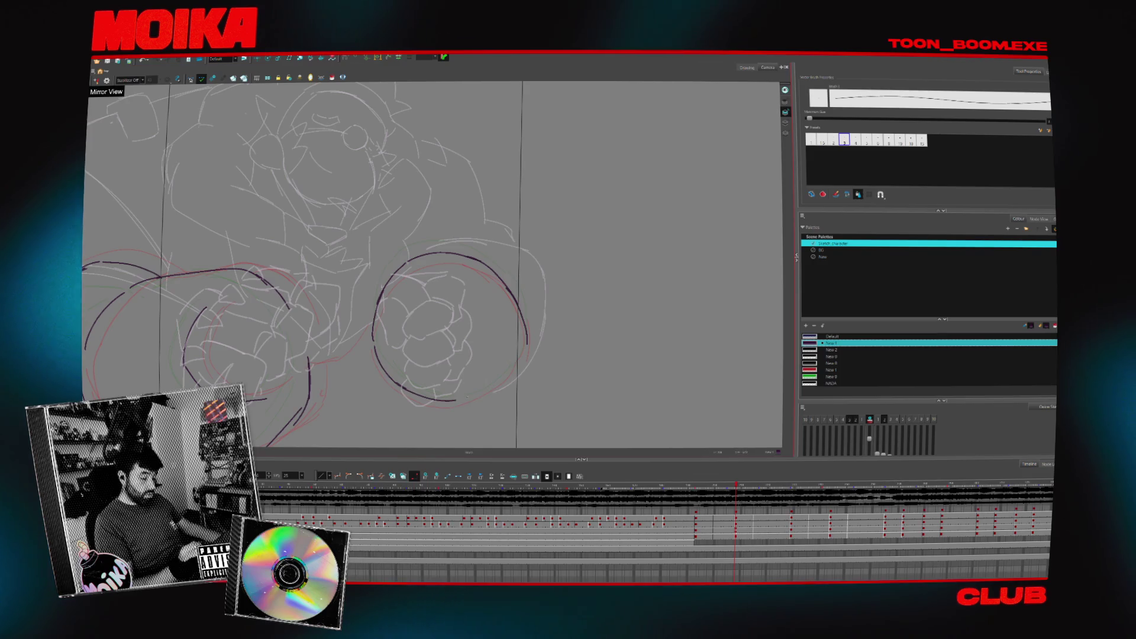
- Jump to a later lunge frame, compare it with the arc drawing, then scrub ahead to a later drawing
{"action": "left_click", "coordinate": [810, 520]}
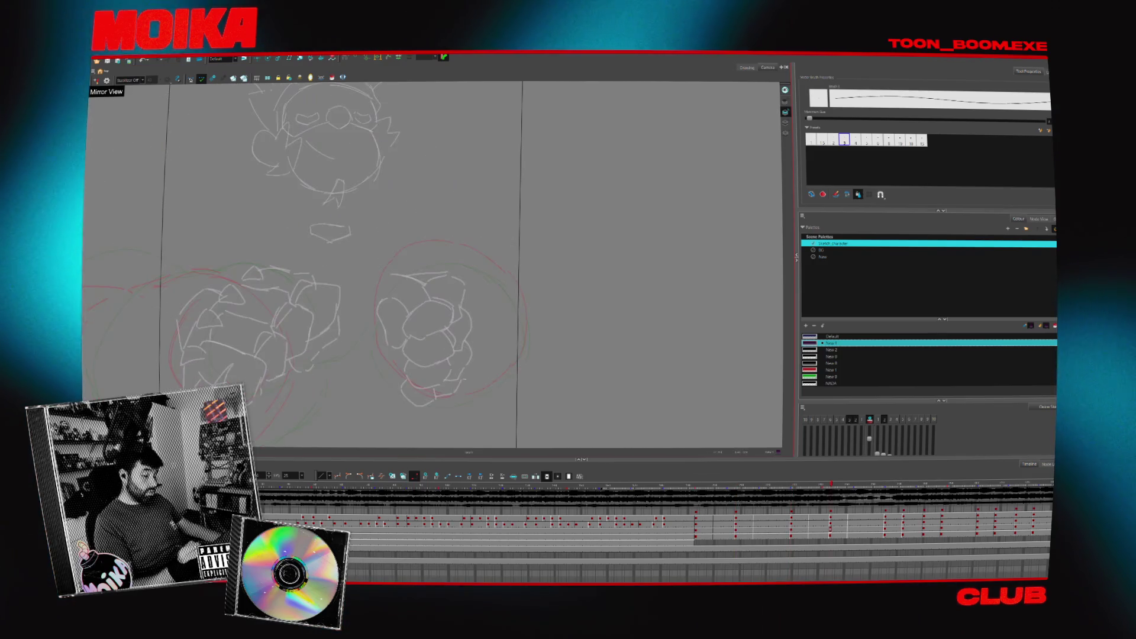
{"action": "key", "text": "comma"}
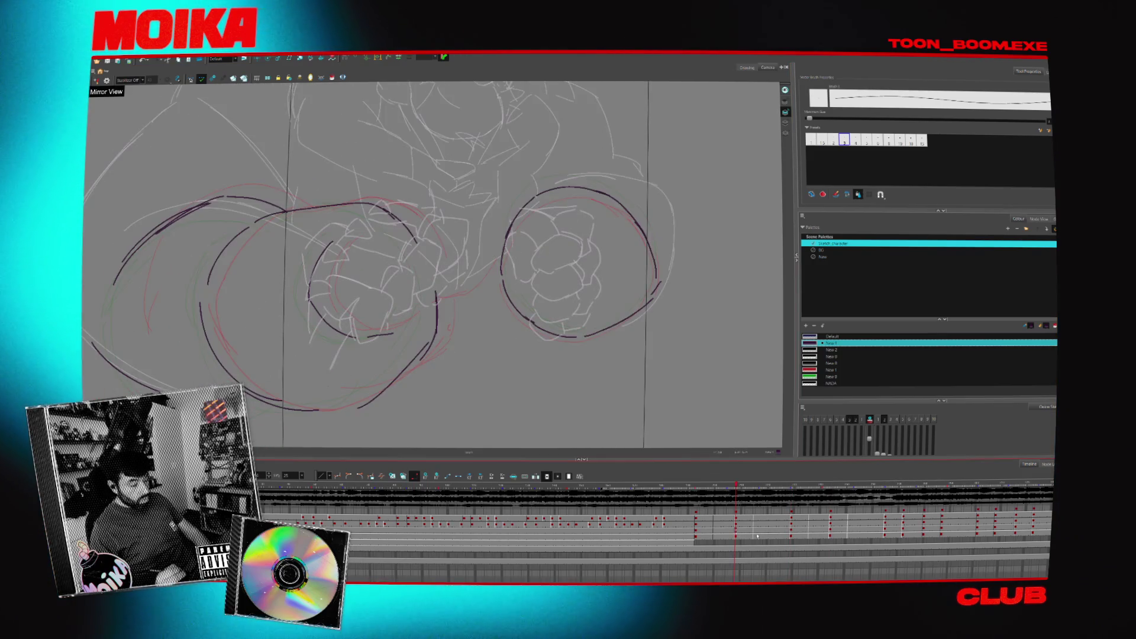
{"action": "key", "text": "period"}
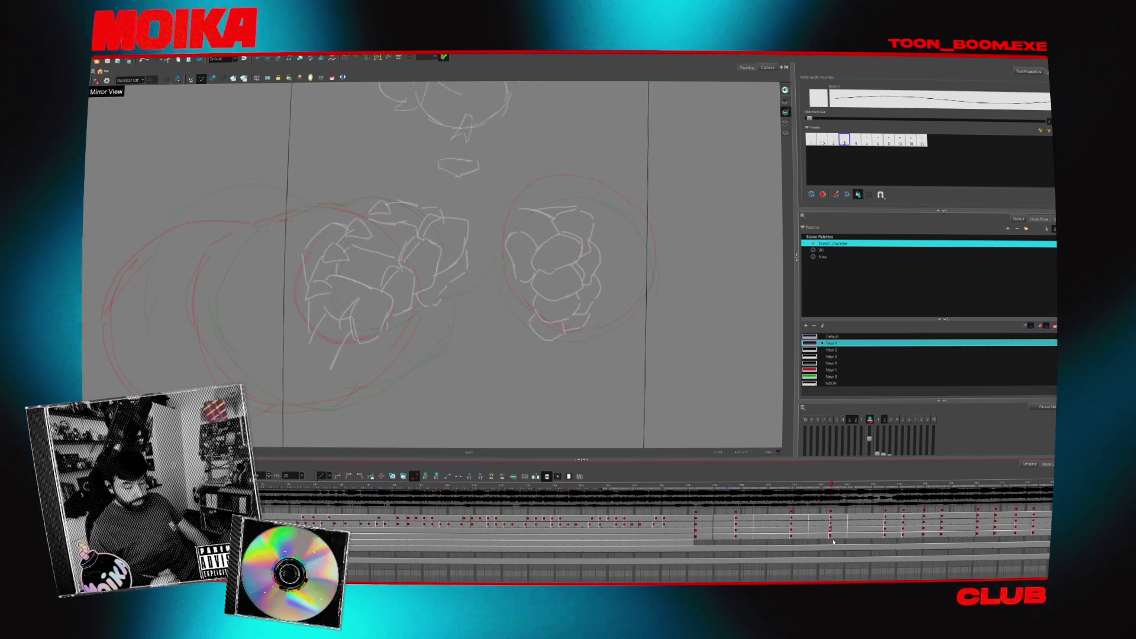
{"action": "left_click", "coordinate": [736, 524]}
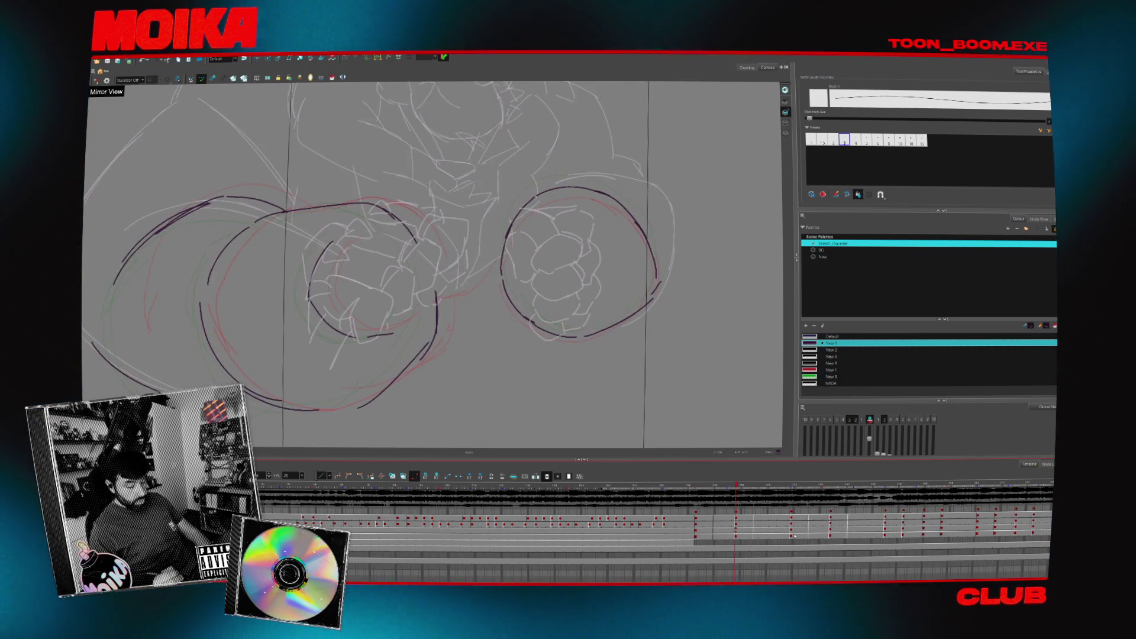
{"action": "left_click_drag", "start_coordinate": [736, 524], "coordinate": [826, 534]}
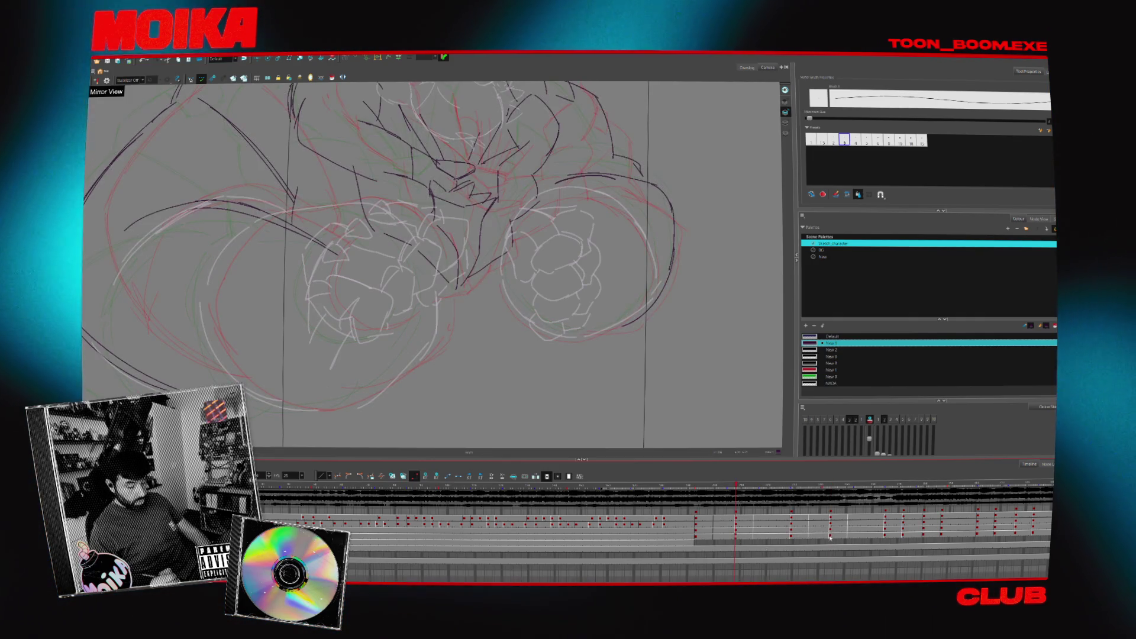
{"action": "scroll", "coordinate": [694, 406], "scroll_direction": "down", "scroll_amount": 2}
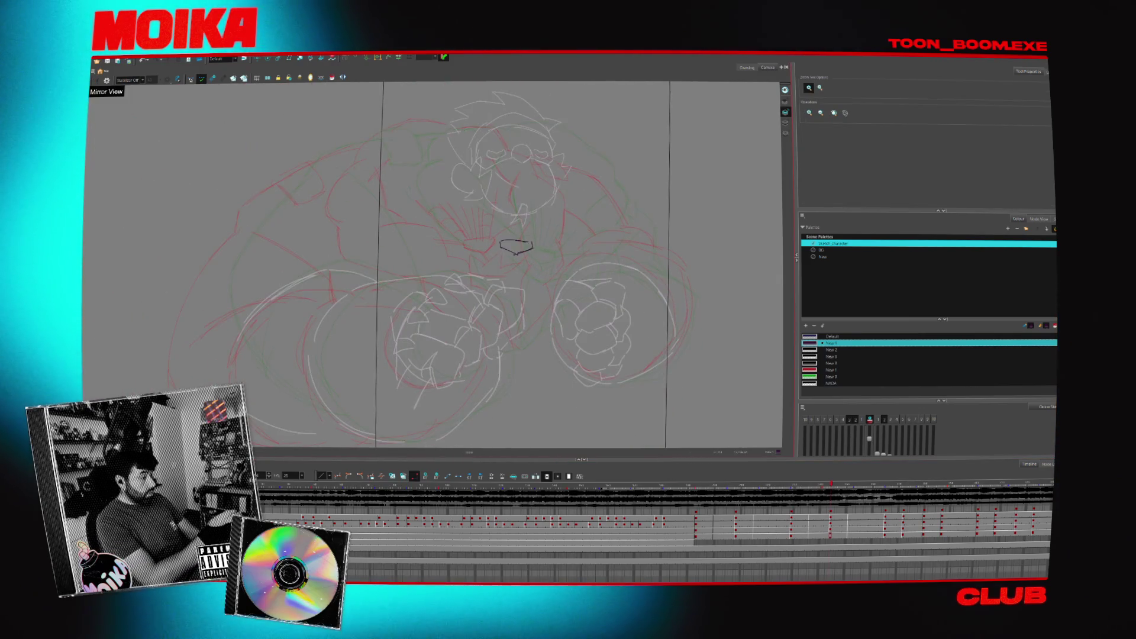
- Draw the dark body outline with the brush, then move to the next frame to ink the fists
{"action": "key", "text": "alt+s"}
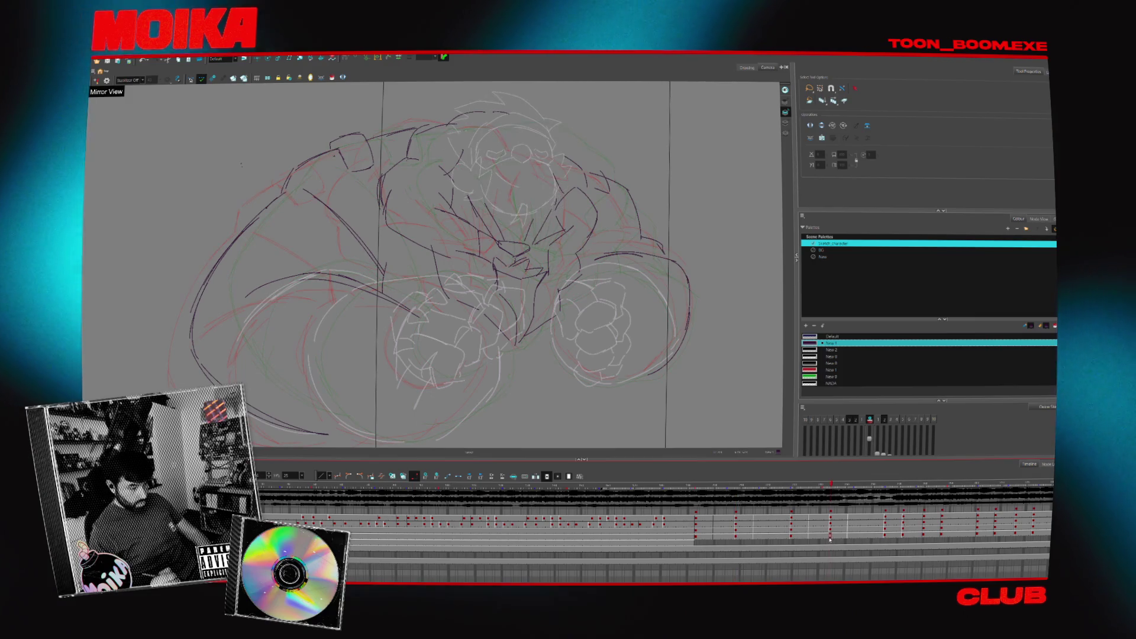
{"action": "key", "text": "alt+b"}
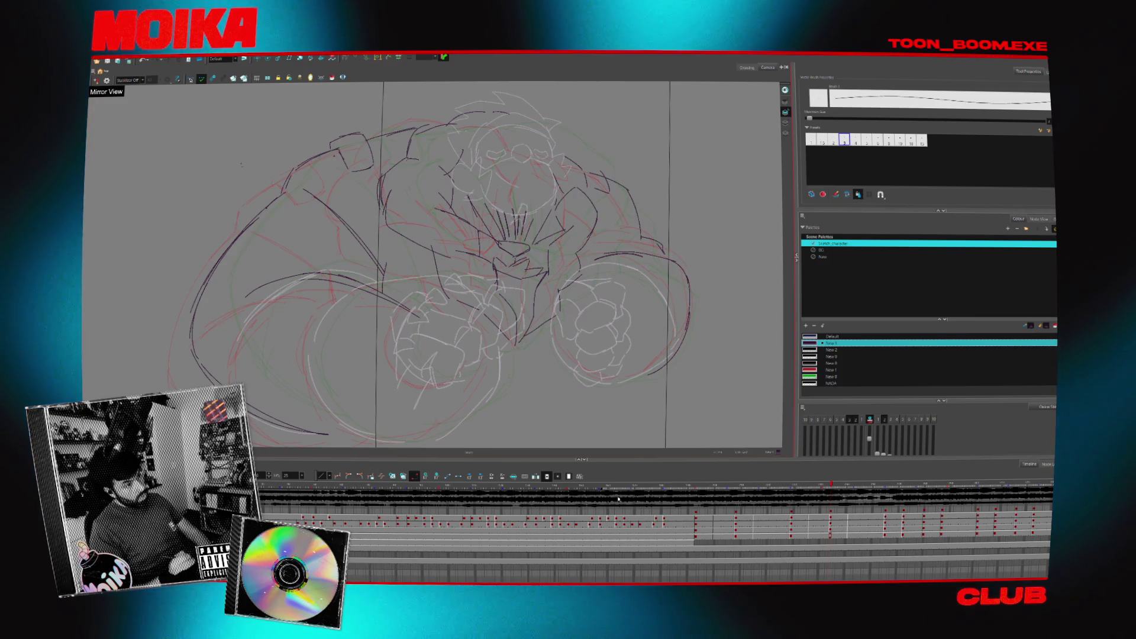
{"action": "left_click", "coordinate": [753, 536]}
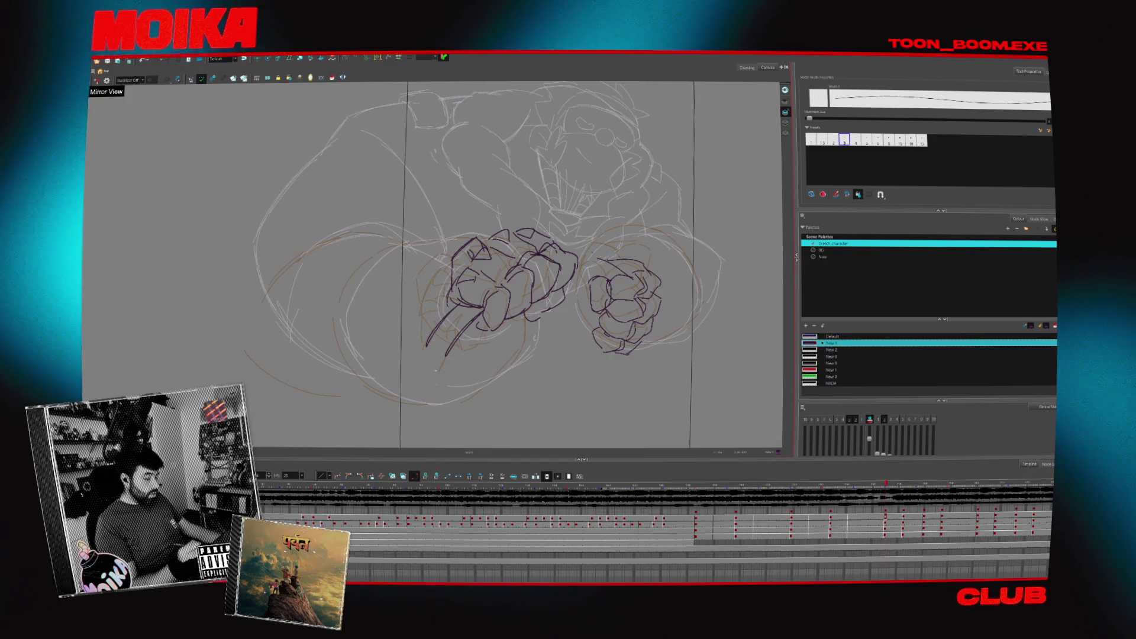
- Flip between the fist drawings, the head sketch and the fuller and cleaner body drawings to compare them
{"action": "key", "text": "period"}
{"action": "key", "text": "comma"}
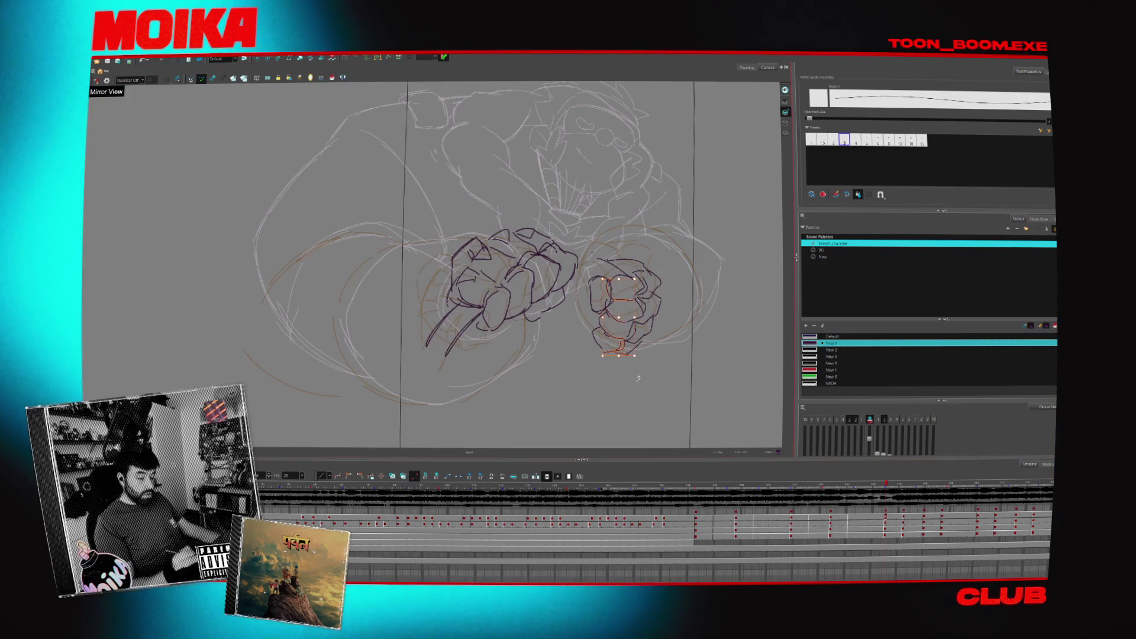
{"action": "key", "text": "period"}
{"action": "key", "text": "period"}
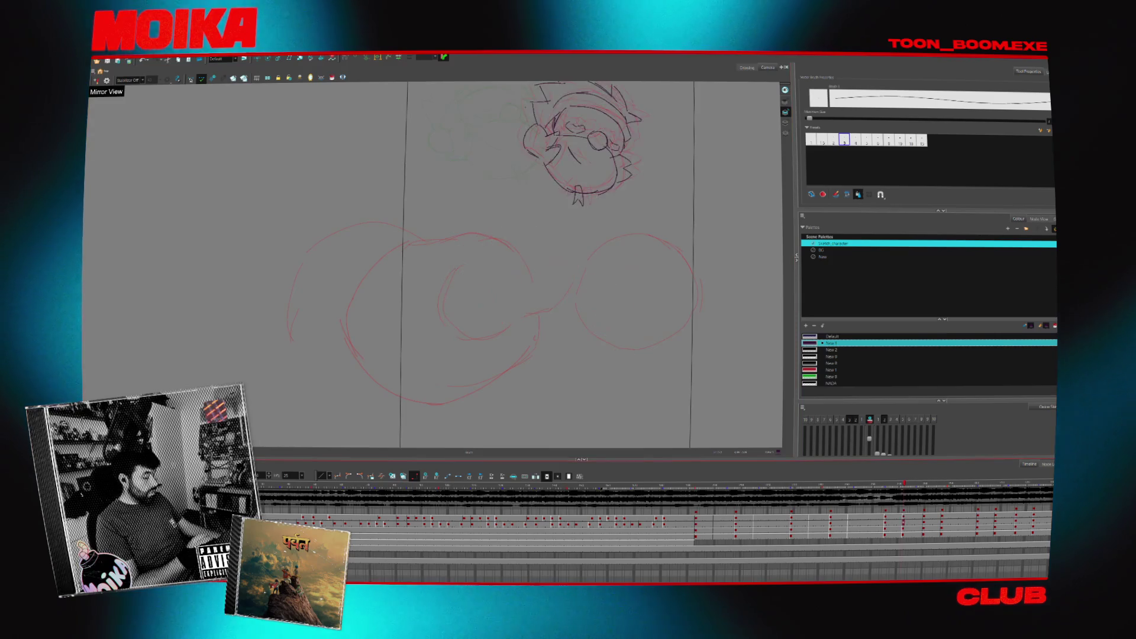
{"action": "key", "text": "period"}
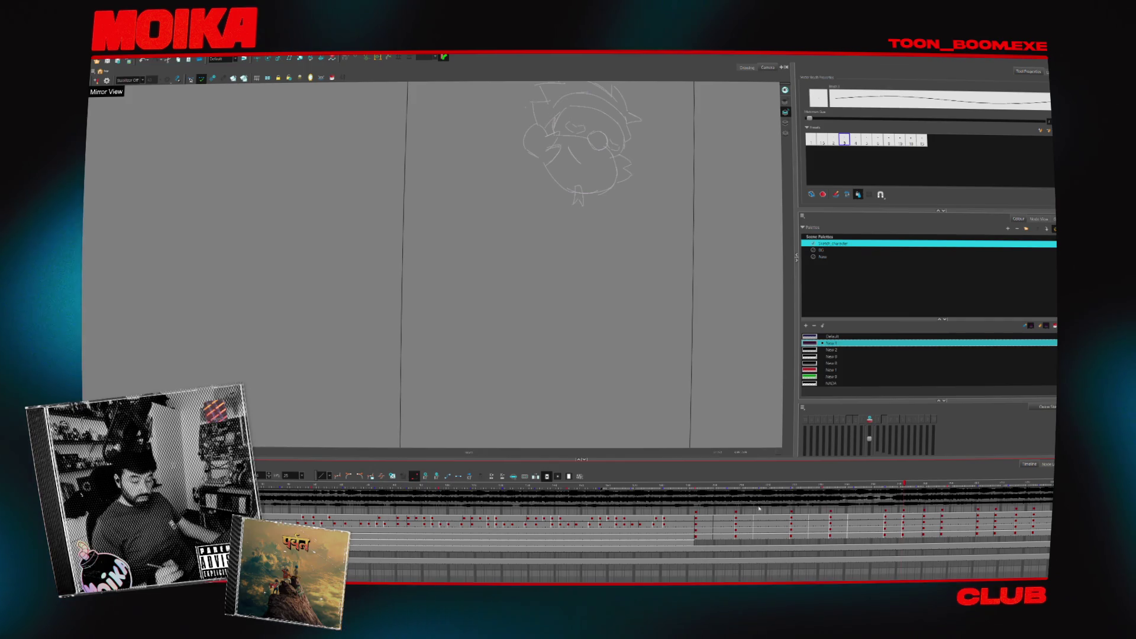
{"action": "key", "text": "period"}
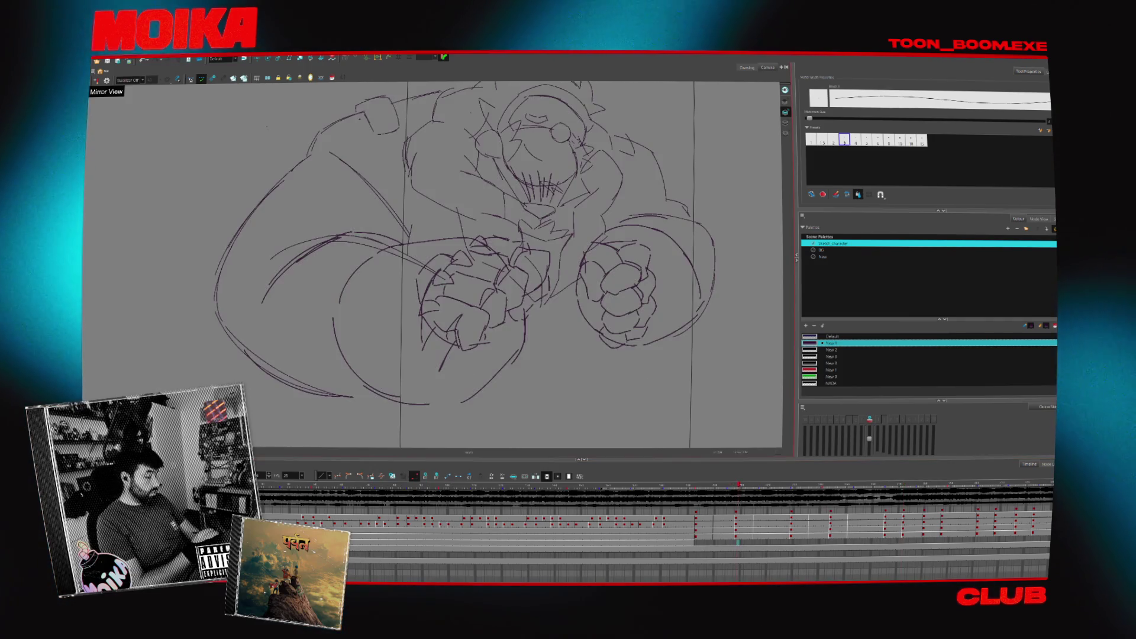
{"action": "key", "text": "period"}
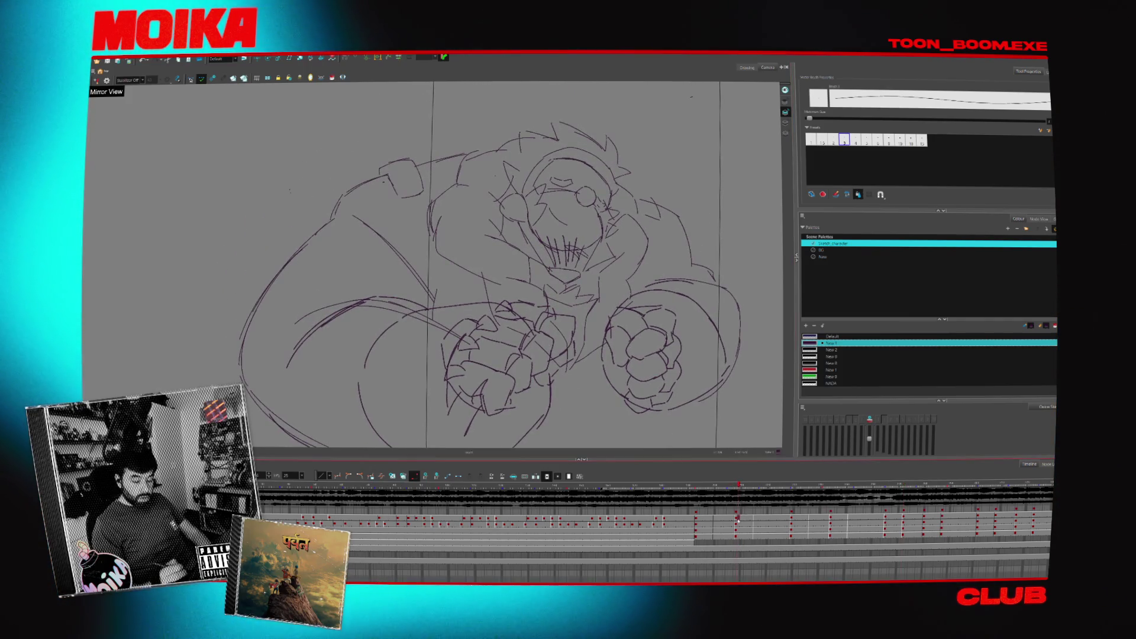
{"action": "key", "text": "comma"}
{"action": "key", "text": "period"}
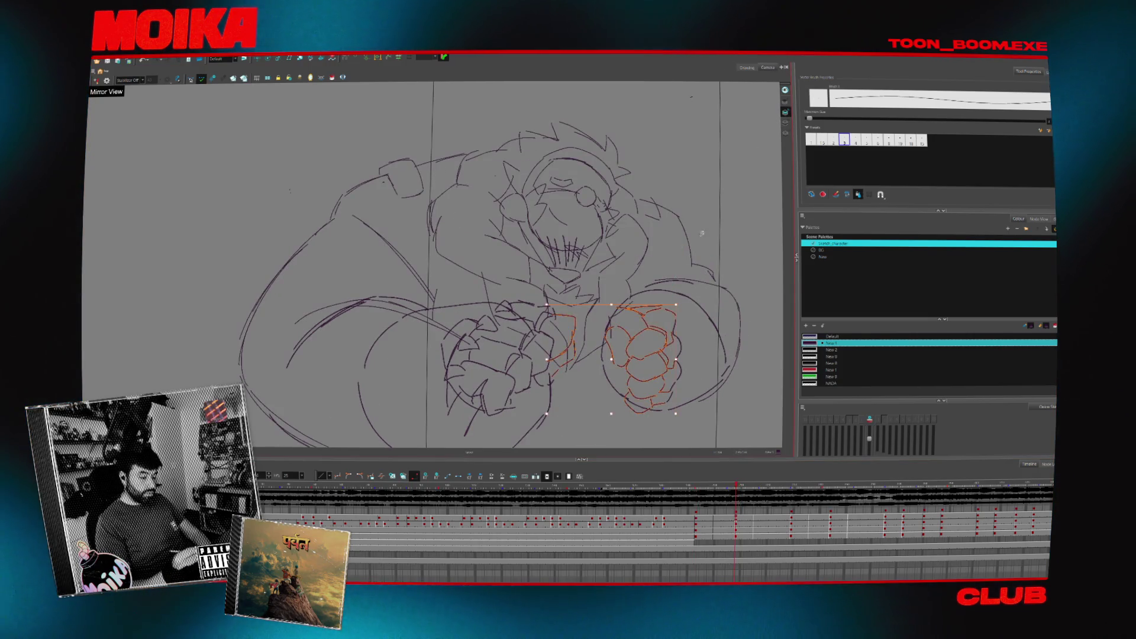
- Step on through the lunge poses and reshape the selected back arm outline in one drawing
{"action": "key", "text": "period"}
{"action": "key", "text": "period"}
{"action": "key", "text": "period"}
{"action": "key", "text": "period"}
{"action": "key", "text": "period"}
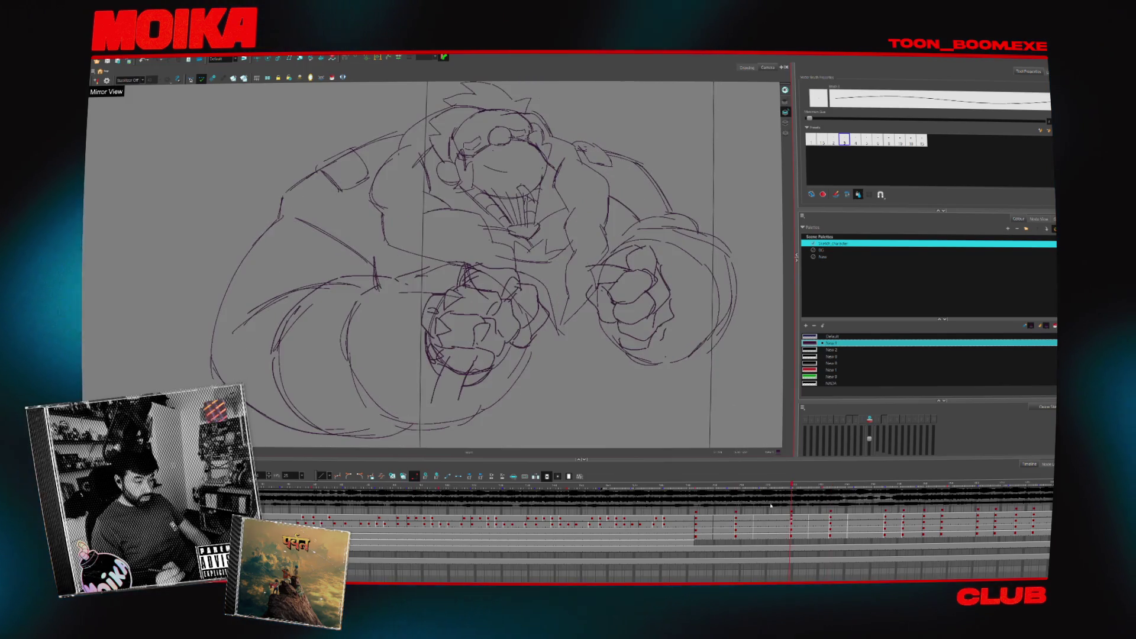
{"action": "key", "text": "period"}
{"action": "key", "text": "period"}
{"action": "key", "text": "period"}
{"action": "key", "text": "period"}
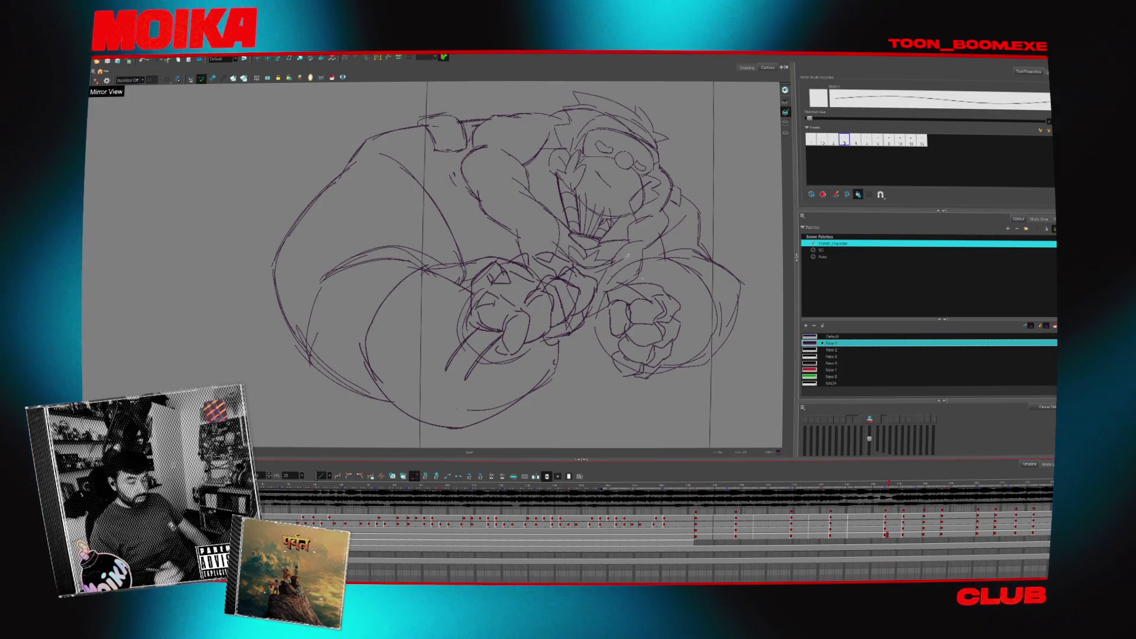
{"action": "key", "text": "period"}
{"action": "key", "text": "period"}
{"action": "key", "text": "period"}
{"action": "key", "text": "period"}
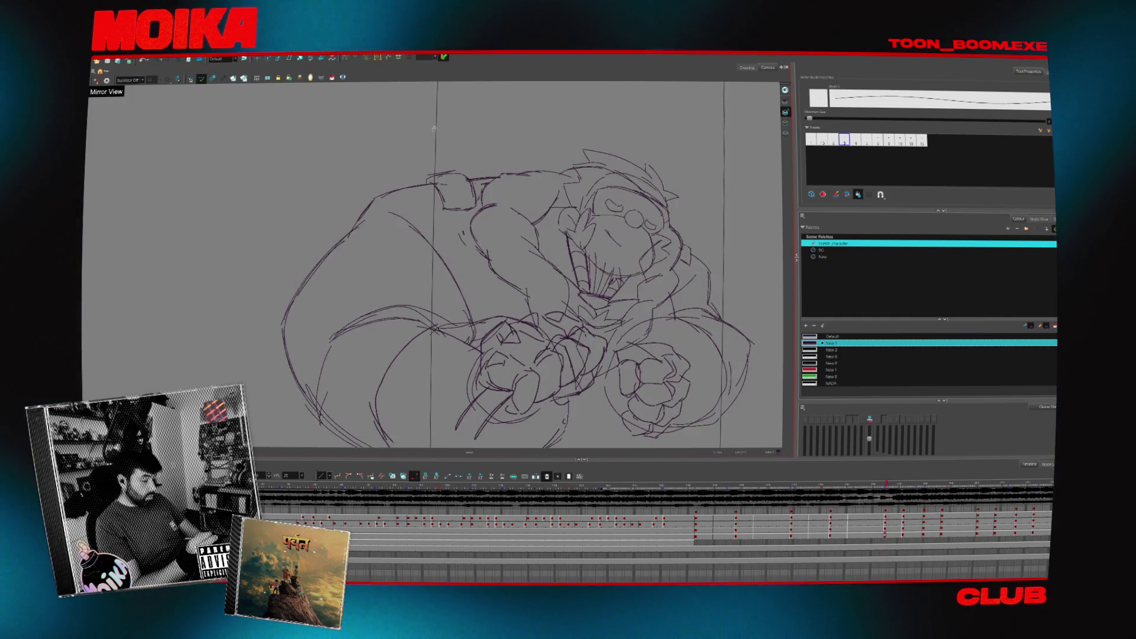
{"action": "key", "text": "period"}
{"action": "left_click_drag", "start_coordinate": [435, 143], "coordinate": [373, 283]}
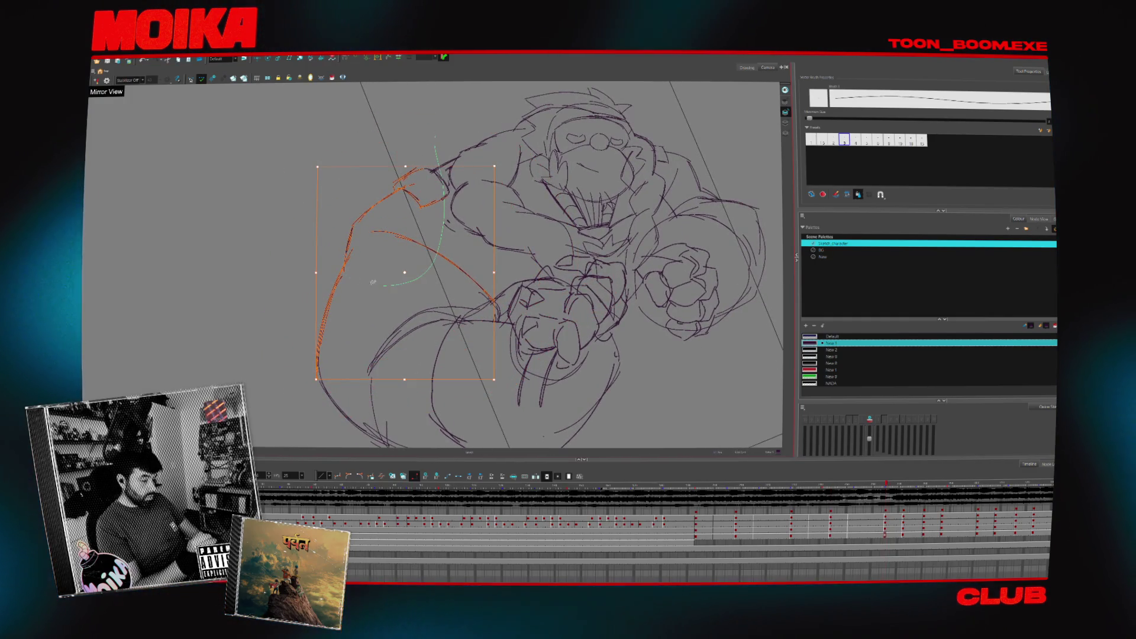
- Return to the earlier lunge frame and flip exposures on the motion-arc layer to compare the arcs
{"action": "key", "text": "period"}
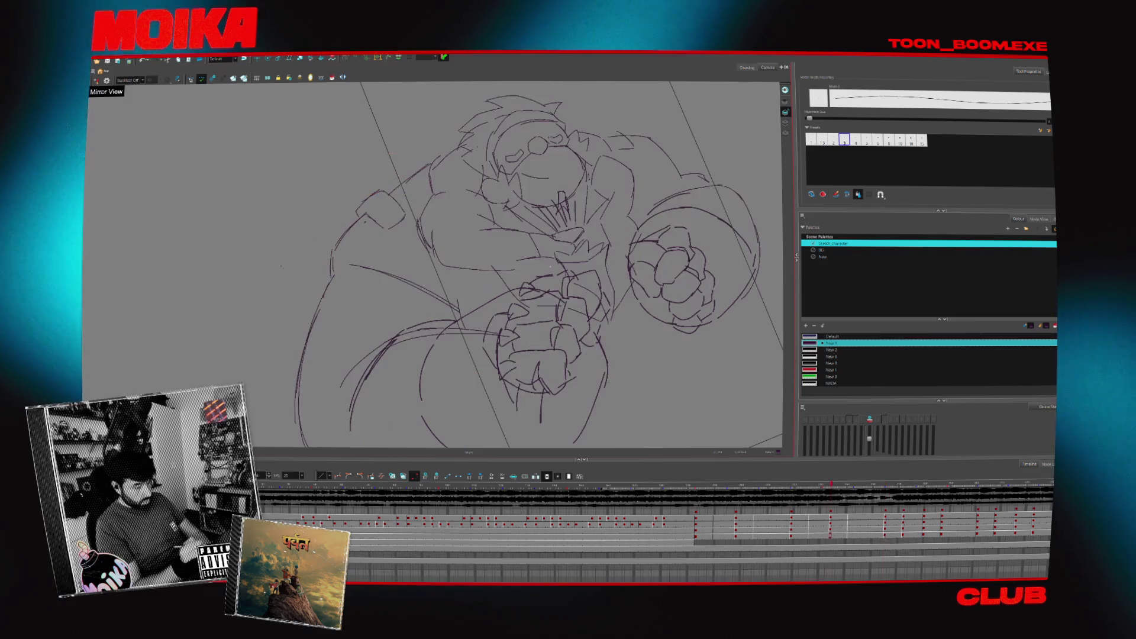
{"action": "key", "text": "period"}
{"action": "key", "text": "period"}
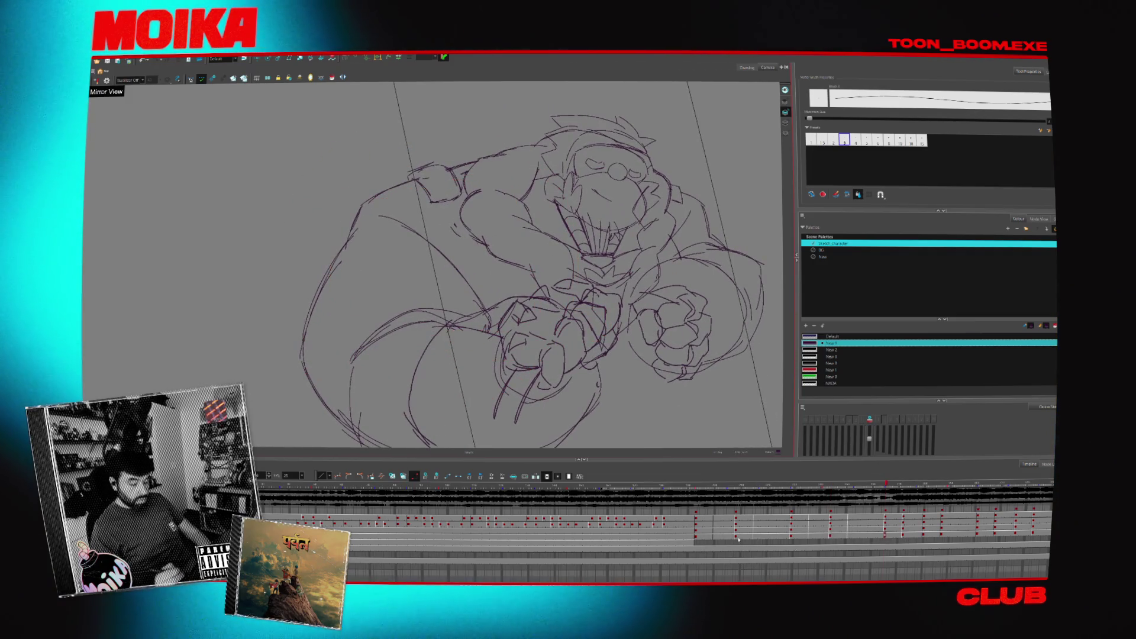
{"action": "left_click", "coordinate": [738, 540]}
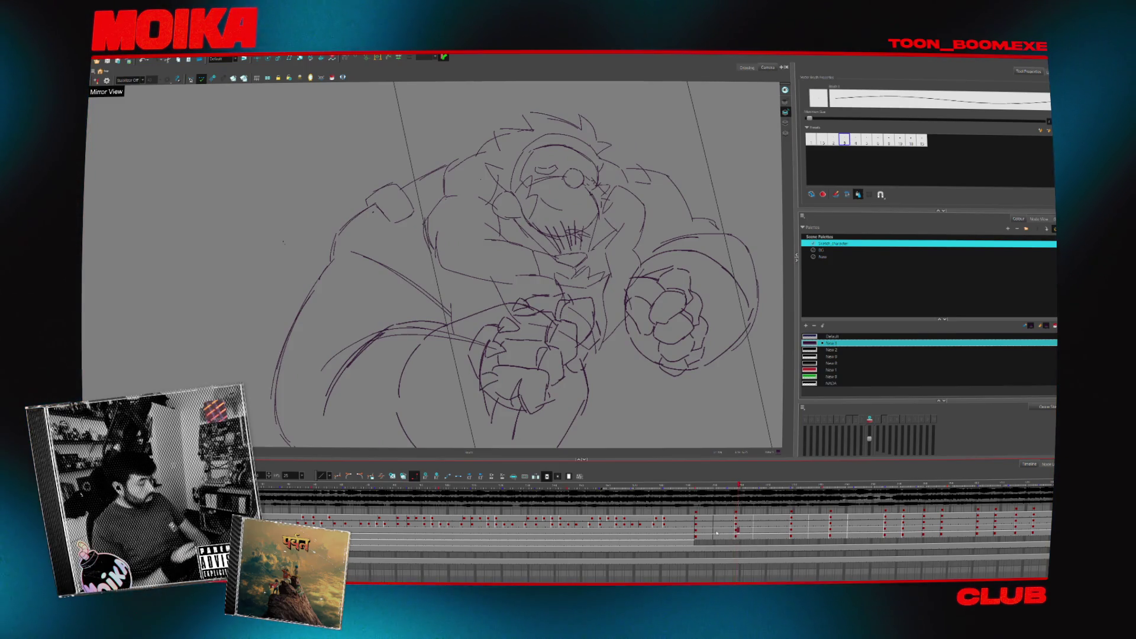
{"action": "left_click", "coordinate": [716, 533]}
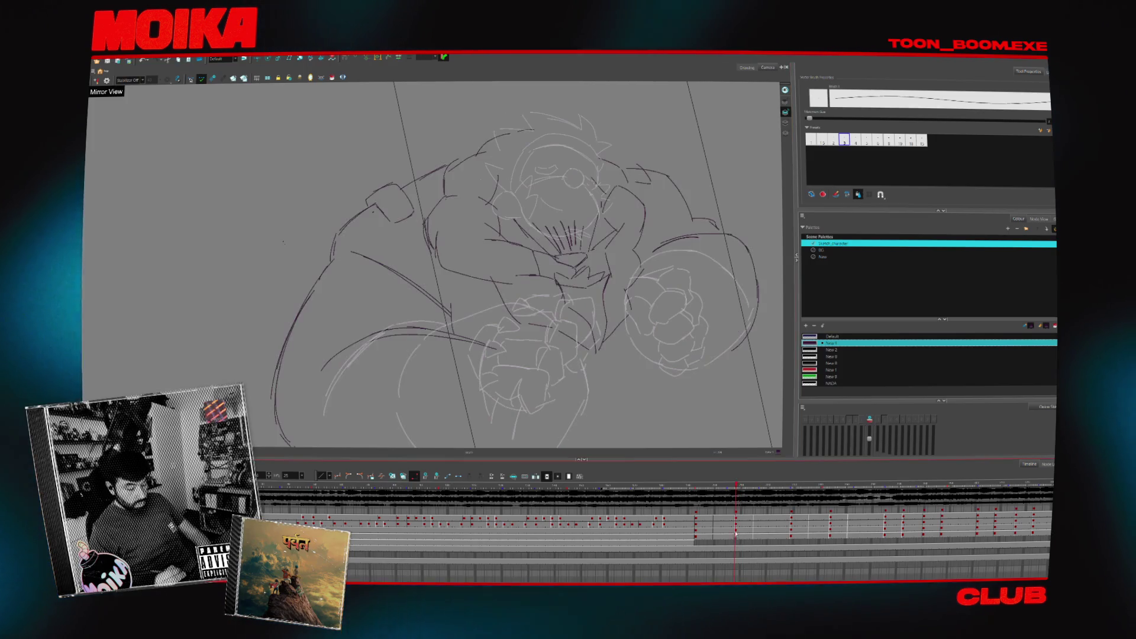
{"action": "key", "text": "f"}
{"action": "key", "text": "d"}
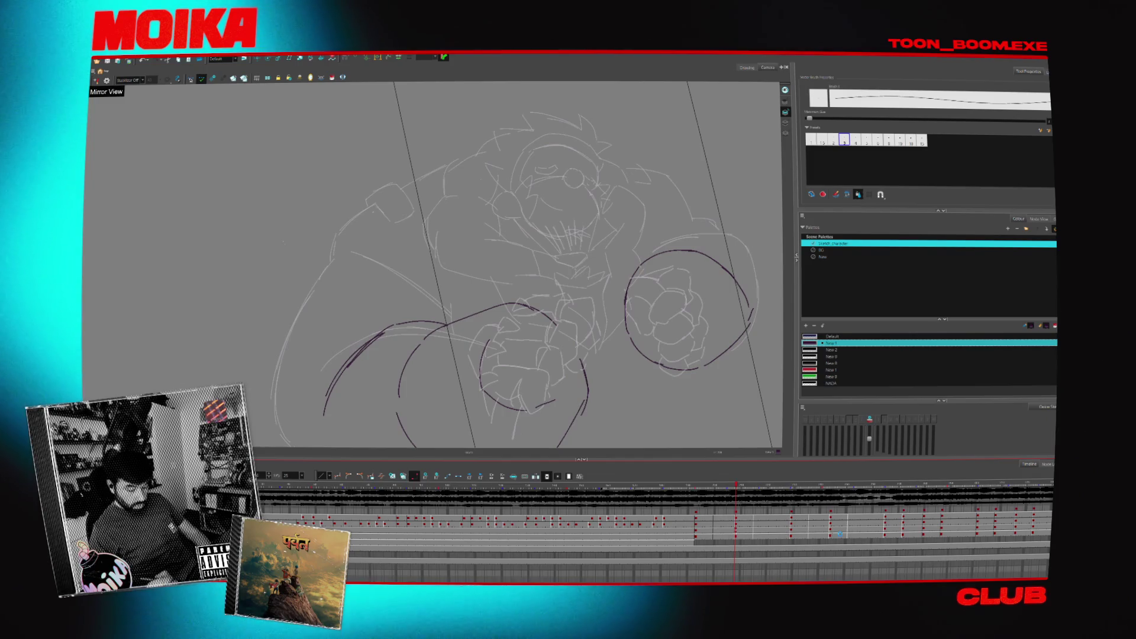
{"action": "key", "text": "f"}
{"action": "key", "text": "f"}
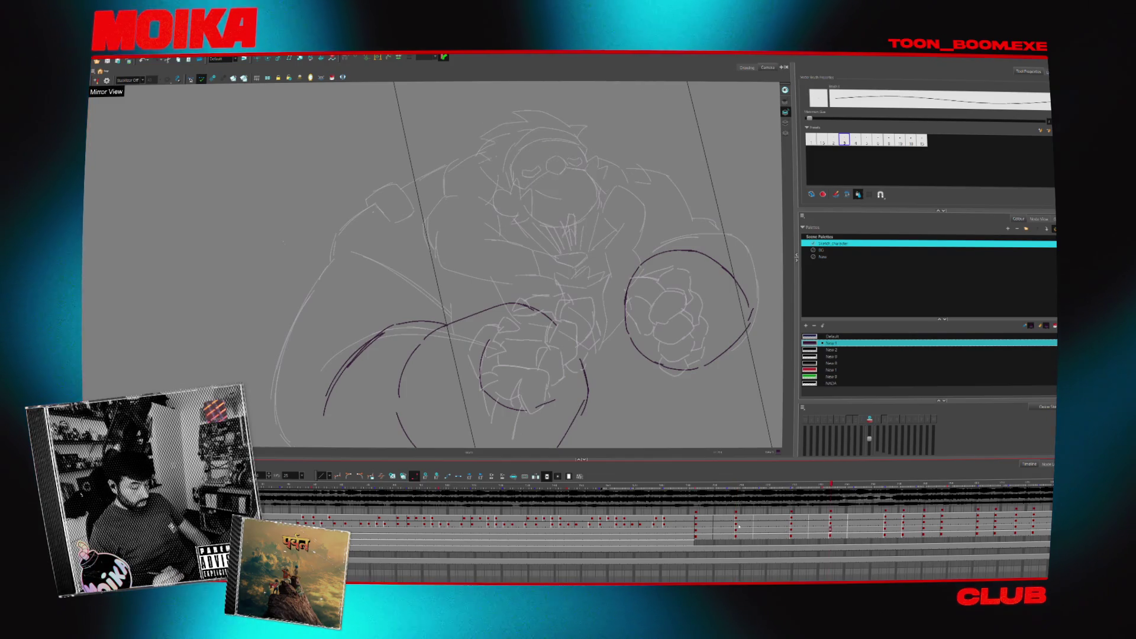
{"action": "key", "text": "d"}
{"action": "key", "text": "d"}
- Switch back to the fist drawing layer and advance to the head-only sketch frame
{"action": "key", "text": "/"}
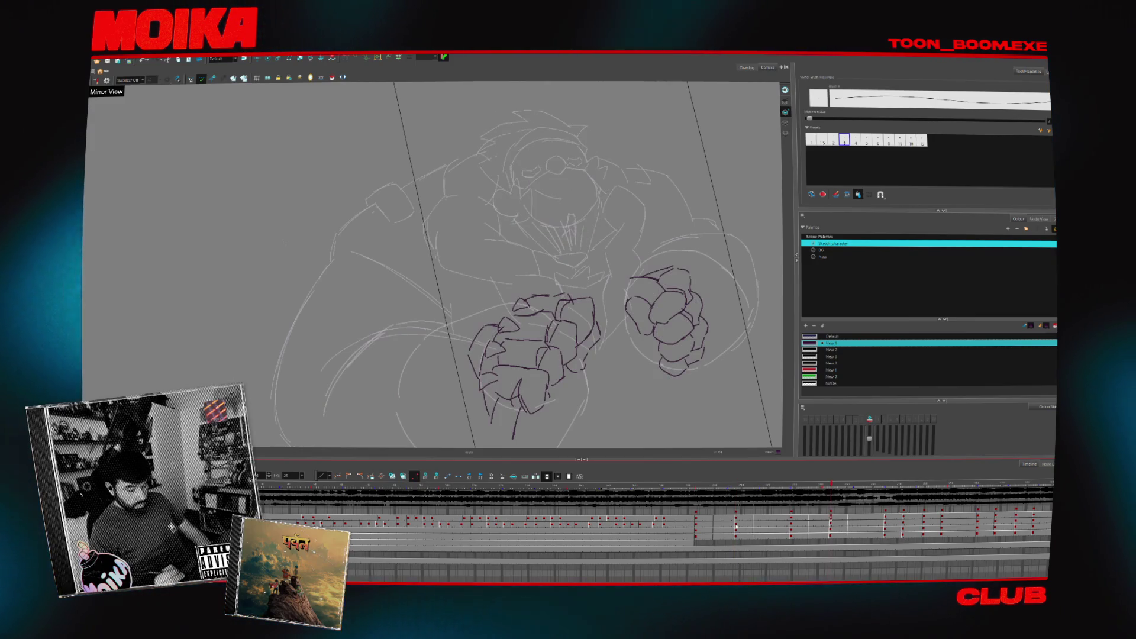
{"action": "key", "text": "f"}
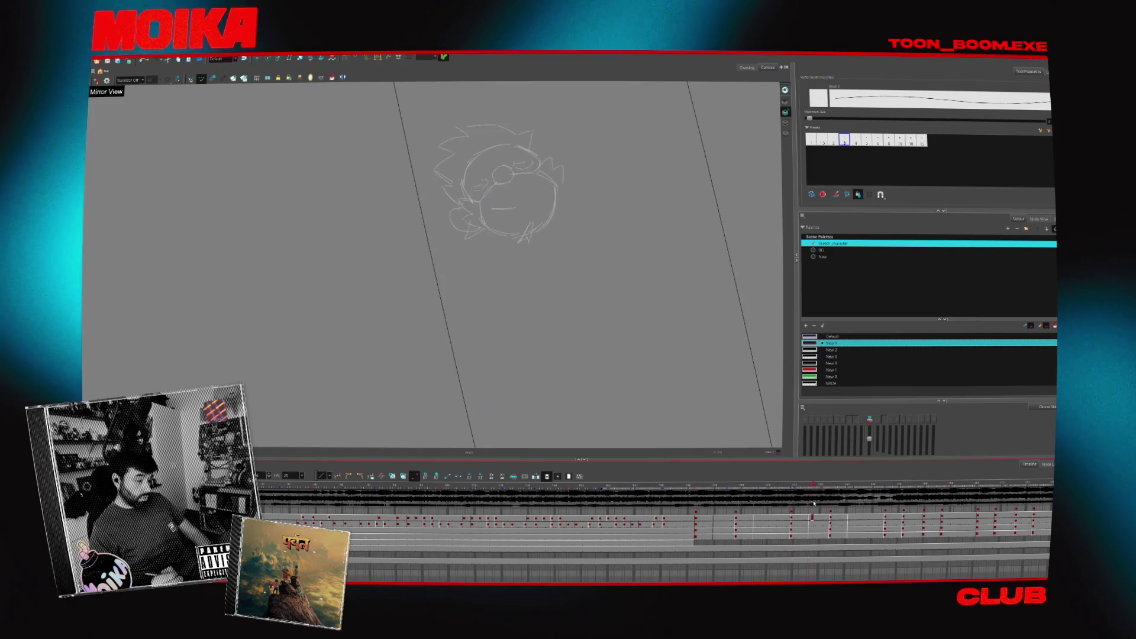
{"action": "mouse_move", "coordinate": [534, 266]}
{"action": "left_mouse_down"}
{"action": "mouse_move", "coordinate": [594, 352]}
{"action": "mouse_move", "coordinate": [571, 336]}
{"action": "left_mouse_up"}
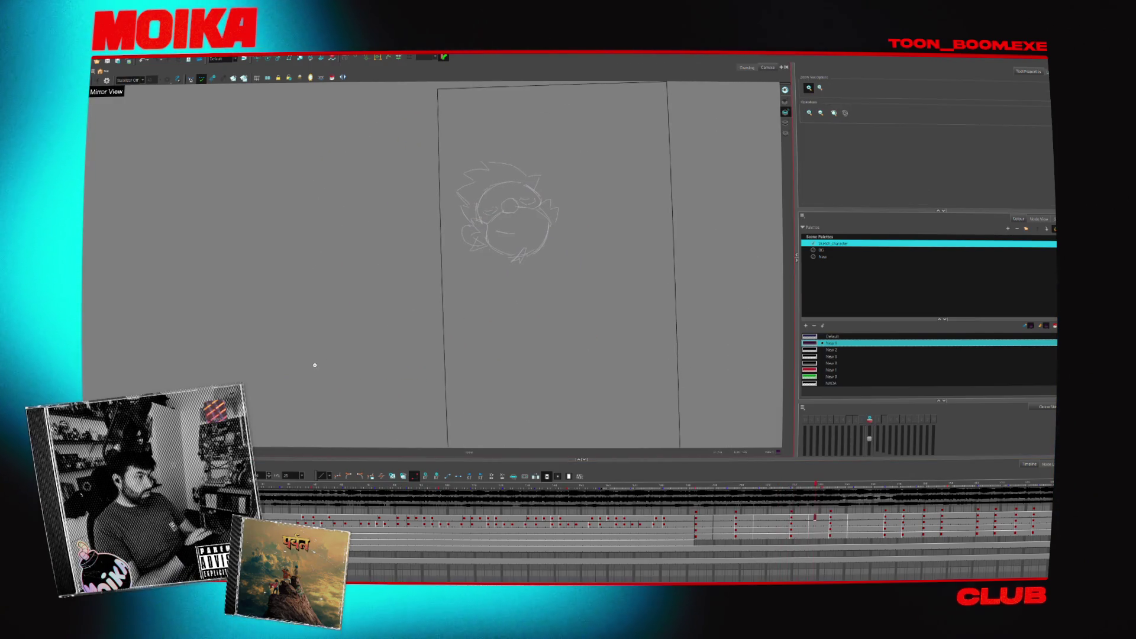
- Reset the canvas rotation upright and step to the next frame's dark body drawing
{"action": "key", "text": "shift+m"}
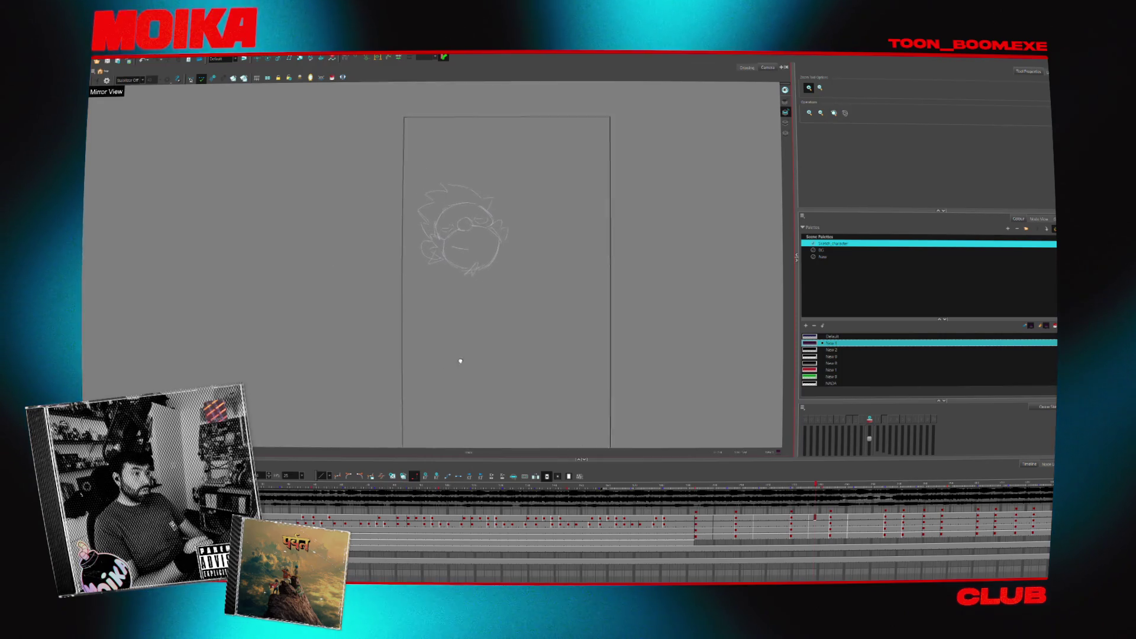
{"action": "scroll", "coordinate": [456, 261], "scroll_direction": "up", "scroll_amount": 3}
{"action": "scroll", "coordinate": [476, 272], "scroll_direction": "down", "scroll_amount": 3}
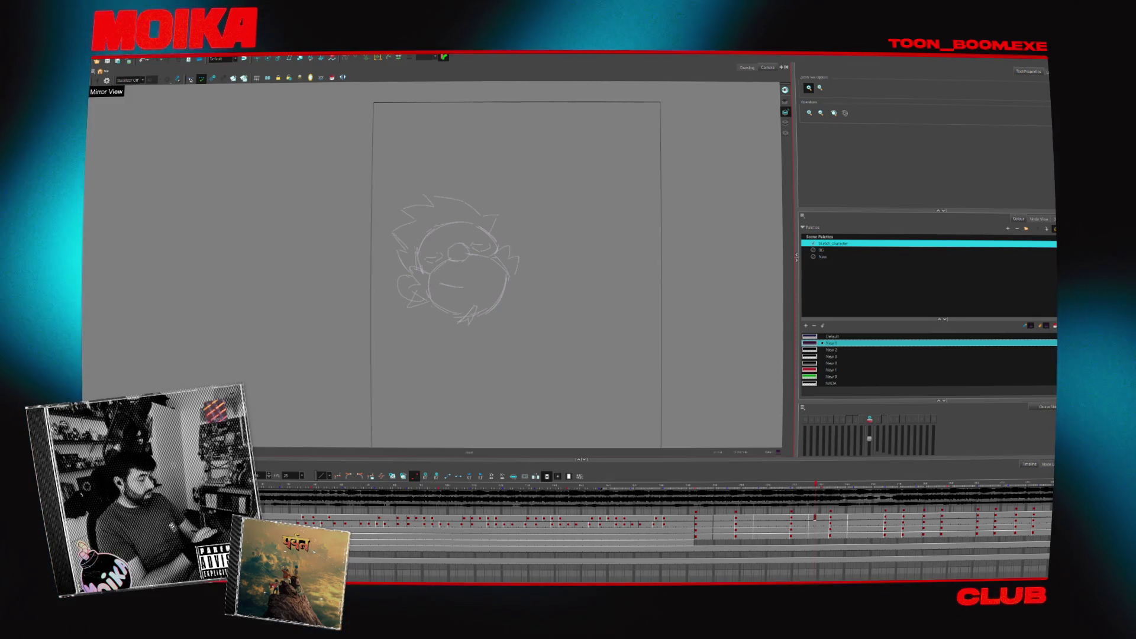
{"action": "key", "text": "period"}
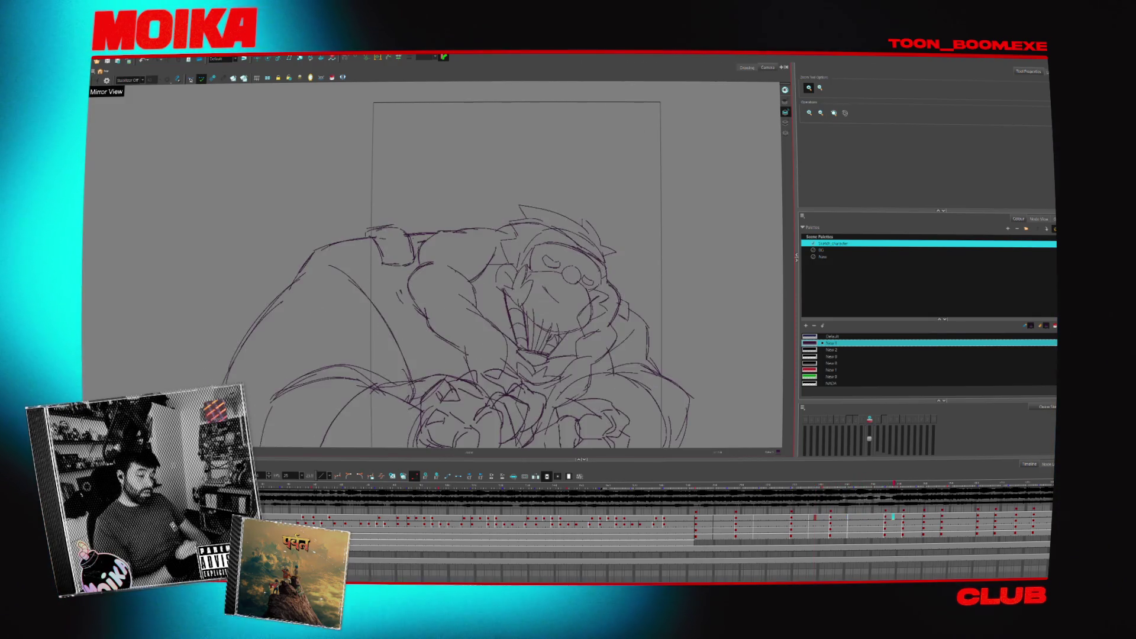